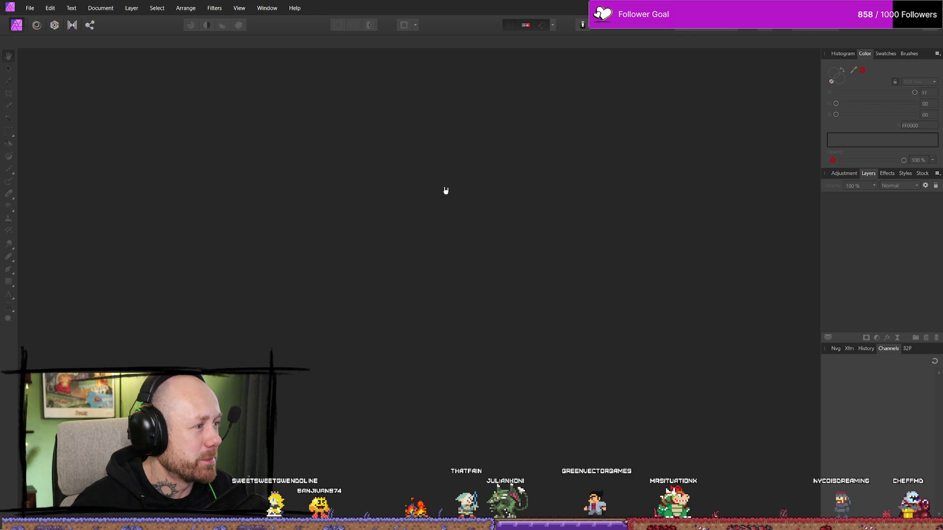
Glance at Affinity Photo's File menu, then switch to the browser showing YouTube
left_click(30, 10)
left_click(358, 199)
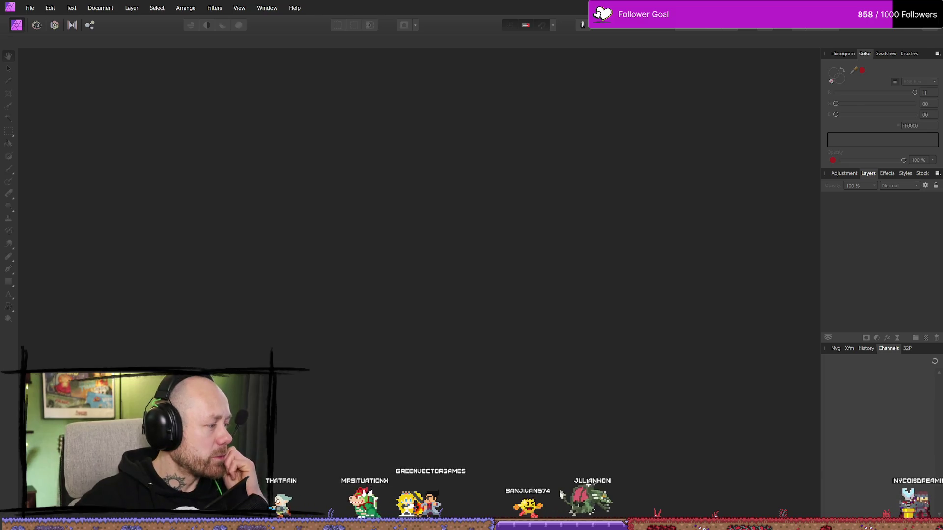
key("alt+Tab")
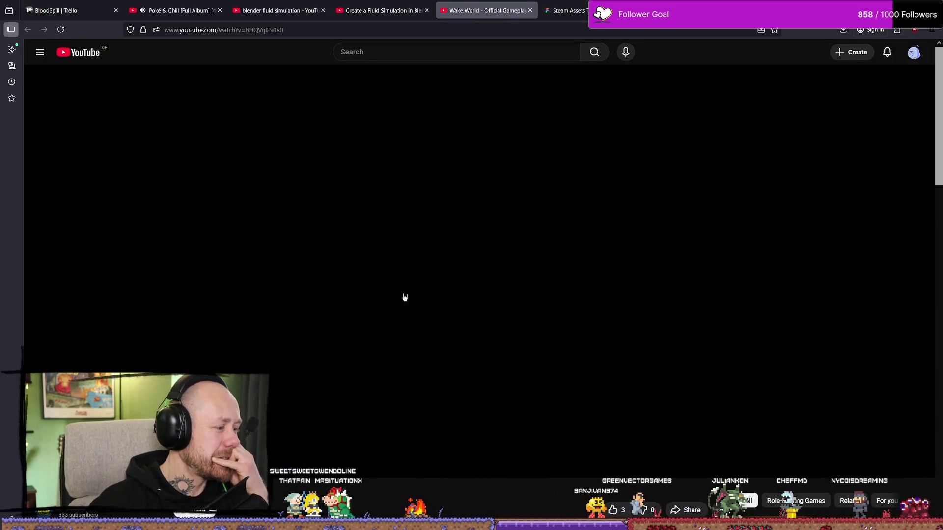
Reload the Wake World gameplay trailer page and play the trailer
key("ctrl+l")
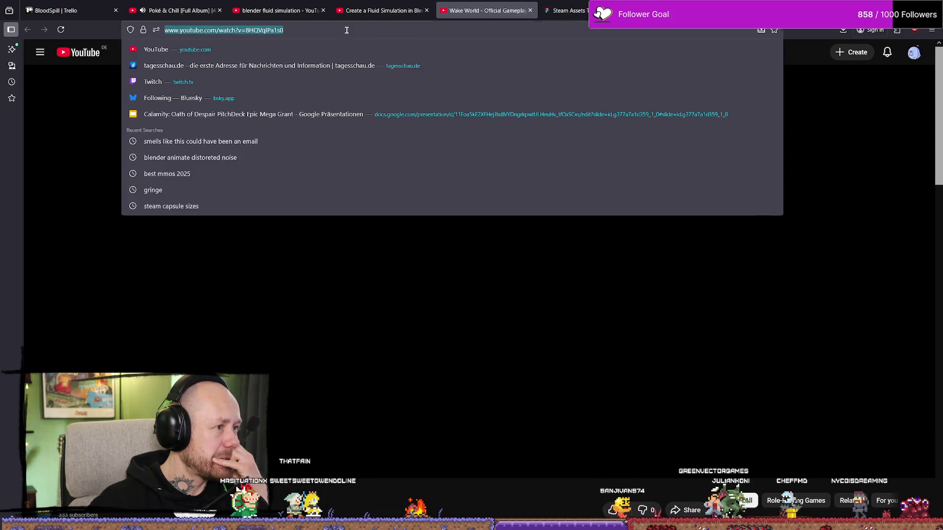
key("Return")
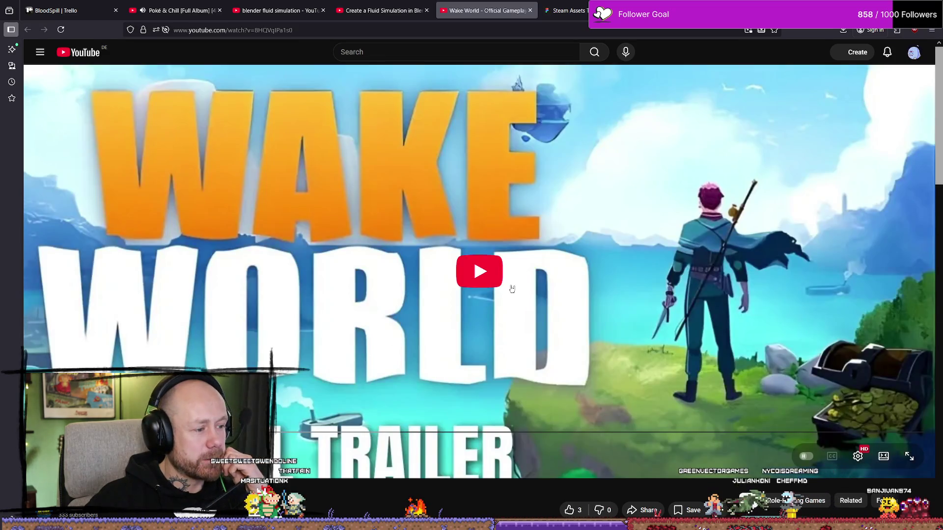
left_click(468, 275)
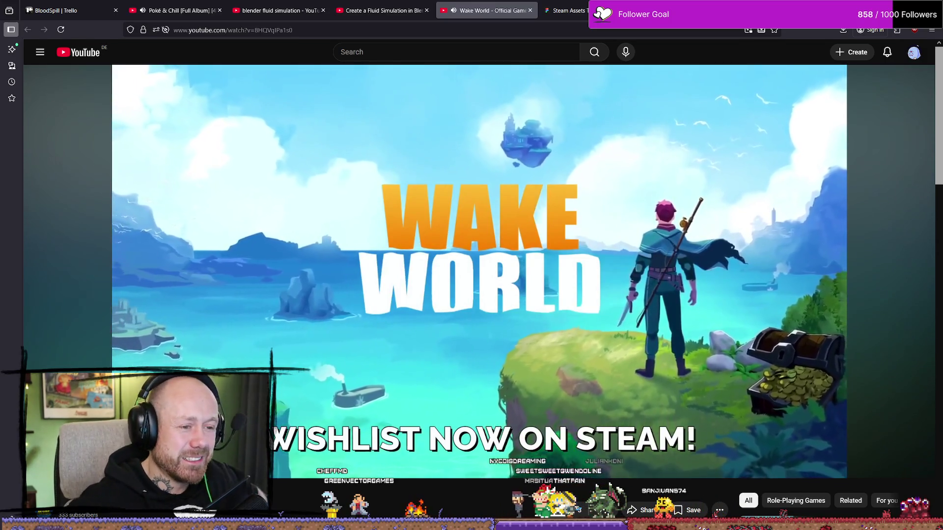
Subscribe to the trailer's channel, like the video and open the channel page
scroll(647, 220, "down", 4)
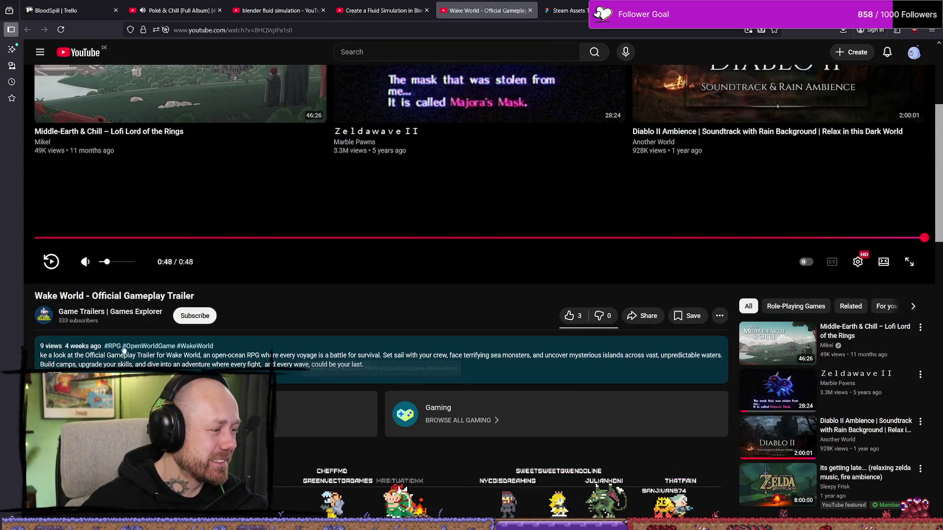
left_click(194, 316)
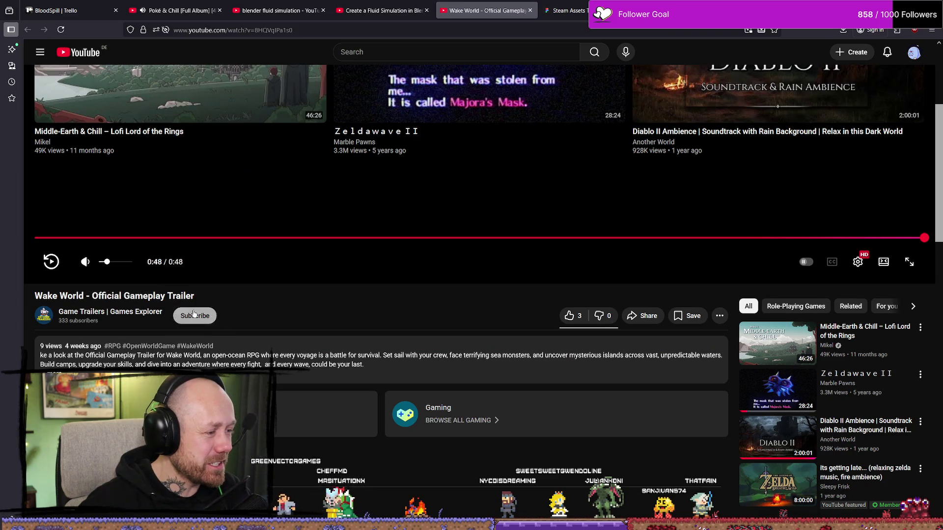
left_click(569, 316)
left_click(111, 311)
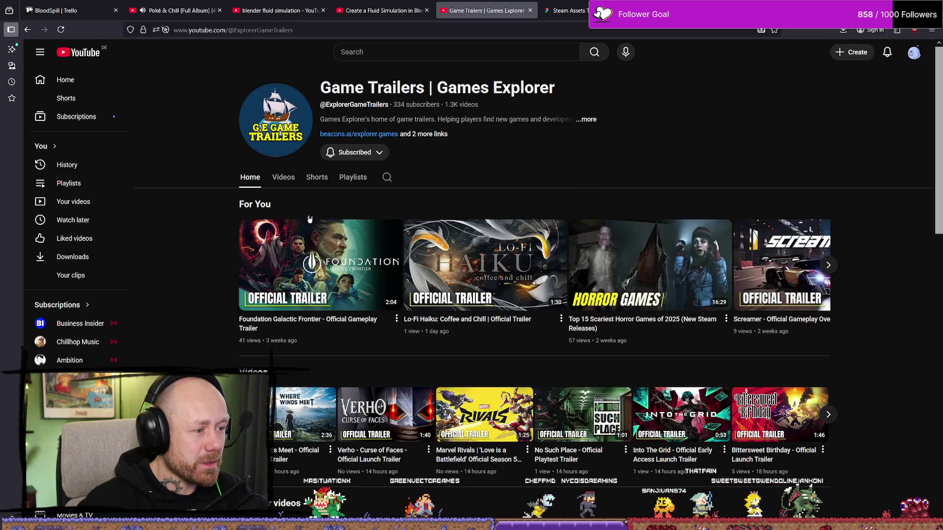
Browse the channel's Videos list, unsubscribe from Game Trailers | Games Explorer, and return to the Wake World trailer
left_click(282, 180)
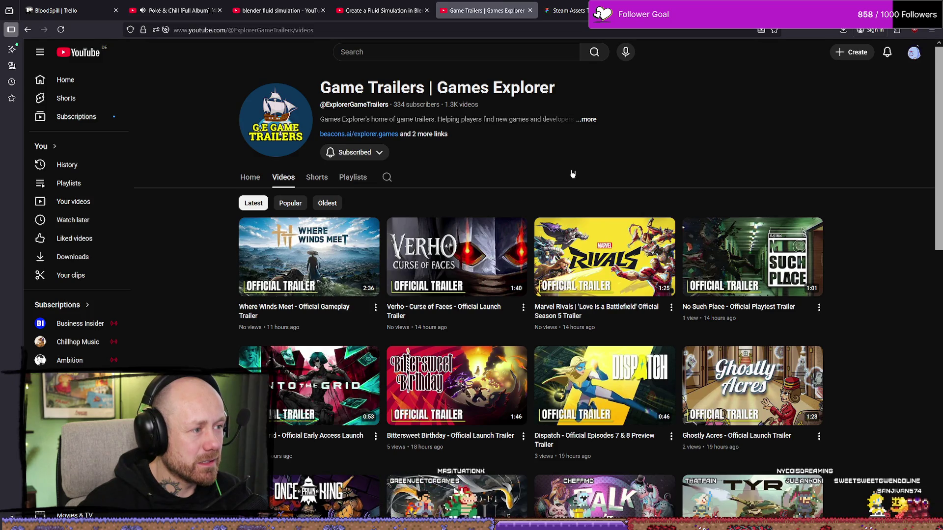
key("alt+Left")
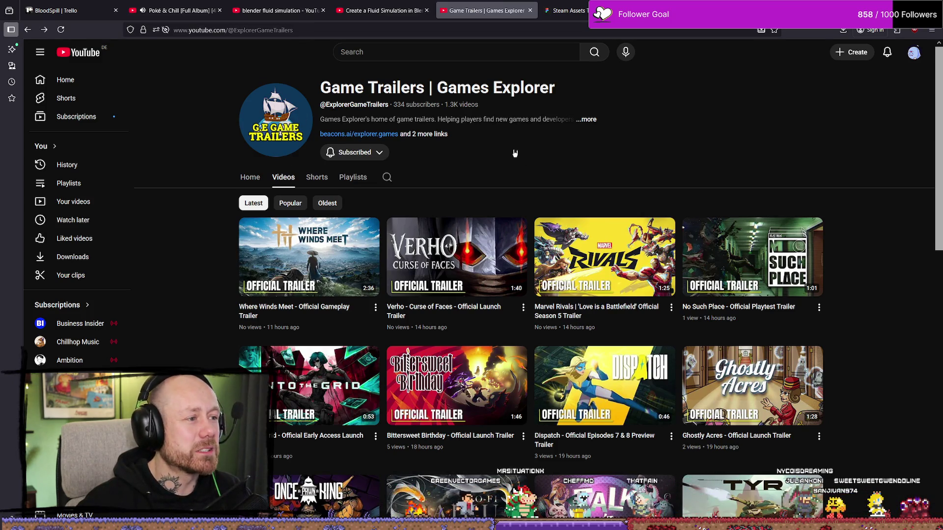
left_click(361, 153)
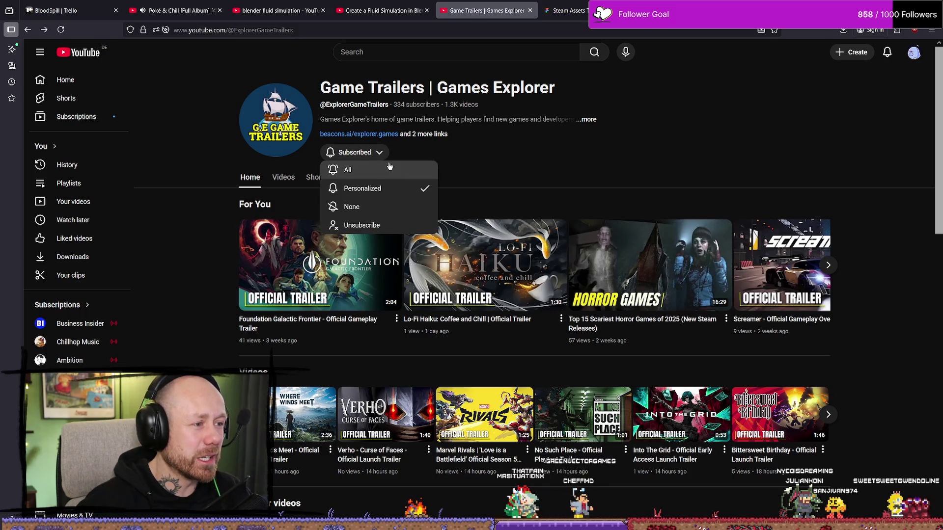
left_click(362, 225)
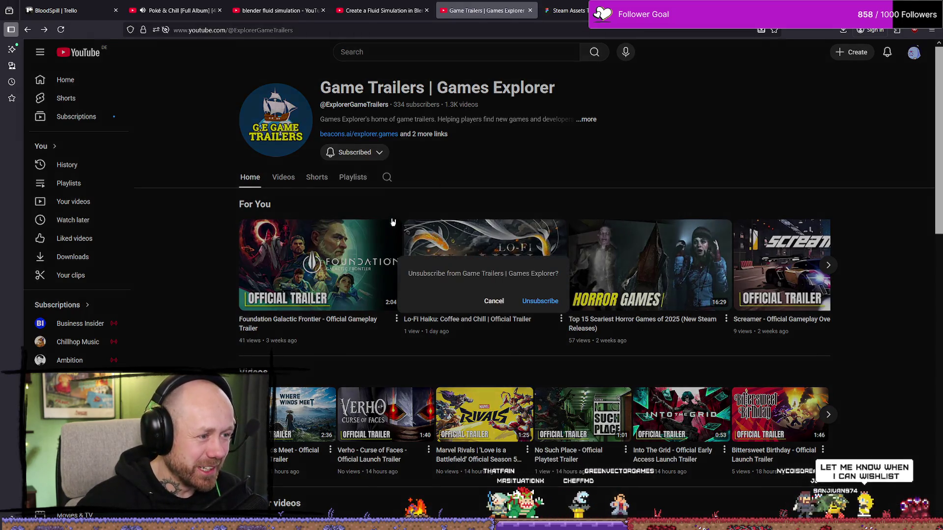
left_click(540, 302)
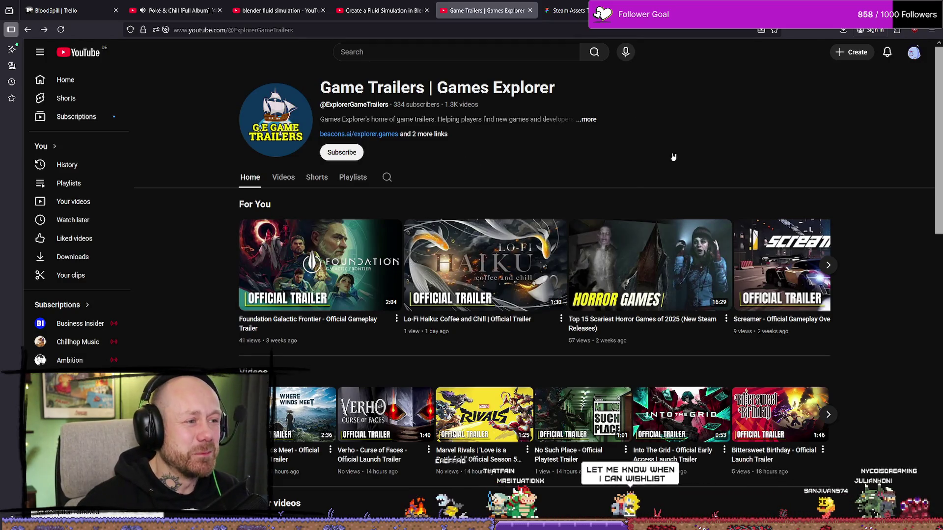
scroll(656, 165, "down", 4)
key("alt+Left")
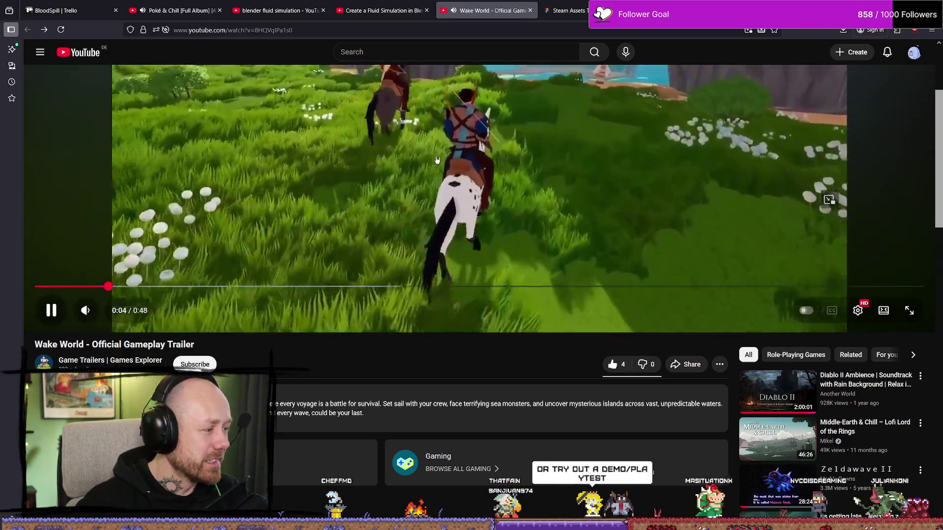
Skip the trailer ahead to about 0:25, browse the page, then close the Wake World game page
mouse_move(106, 287)
left_mouse_down()
mouse_move(110, 316)
mouse_move(499, 421)
left_mouse_up()
scroll(499, 421, "down", 8)
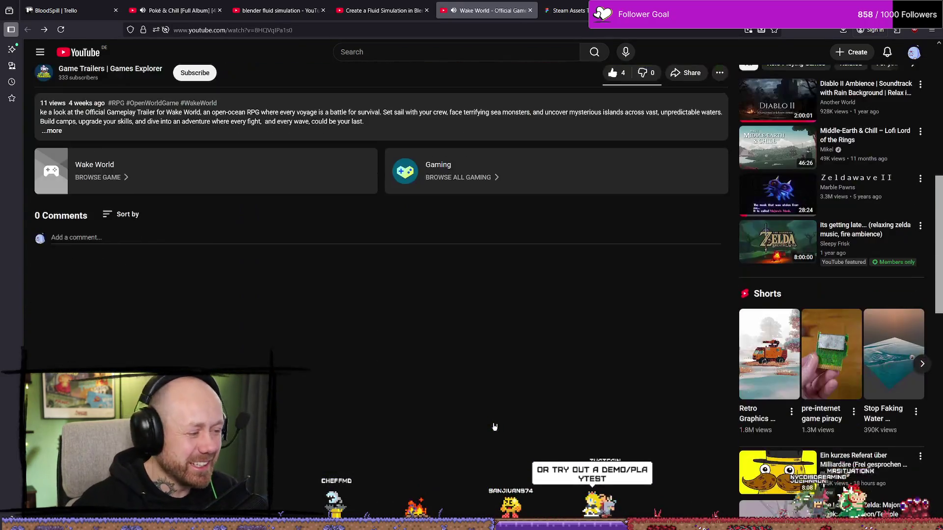
scroll(499, 393, "up", 8)
scroll(467, 344, "down", 2)
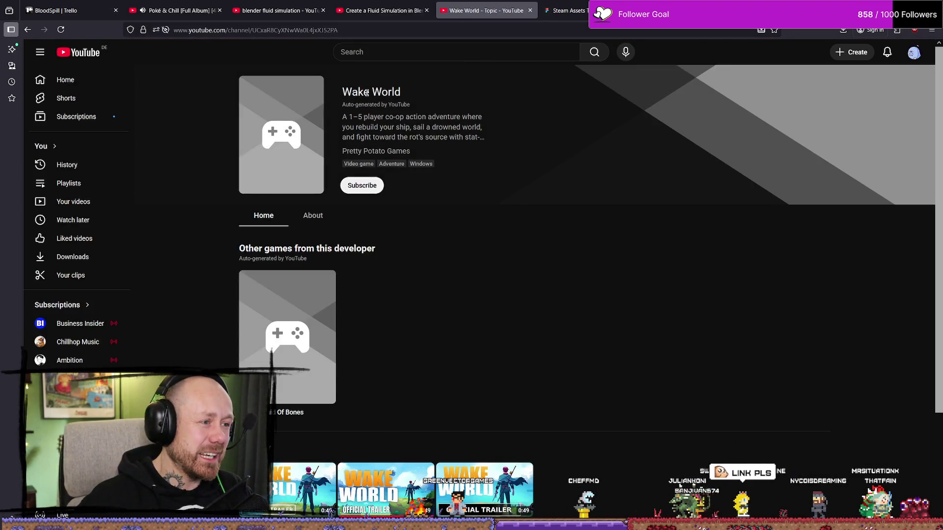
scroll(434, 246, "down", 3)
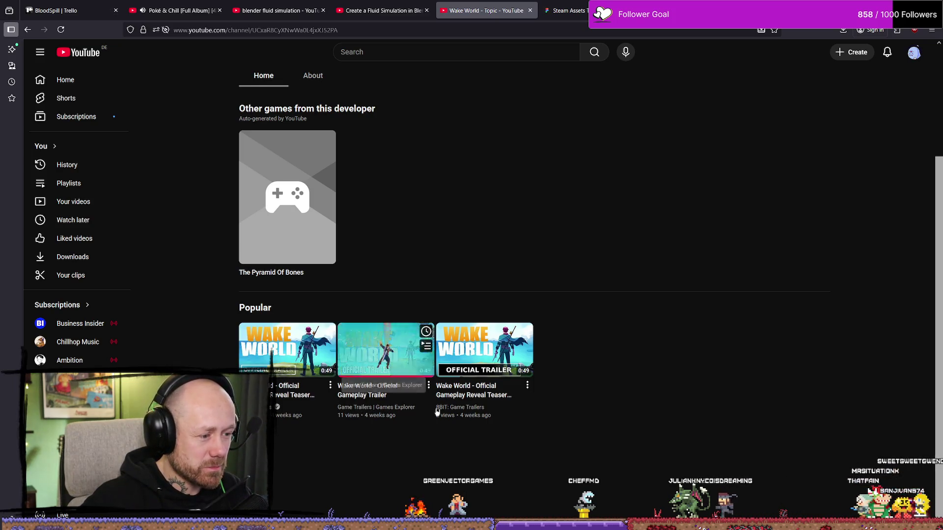
scroll(574, 197, "up", 3)
left_click(530, 10)
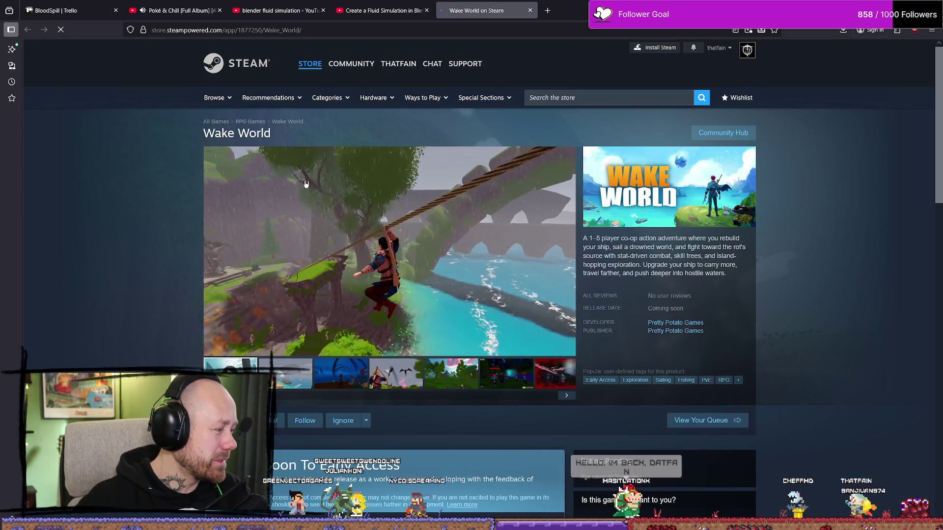
Bring the Steam client forward and go to the Steam store
scroll(470, 403, "down", 4)
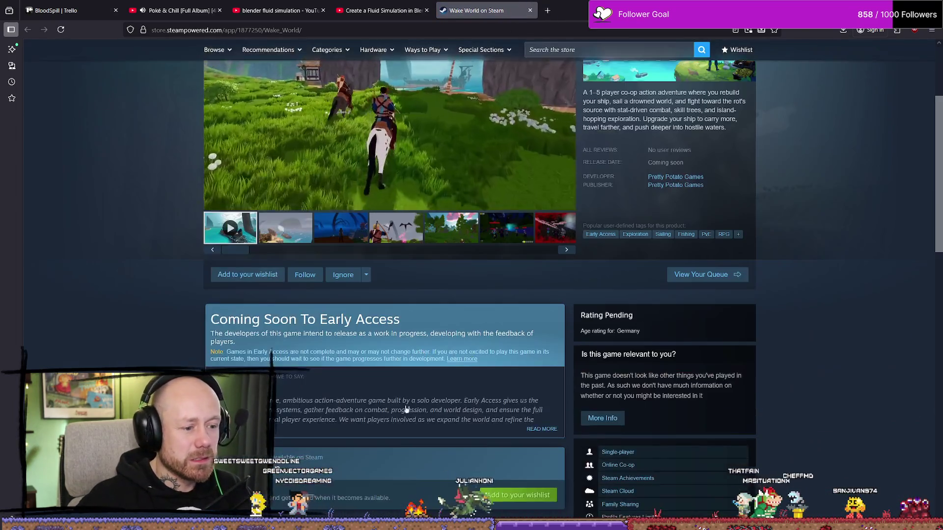
scroll(485, 438, "down", 2)
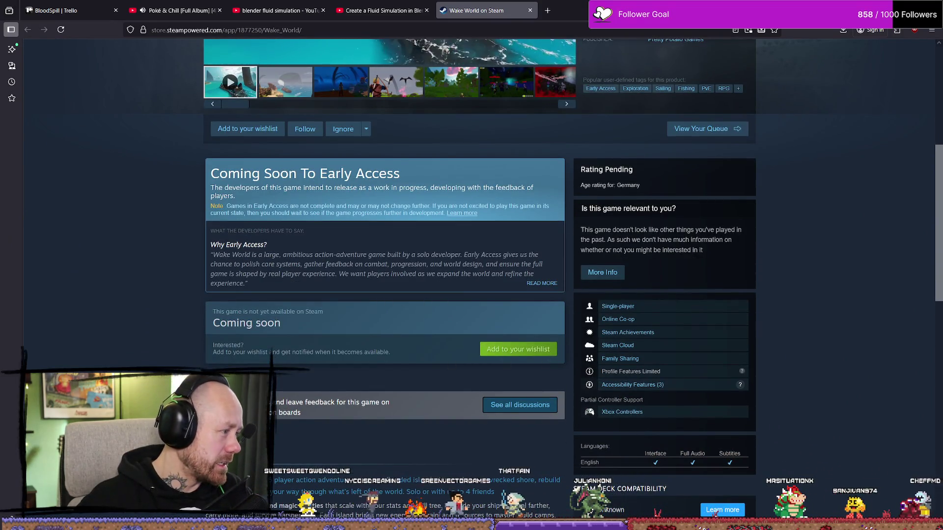
key("alt+Tab")
left_click(203, 66)
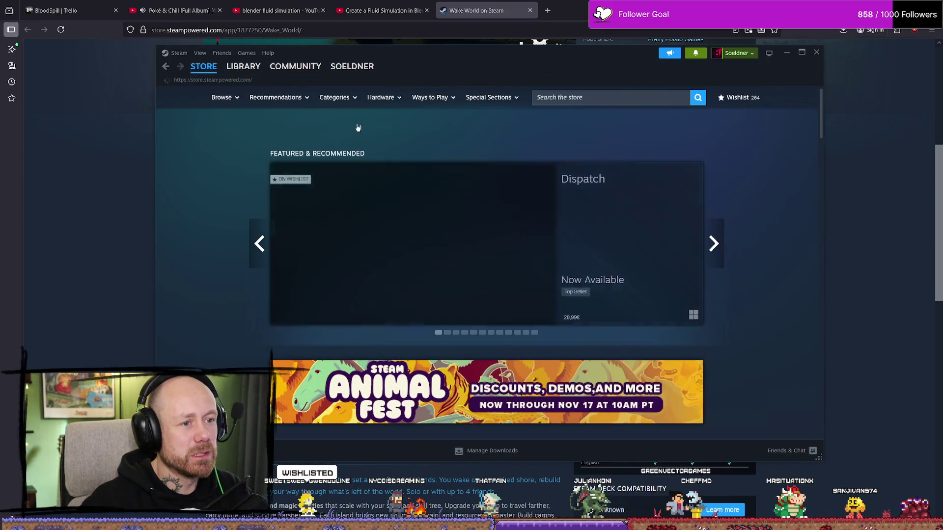
Search the Steam store for 'wake world', open its page and add it to the wishlist
left_click(610, 95)
type("wakw world")
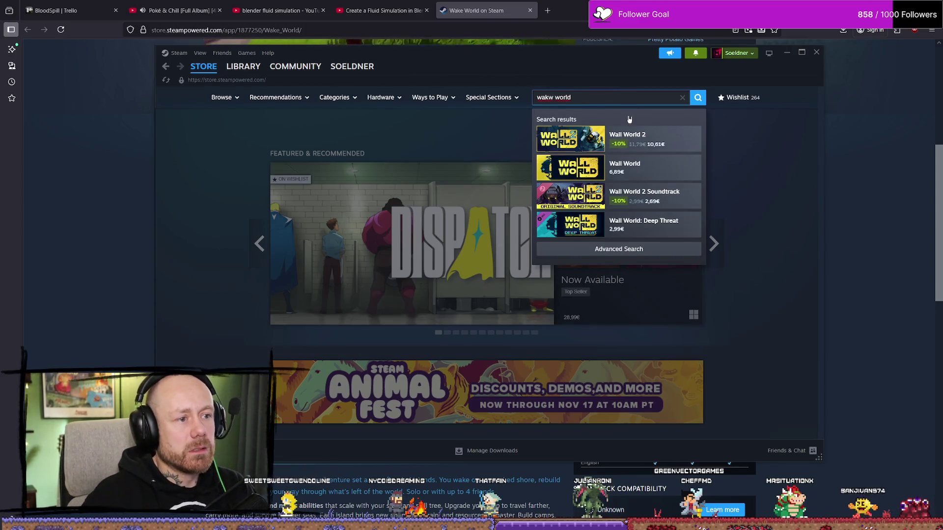
key("Left")
key("Left")
key("Return")
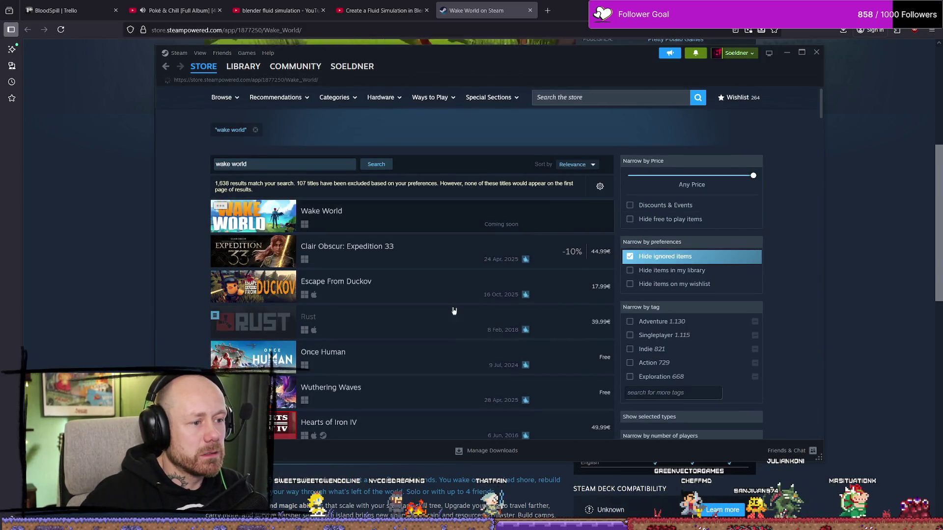
left_click(393, 217)
scroll(491, 295, "down", 3)
left_click(248, 235)
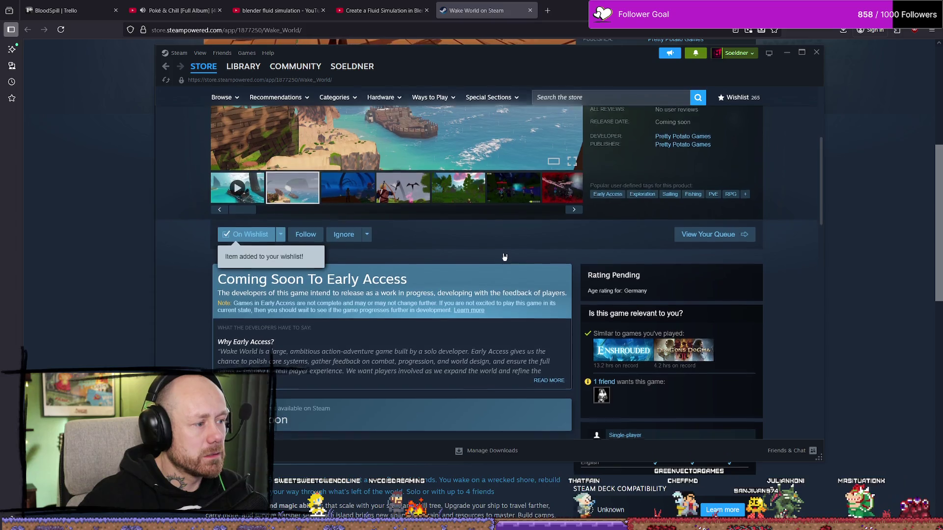
Browse the Wake World store page, then close the Steam client and the store tab
scroll(505, 257, "down", 10)
scroll(491, 226, "up", 15)
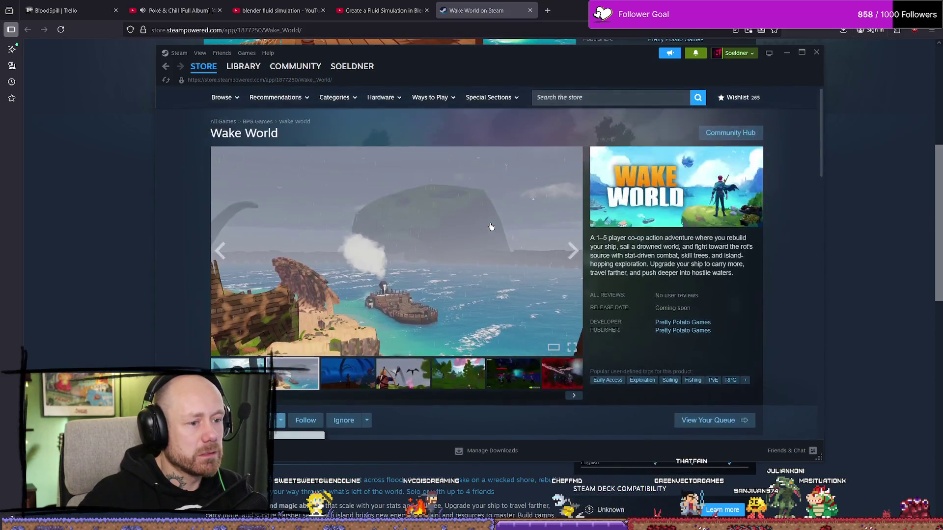
scroll(491, 226, "down", 5)
scroll(413, 240, "up", 5)
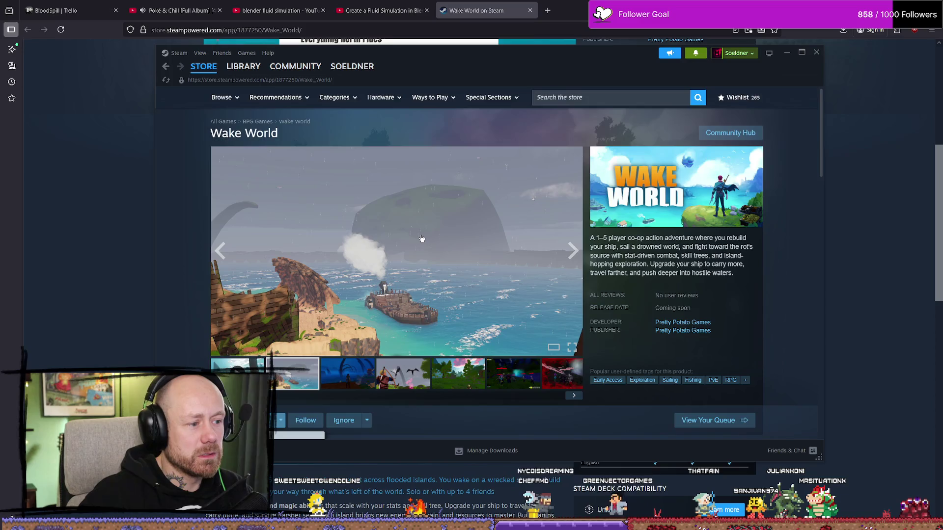
scroll(422, 238, "down", 5)
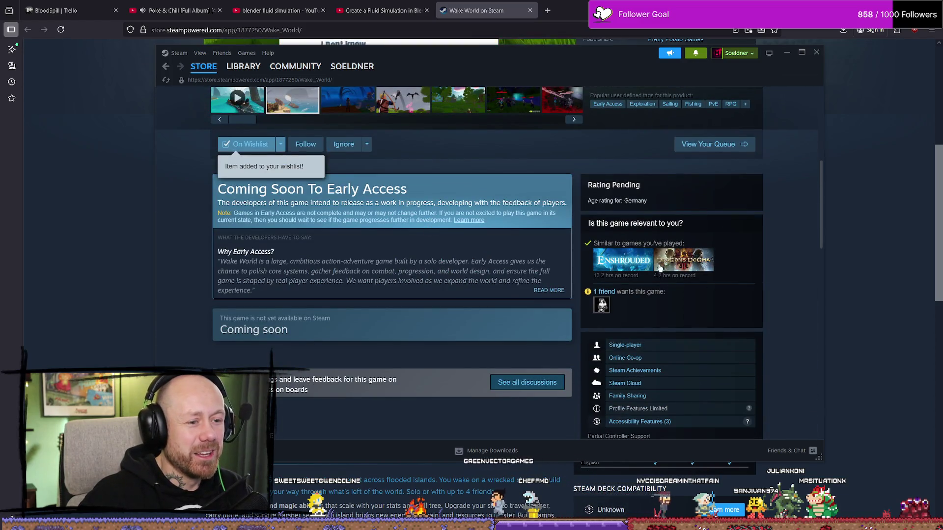
mouse_move(700, 266)
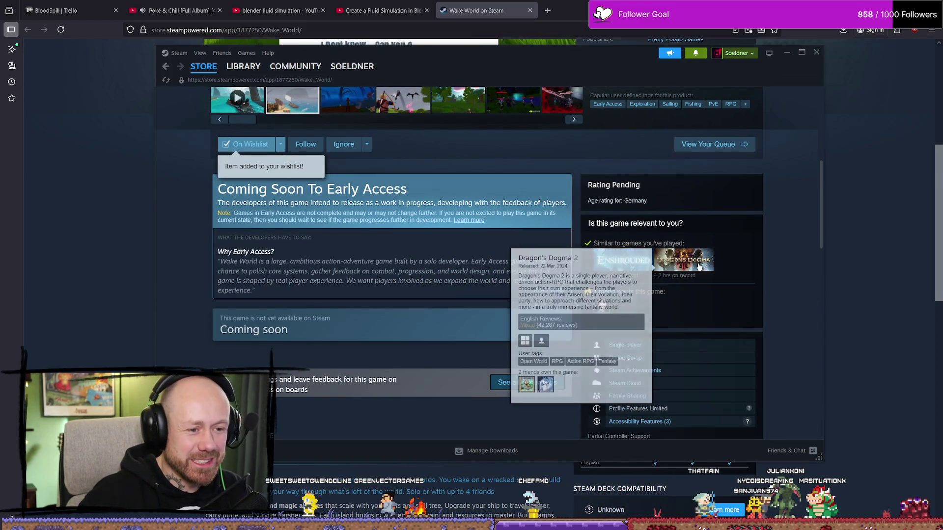
scroll(522, 222, "down", 5)
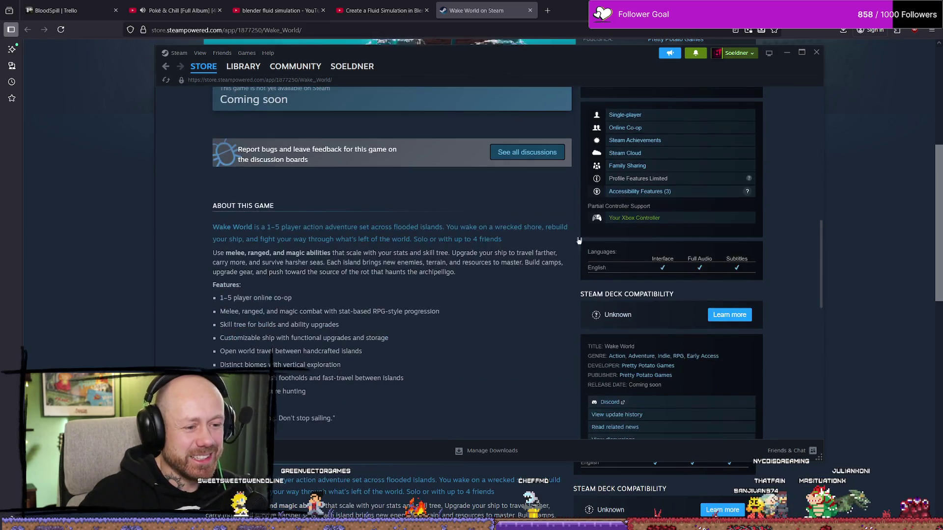
scroll(522, 223, "up", 4)
scroll(521, 222, "up", 8)
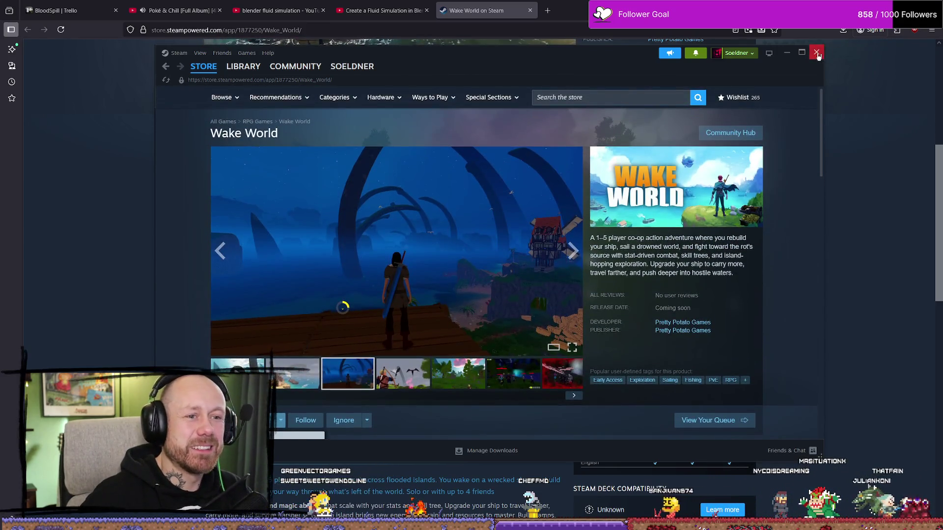
key("alt+F4")
key("ctrl+w")
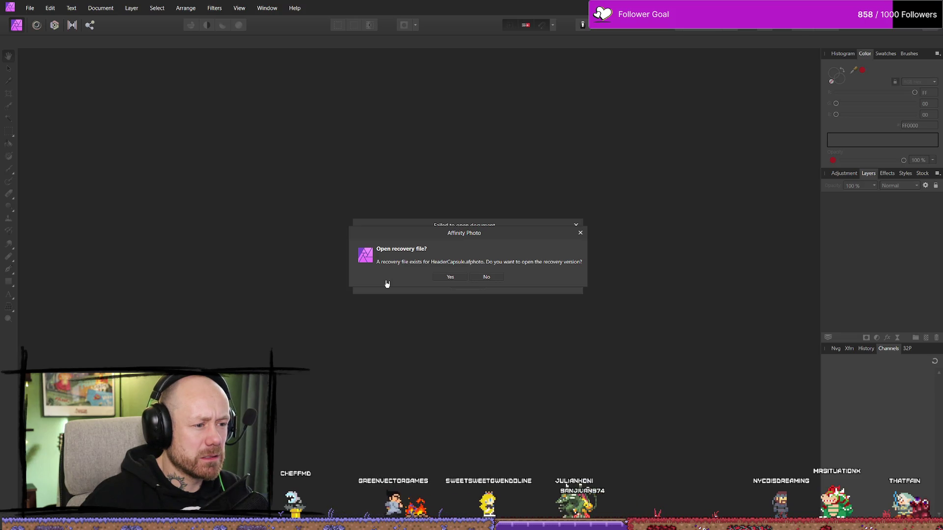
Try the HeaderCapsule recovery file twice, dismissing the corrupted-file error each time
left_click(448, 279)
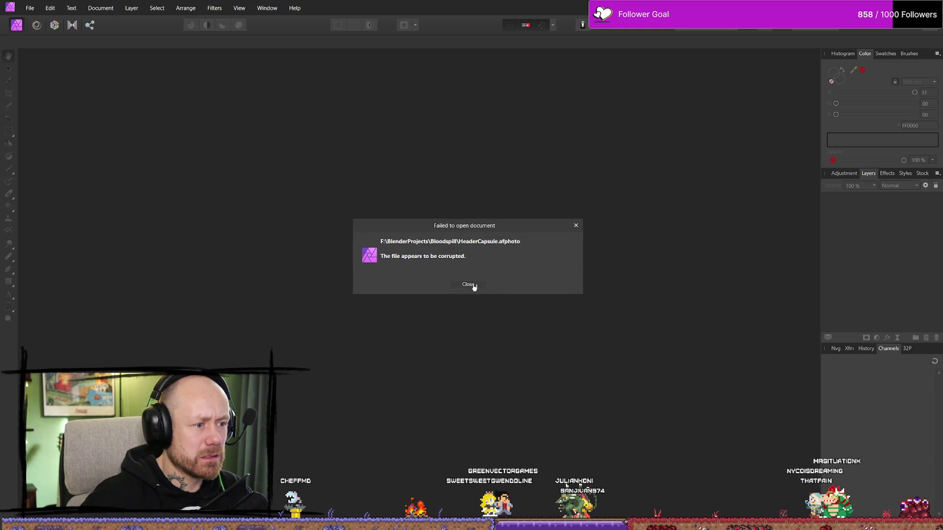
left_click(469, 285)
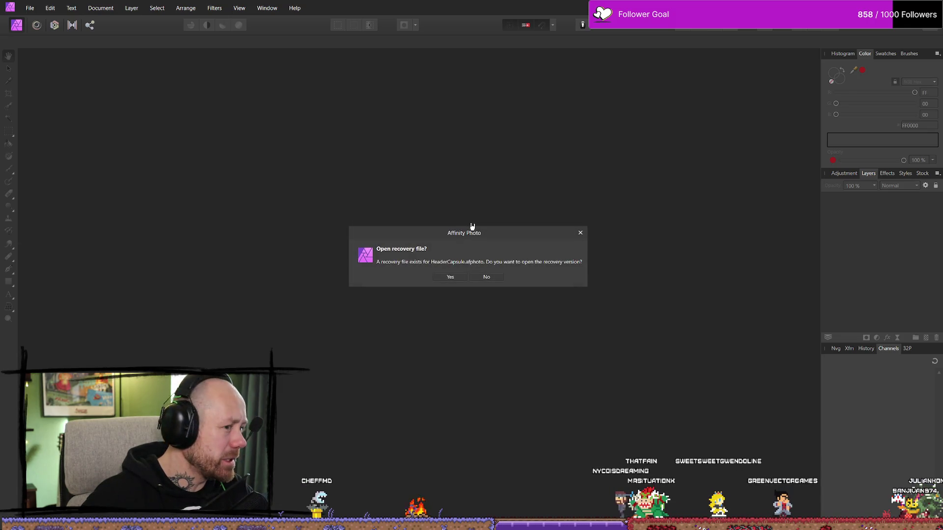
left_click(451, 277)
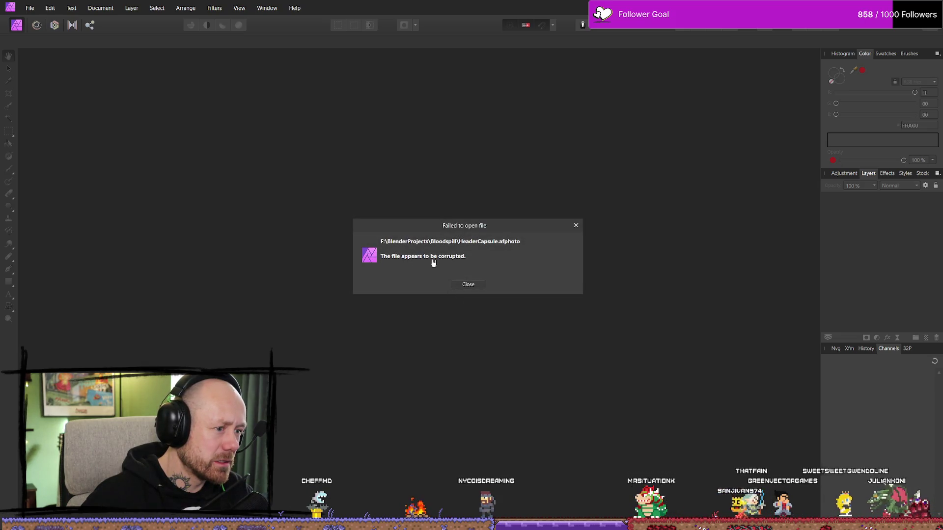
left_click(468, 285)
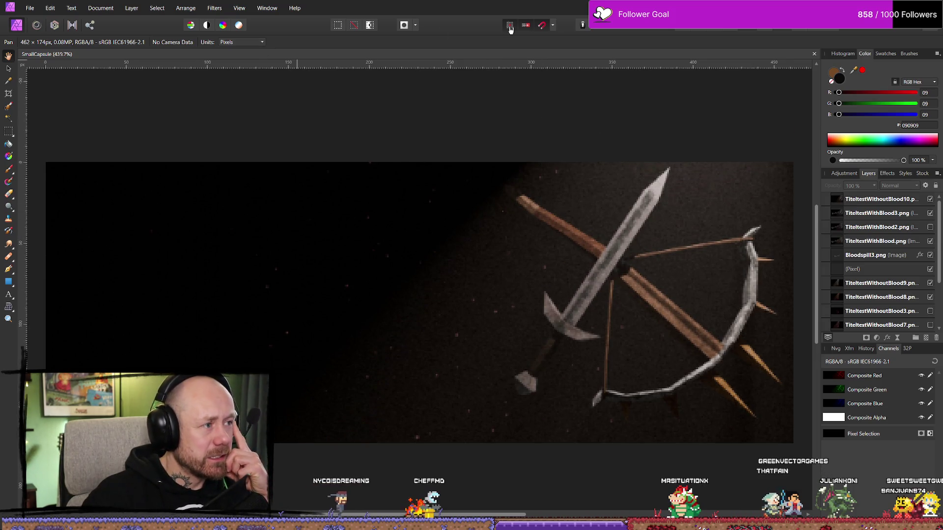
Exit Affinity Photo with SmallCapsule open, relaunch it and dismiss the startup error
key("alt+F4")
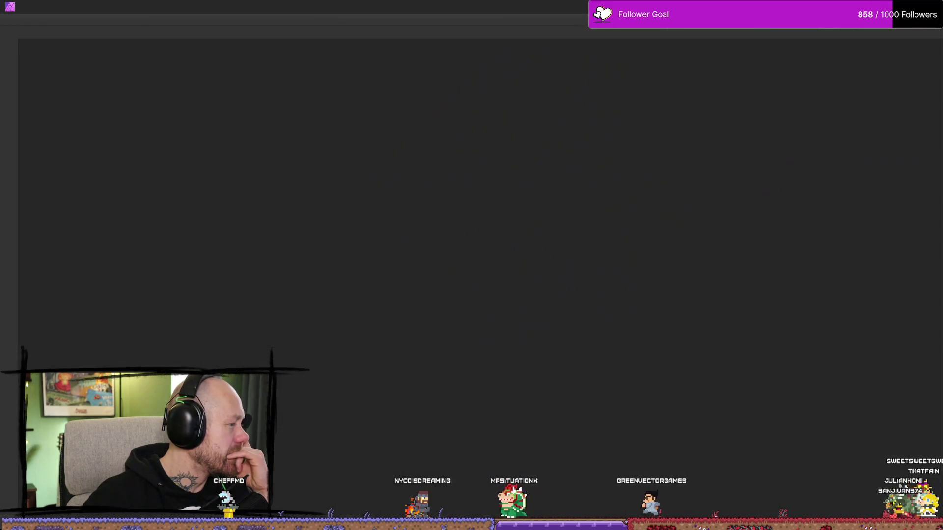
left_click(477, 287)
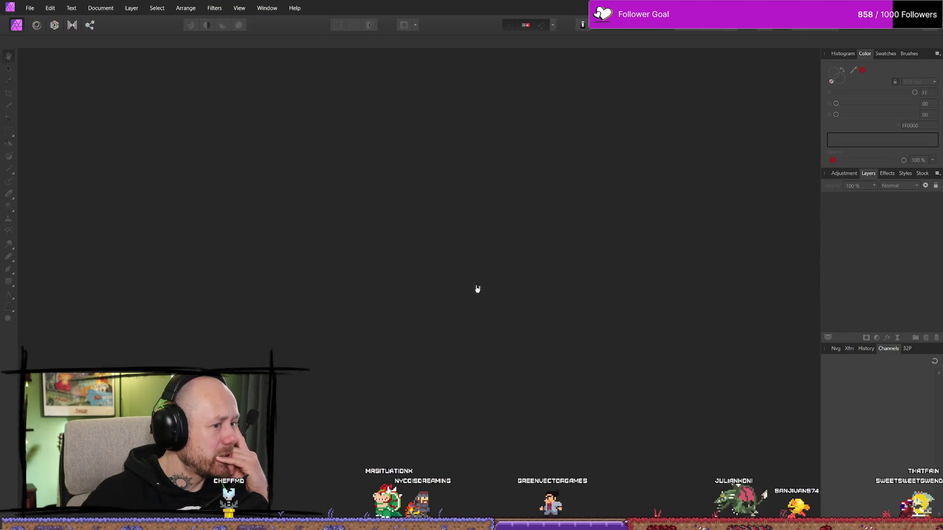
Start a new document measured in Pixels, then switch to Firefox and open a new tab
left_click(29, 8)
left_click(37, 20)
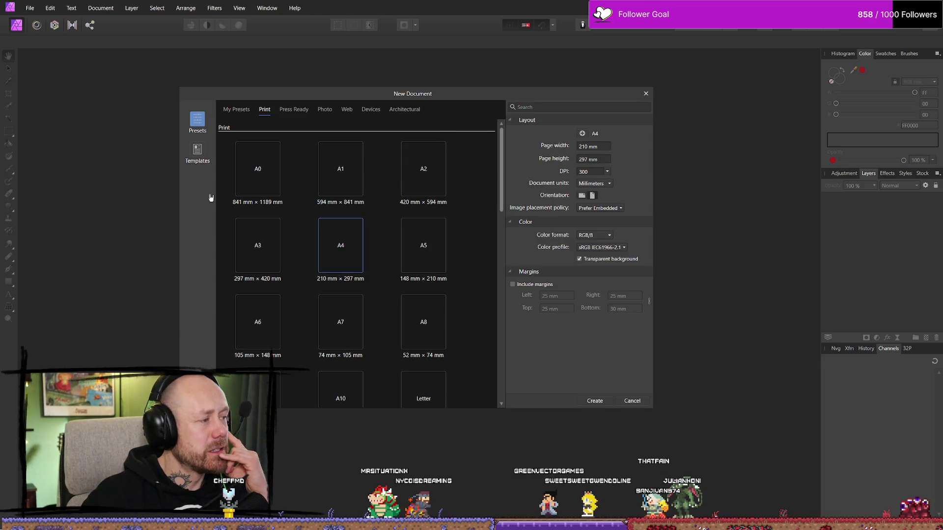
left_click(585, 119)
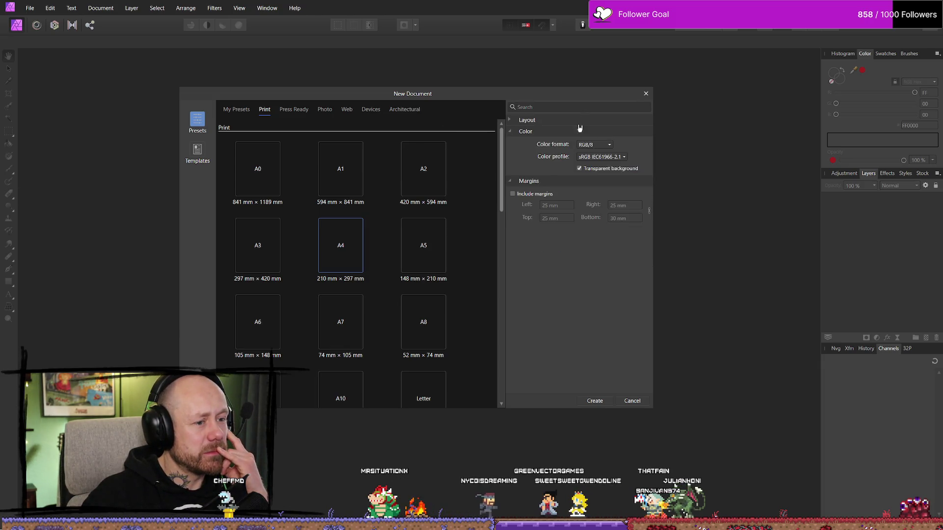
left_click(528, 120)
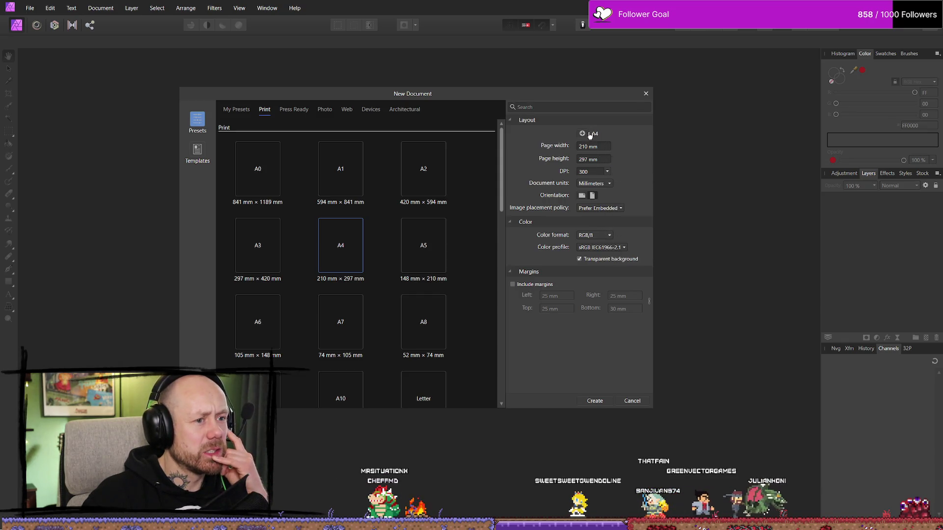
left_click(605, 185)
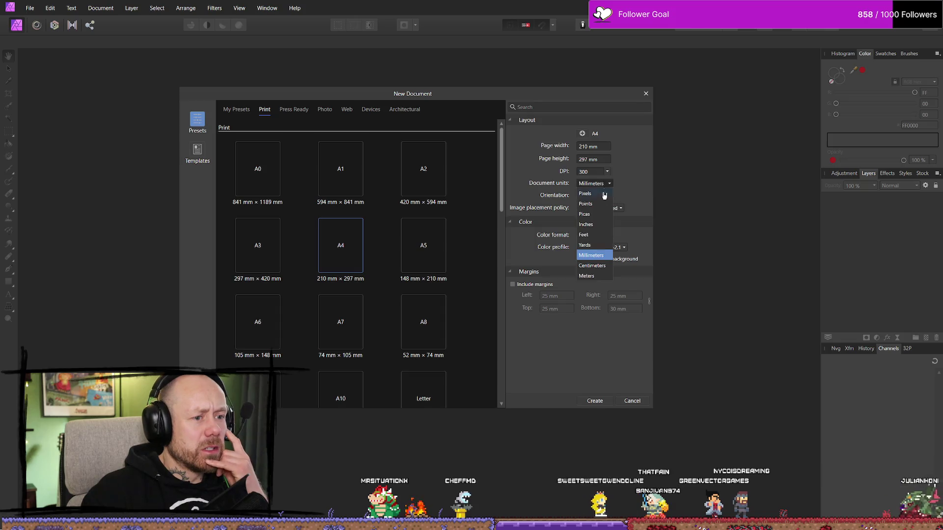
left_click(601, 194)
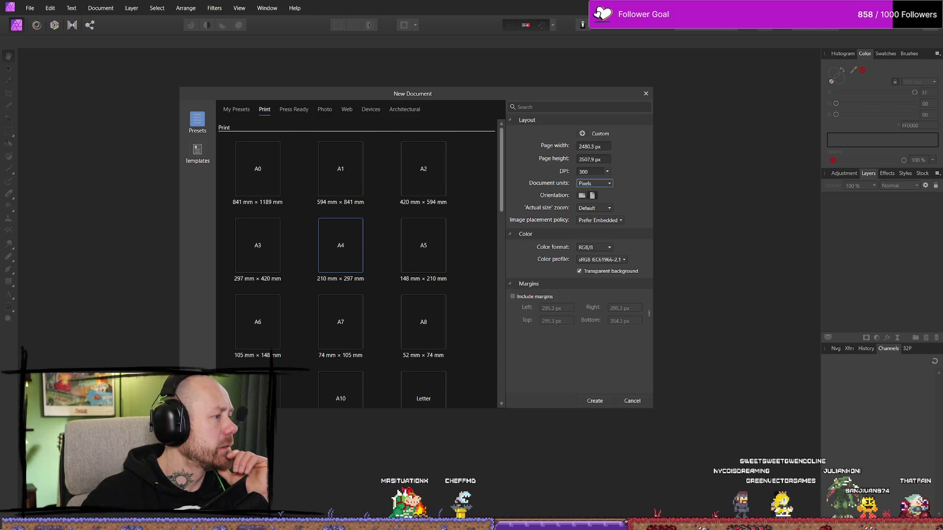
key("alt+Tab")
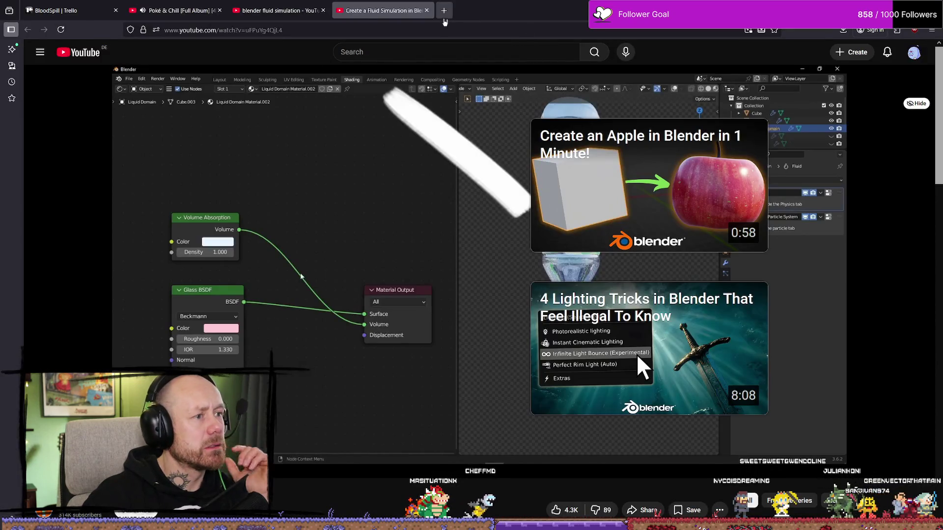
left_click(445, 10)
Open Figma's Recents home page by searching 'figma', then return to Affinity Photo's New Document dialog
type("figma")
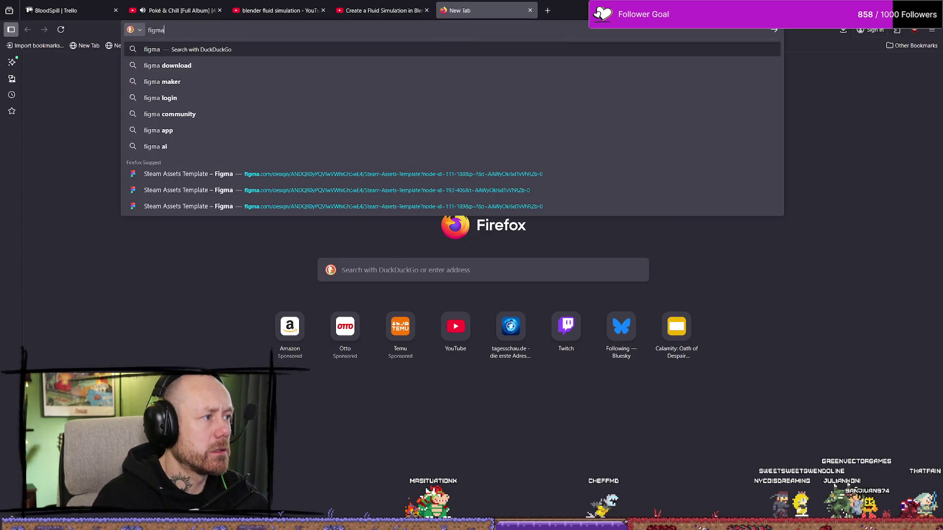
key("Return")
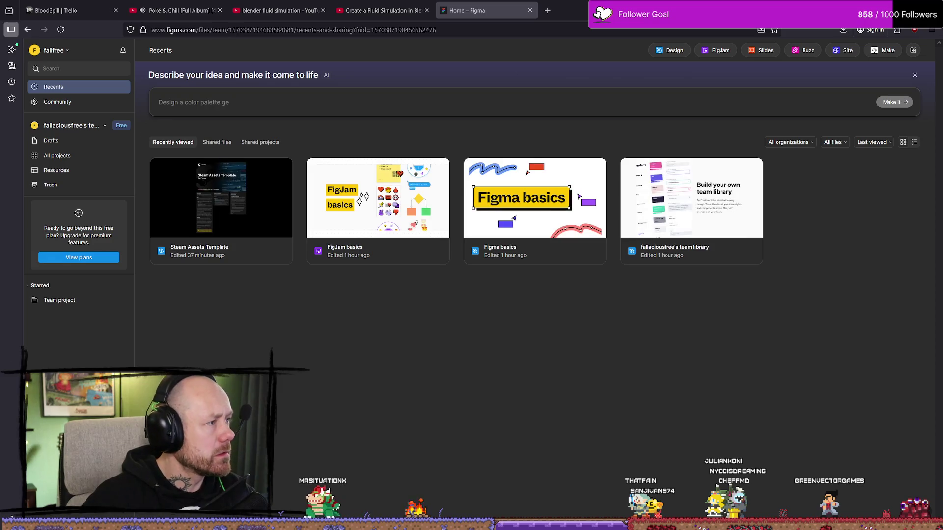
key("alt+Tab")
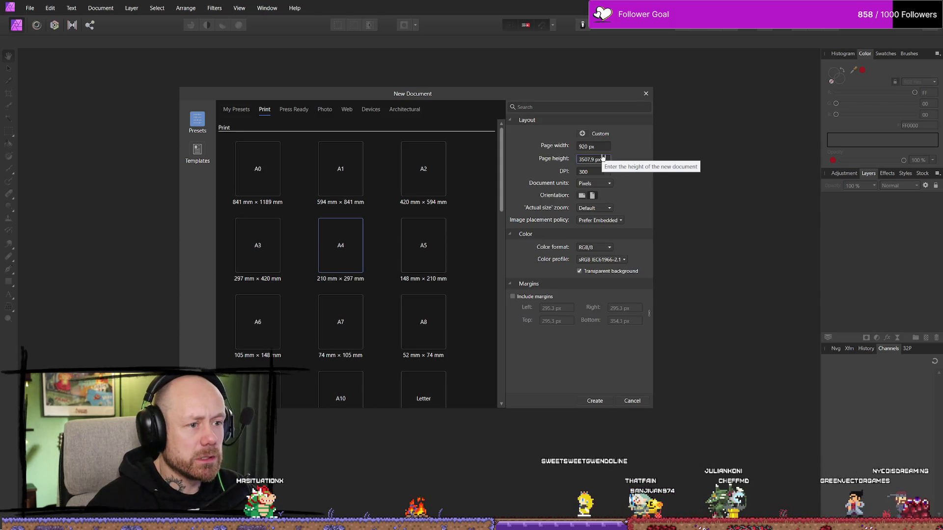
Create a transparent 920 × 430 px document and drag TiteltestWithBlood4.png onto its canvas
left_click(602, 158)
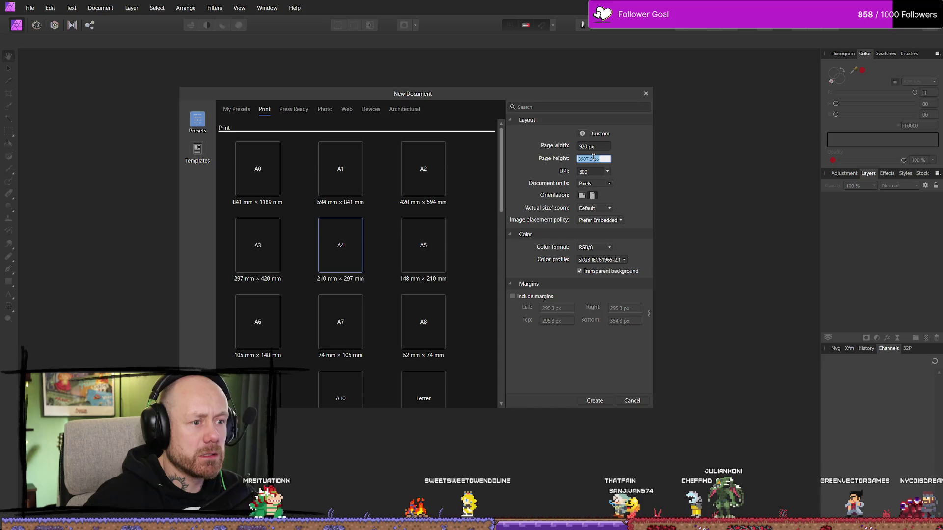
type("4")
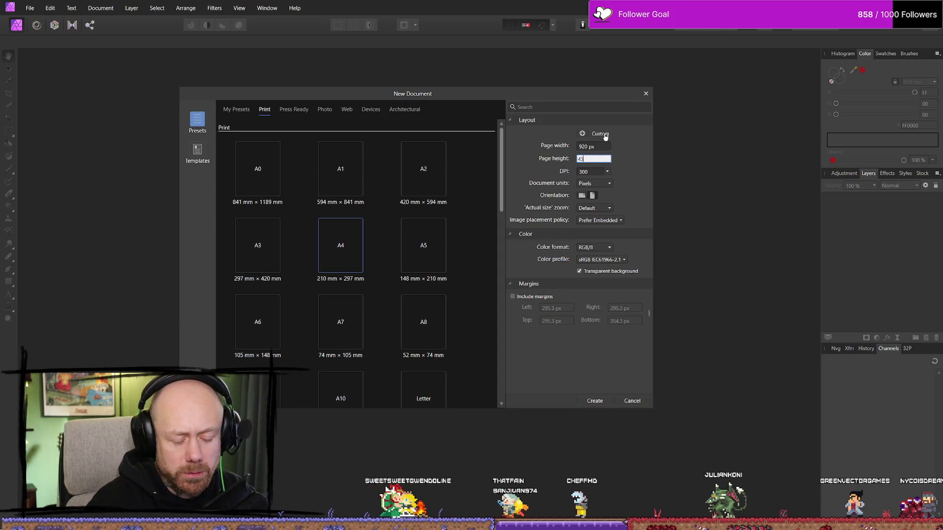
left_click(602, 401)
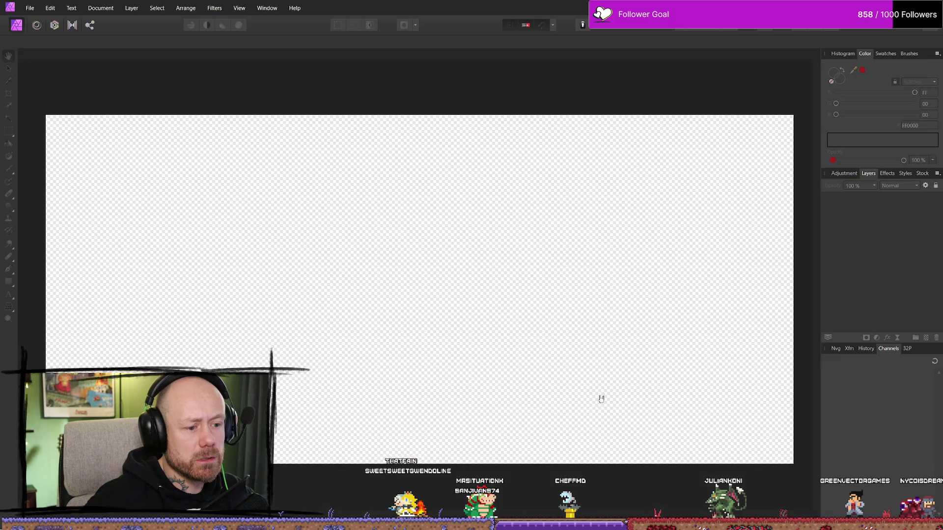
scroll(532, 292, "down", 3, "ctrl")
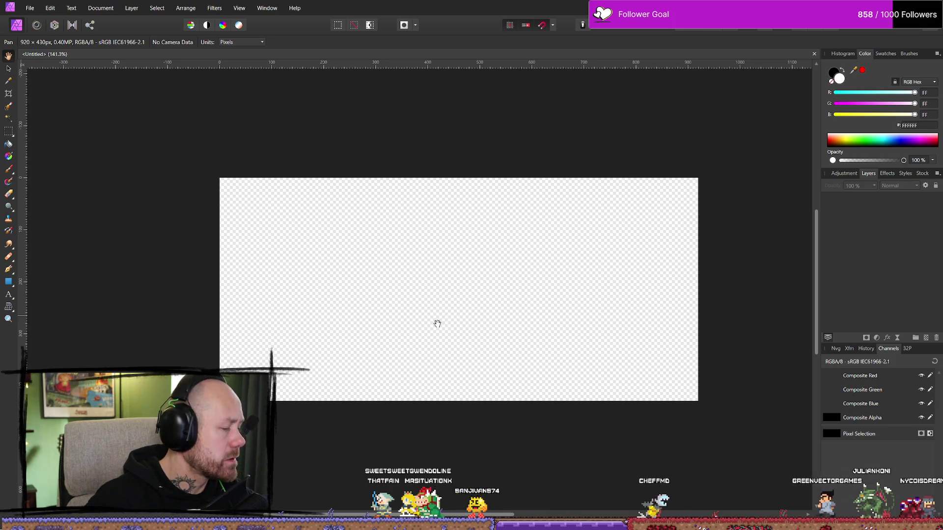
left_click_drag(437, 324, 427, 320)
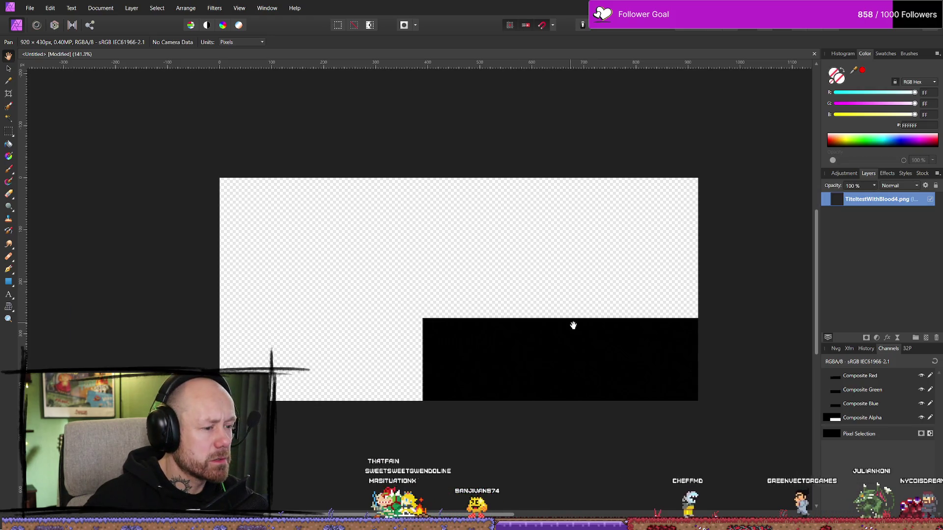
With the Move tool, drag the Bloodspill render into place on the 920 × 430 canvas
left_click(8, 68)
mouse_move(489, 275)
left_mouse_down()
mouse_move(324, 212)
mouse_move(261, 103)
mouse_move(423, 267)
mouse_move(147, 260)
left_mouse_up()
scroll(593, 248, "down", 7, "ctrl")
mouse_move(593, 280)
left_mouse_down()
mouse_move(542, 276)
mouse_move(549, 291)
mouse_move(583, 285)
left_mouse_up()
Shrink the render to about 976×549 px, nudge it right a few pixels, and deselect it
left_click_drag(769, 139, 650, 233)
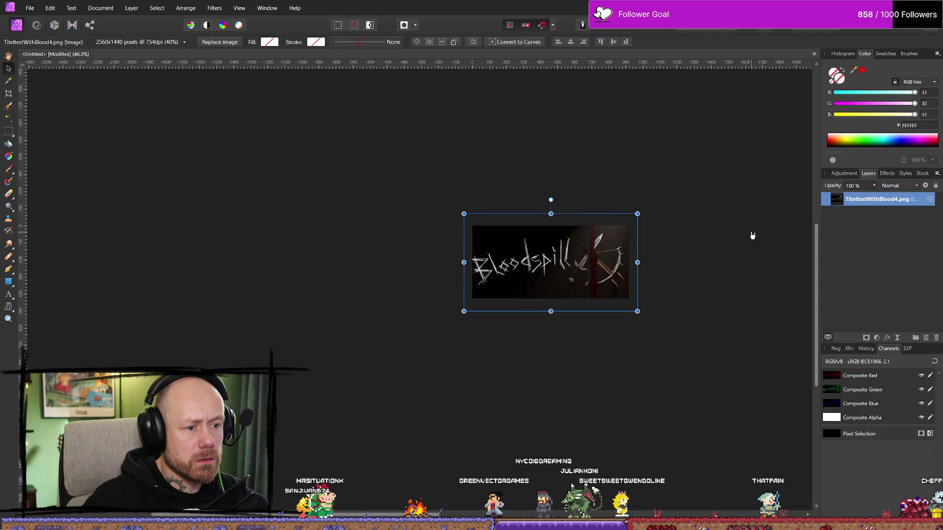
scroll(750, 276, "up", 2, "ctrl")
key("Right")
key("Right")
key("Right")
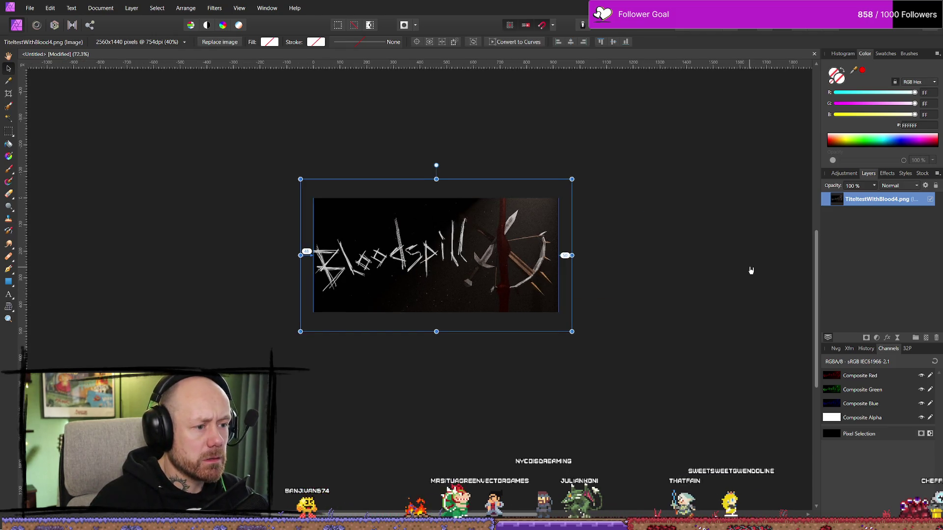
key("Right")
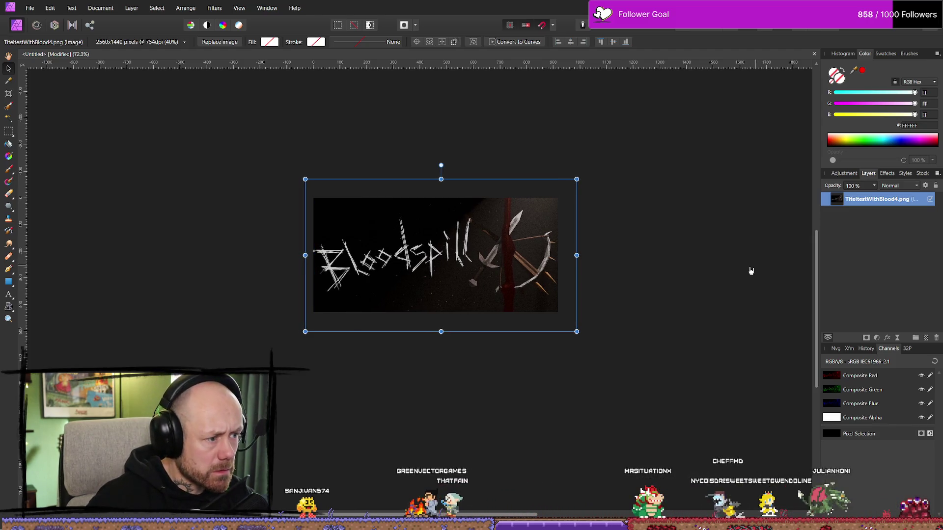
left_click_drag(577, 180, 569, 183)
key("Right")
key("Right")
key("Right")
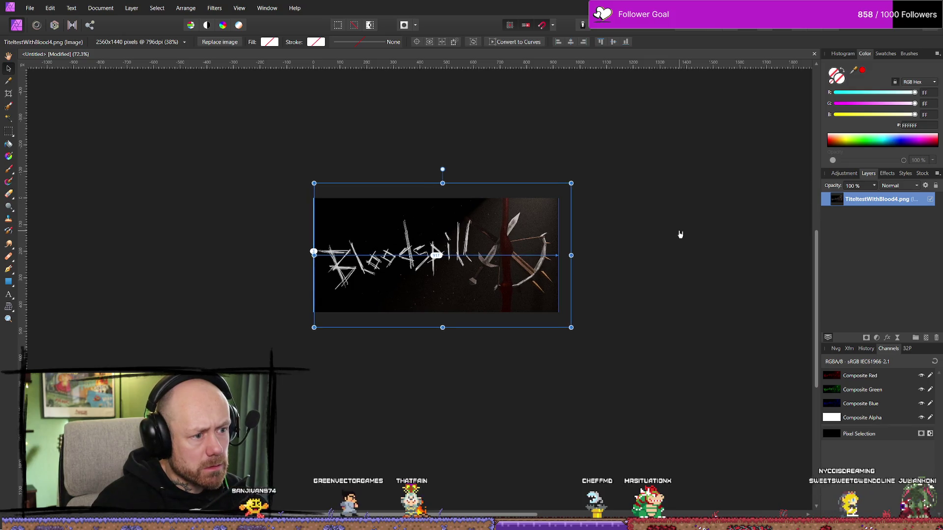
left_click(684, 237)
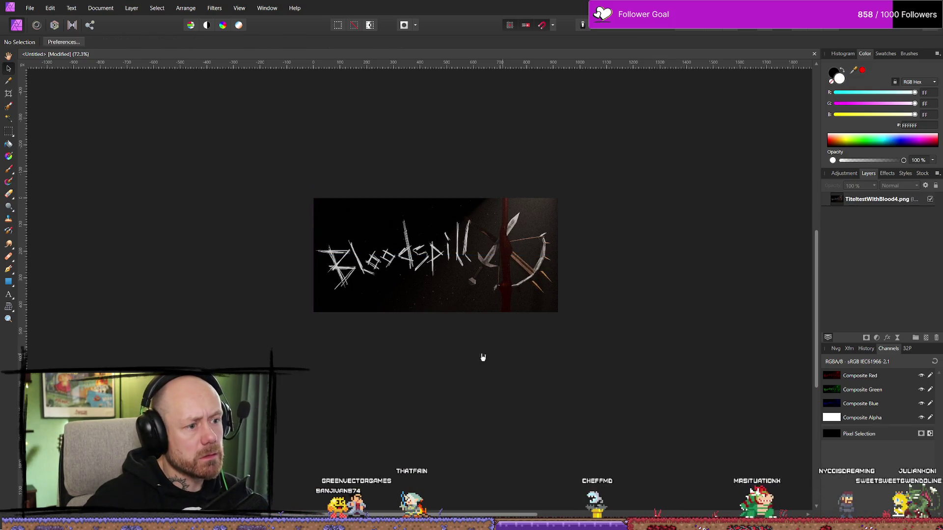
scroll(487, 361, "down", 2, "ctrl")
scroll(297, 425, "up", 3, "ctrl")
scroll(621, 342, "down", 3, "ctrl")
scroll(611, 352, "right", 3)
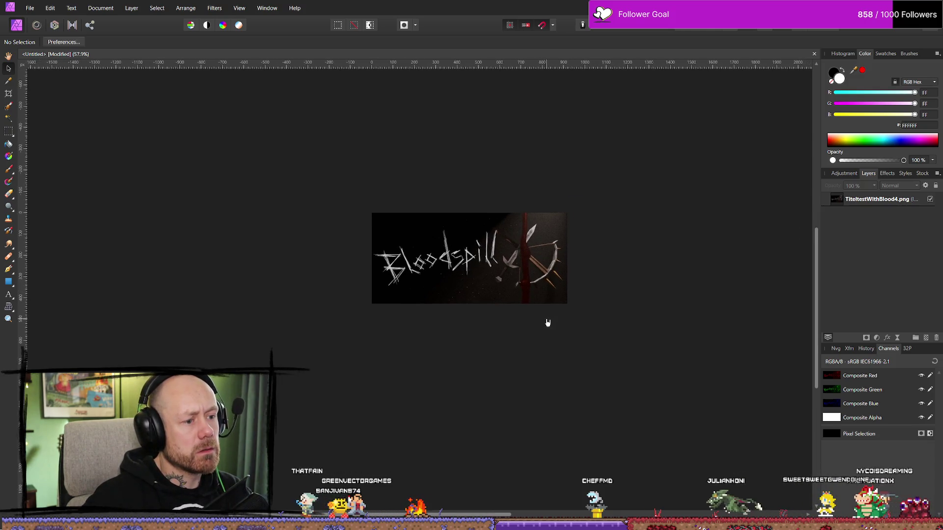
Enlarge the Bloodspill image slightly and evenly around its centre from the corner handle, then deselect it
left_click(30, 6)
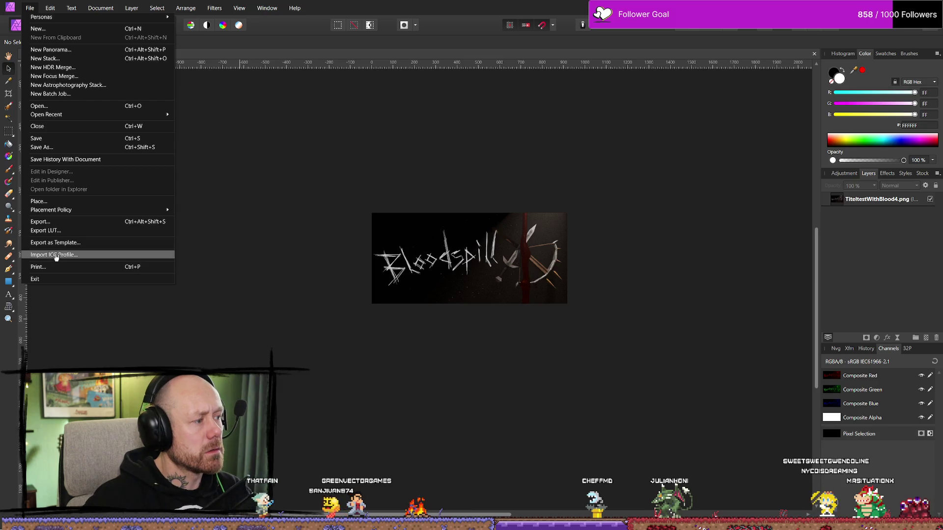
left_click(68, 222)
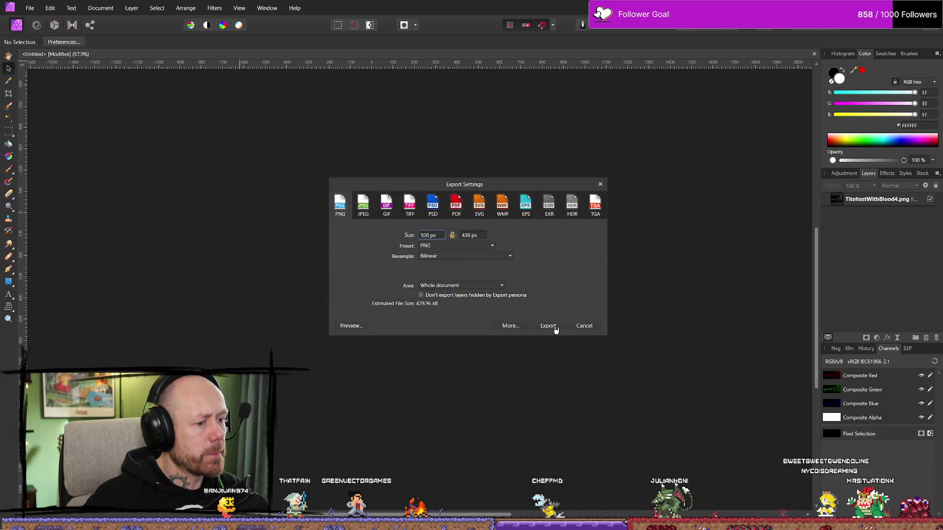
key("Escape")
left_click(446, 254)
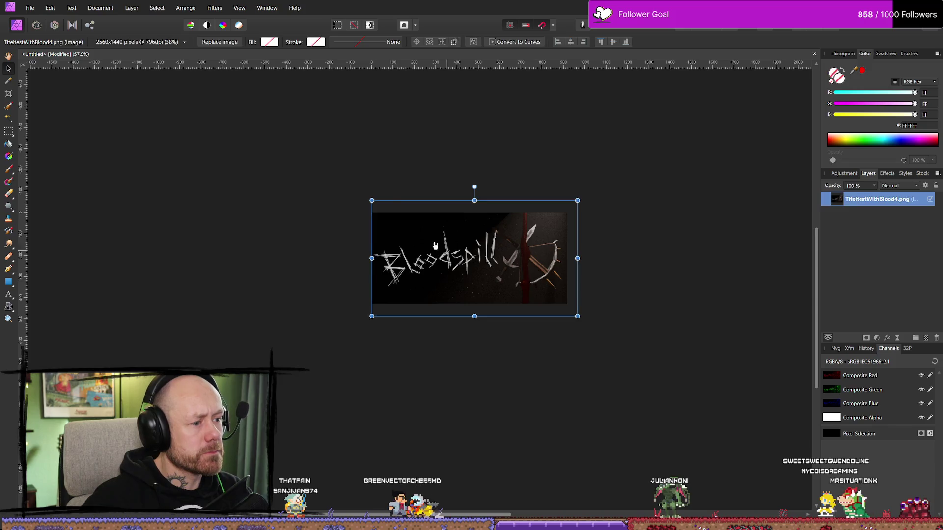
left_click_drag(373, 201, 369, 197)
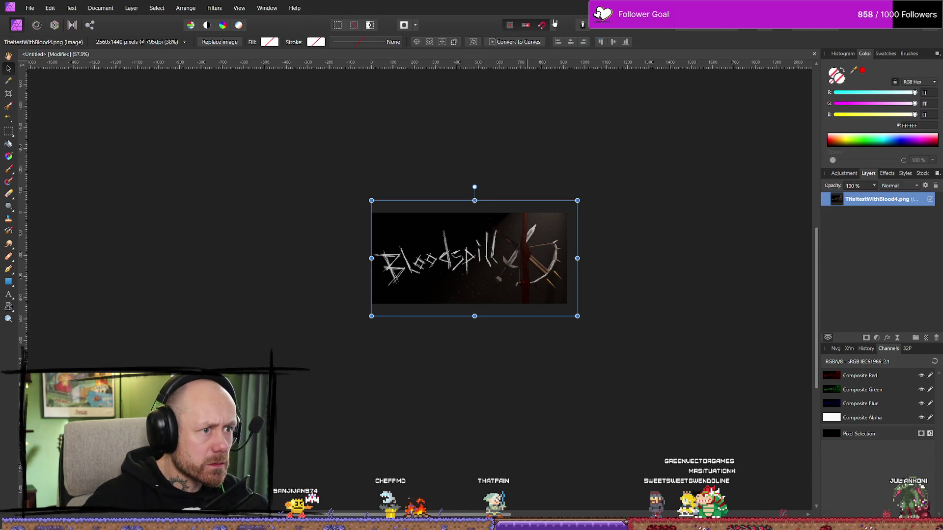
left_click_drag(367, 198, 369, 199, "ctrl")
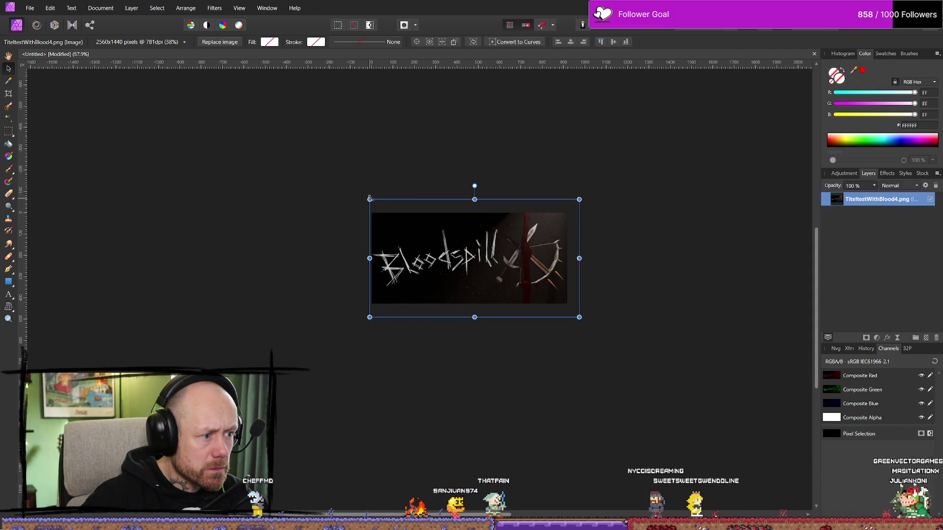
left_click(505, 211)
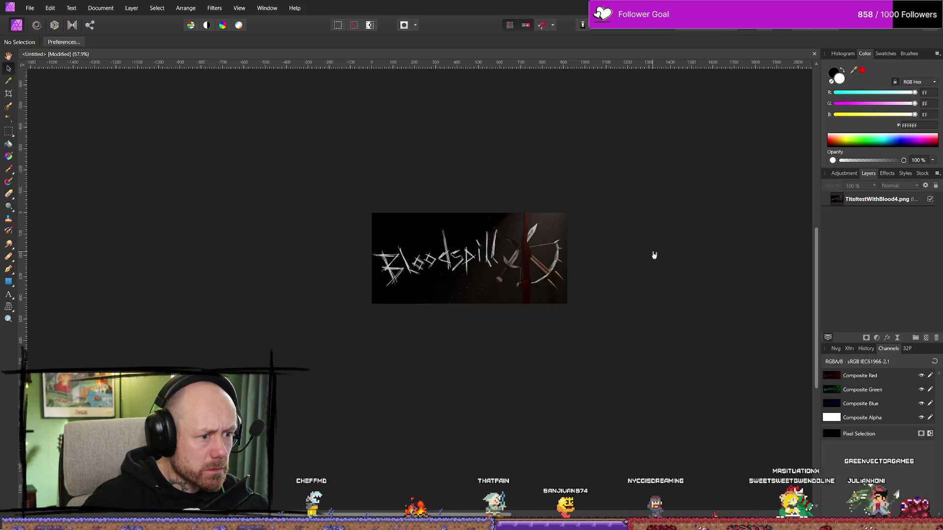
left_click(564, 262)
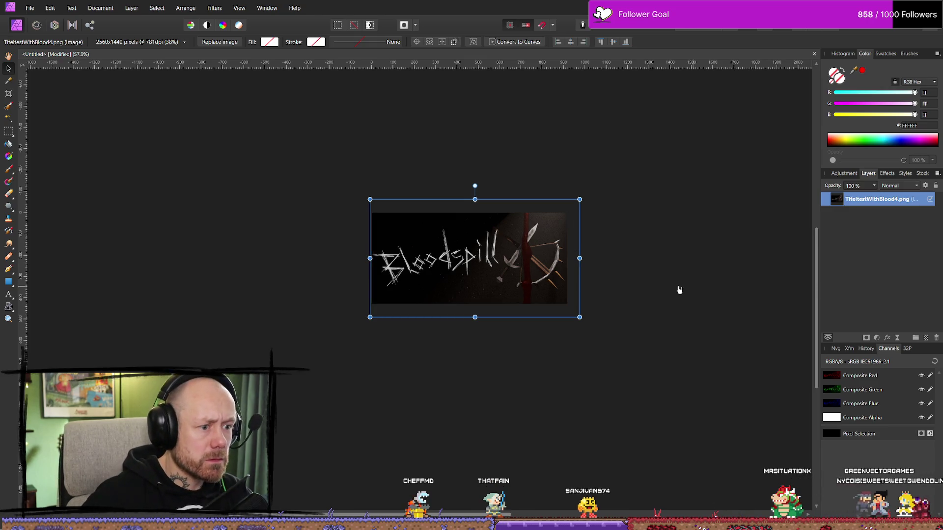
left_click(672, 330)
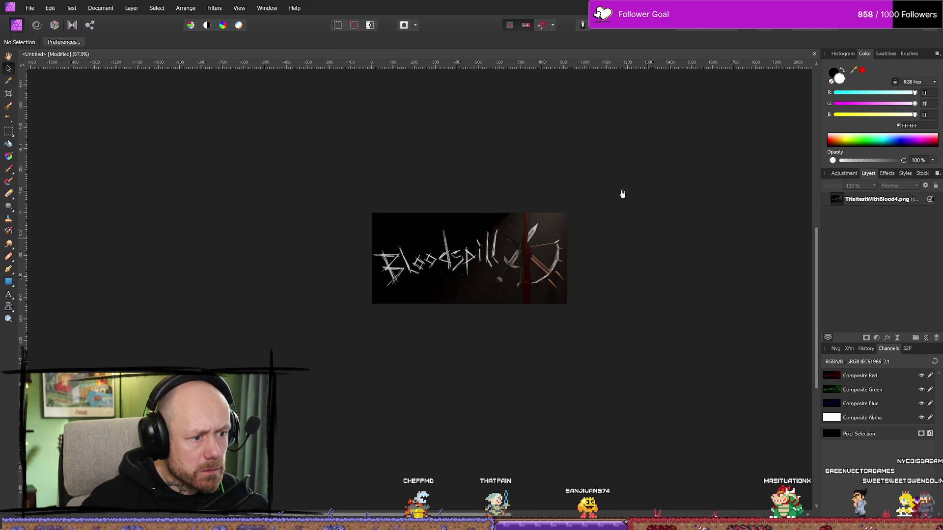
Start exporting the document, then cancel at the save location dialog
left_click(30, 8)
left_click(44, 221)
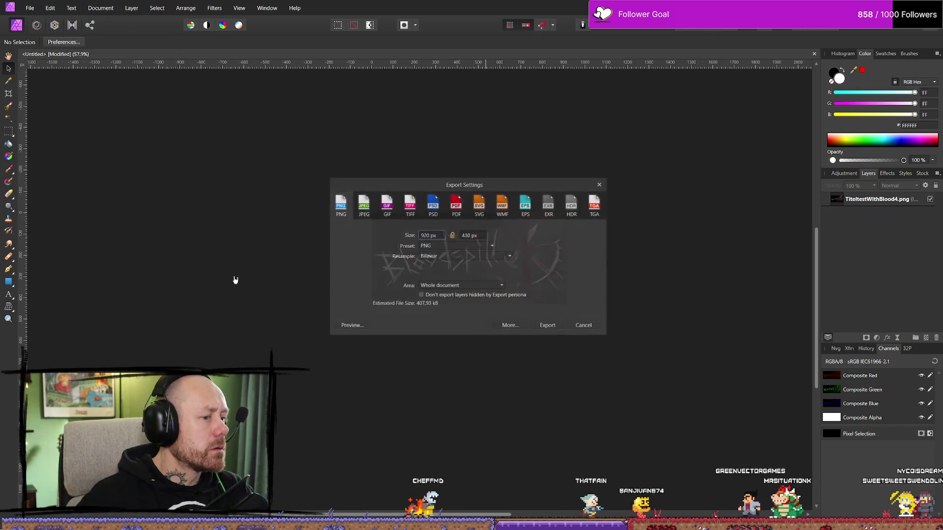
left_click(547, 325)
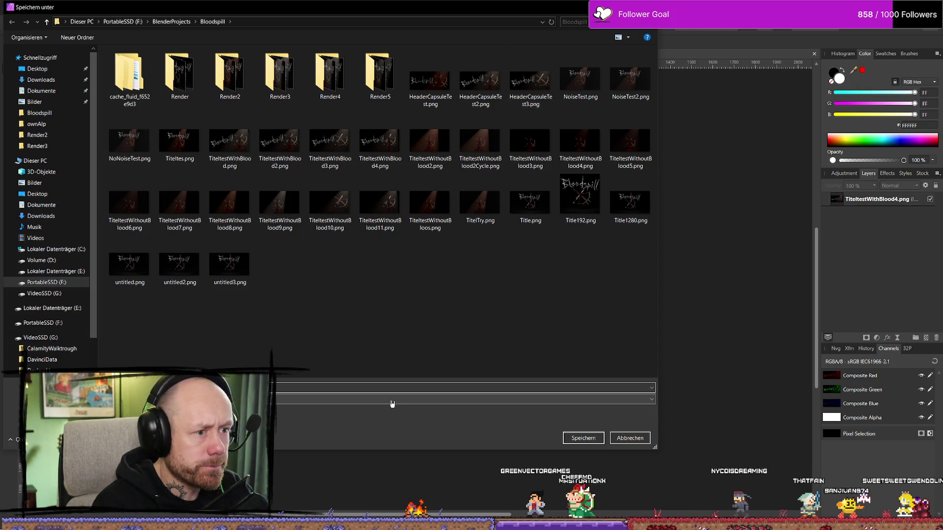
key("Escape")
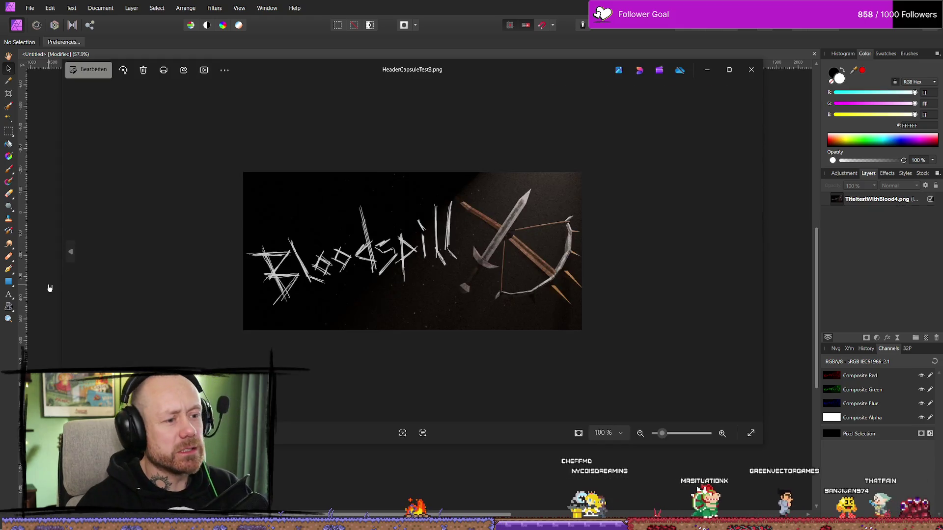
Flip between HeaderCapsuleTest3 and HeaderCapsuleTest4, settle on the blood-streak Test4, and close the viewer
key("Left")
key("Right")
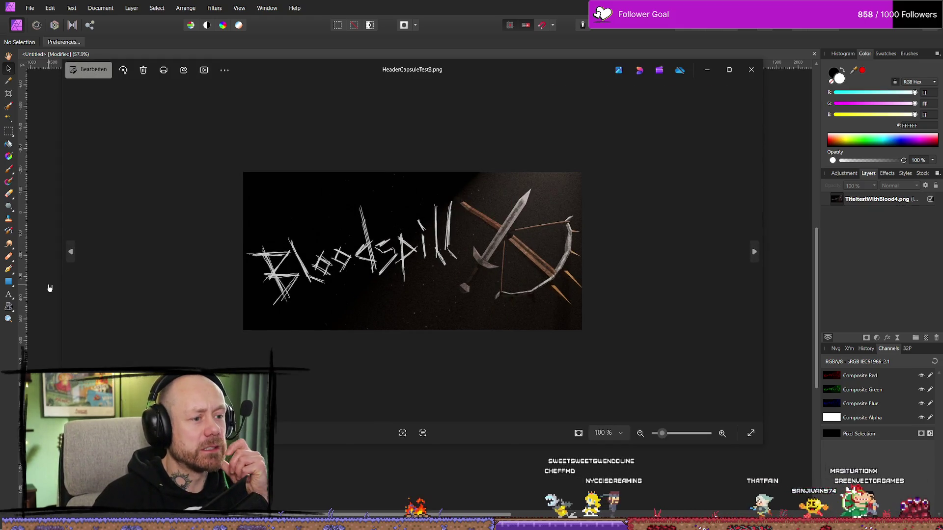
key("Right")
key("Left")
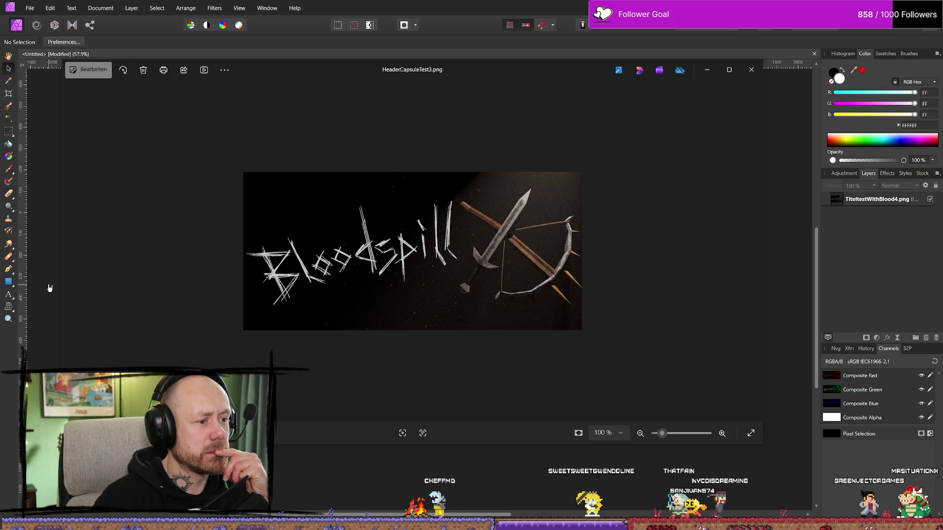
key("Right")
key("Left")
key("Right")
key("Left")
key("Right")
key("Left")
key("Right")
key("Left")
key("Right")
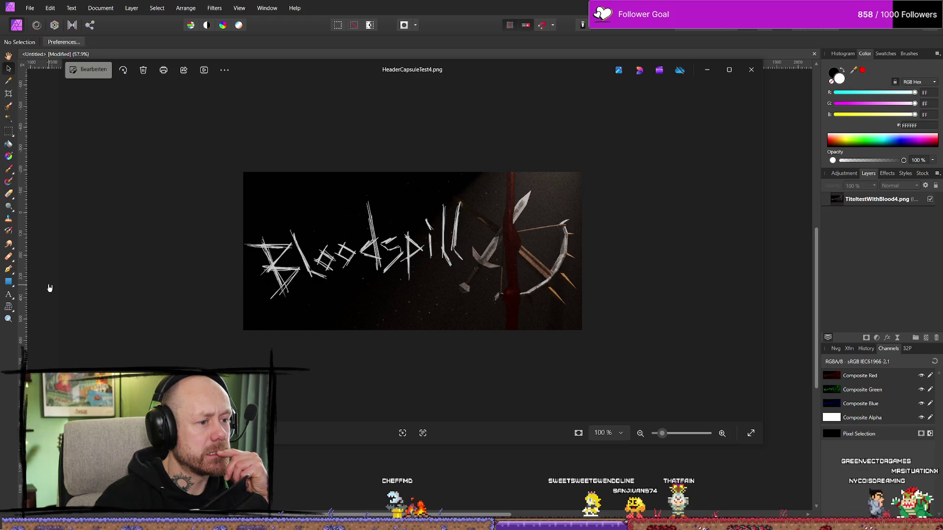
key("Left")
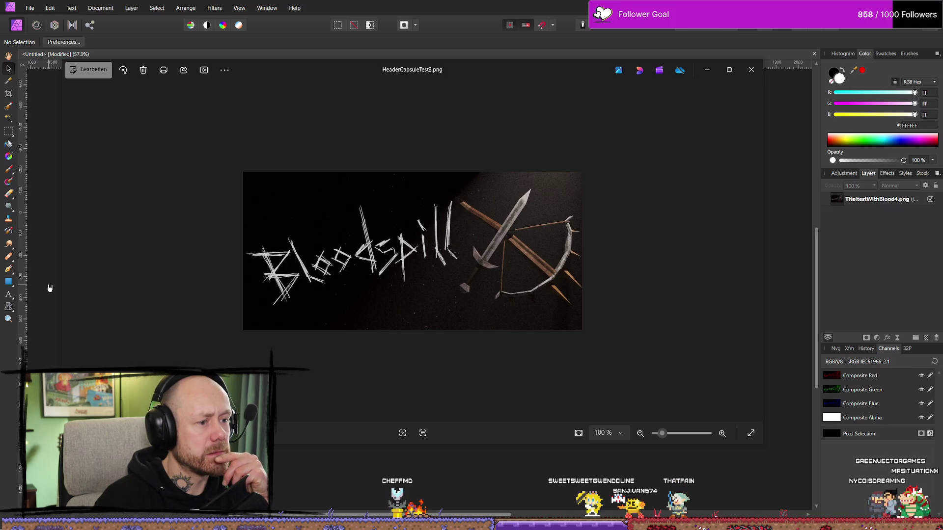
key("Right")
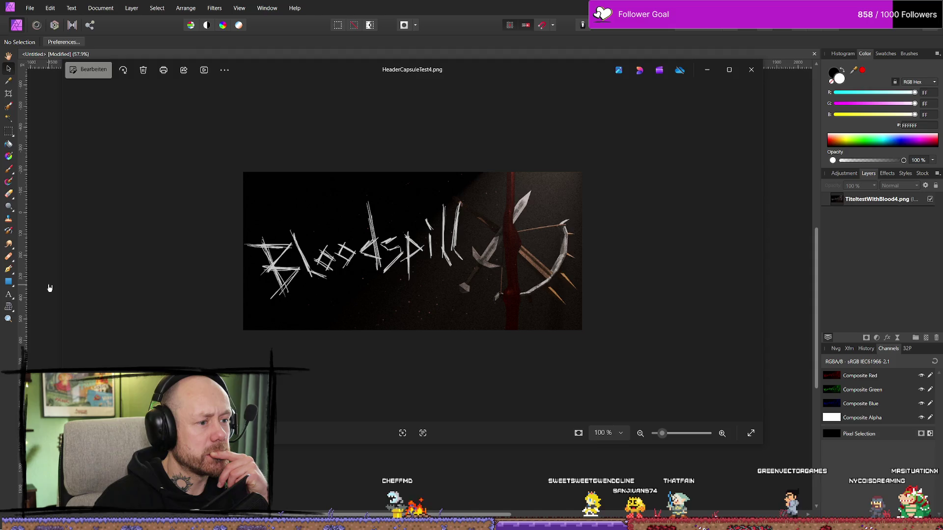
key("Left")
key("Right")
key("Left")
key("Right")
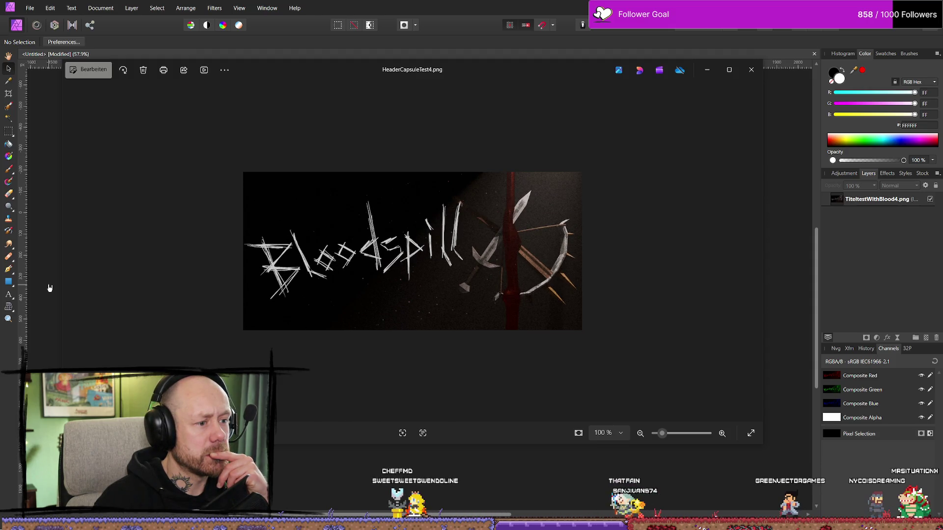
key("Left")
key("Right")
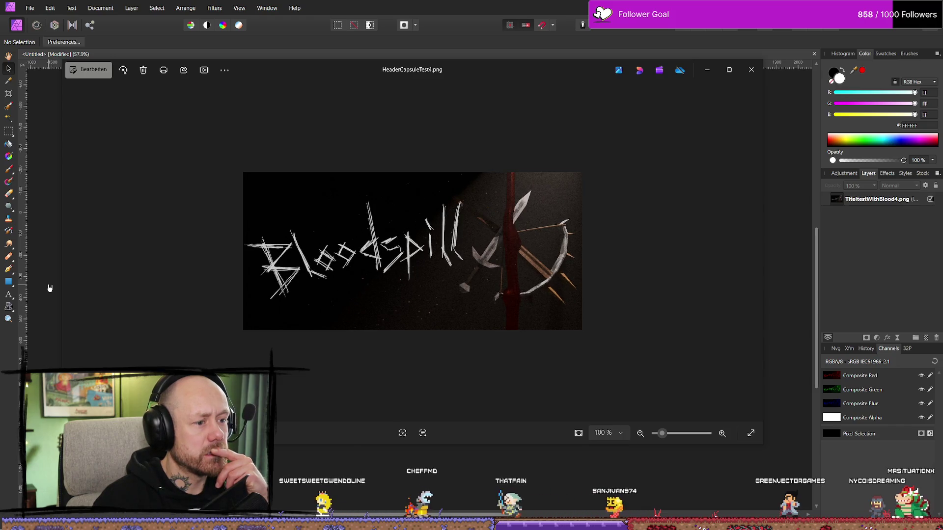
key("Left")
key("Right")
key("Left")
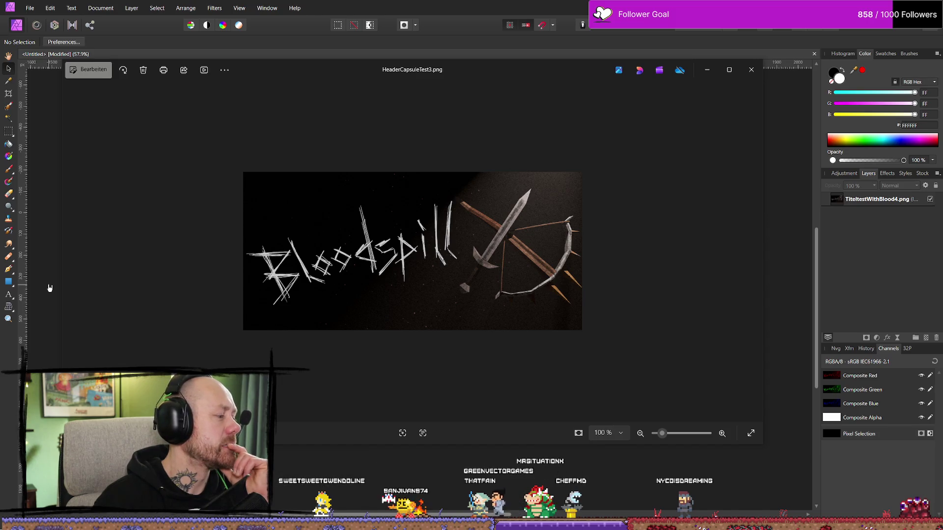
key("Right")
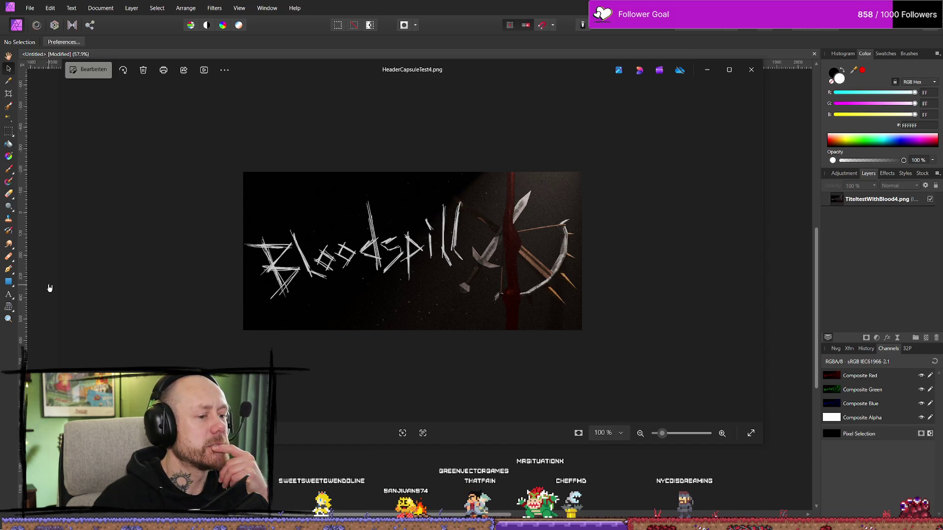
key("Left")
key("Right")
key("Left")
key("Right")
key("Left")
key("Right")
key("Left")
key("Right")
key("Left")
key("Right")
key("Left")
key("Right")
key("Left")
key("Right")
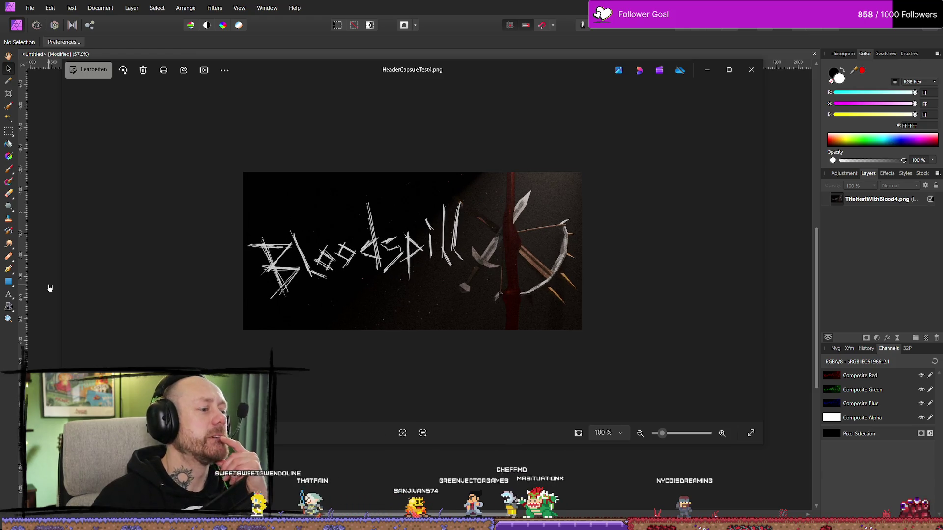
left_click(751, 70)
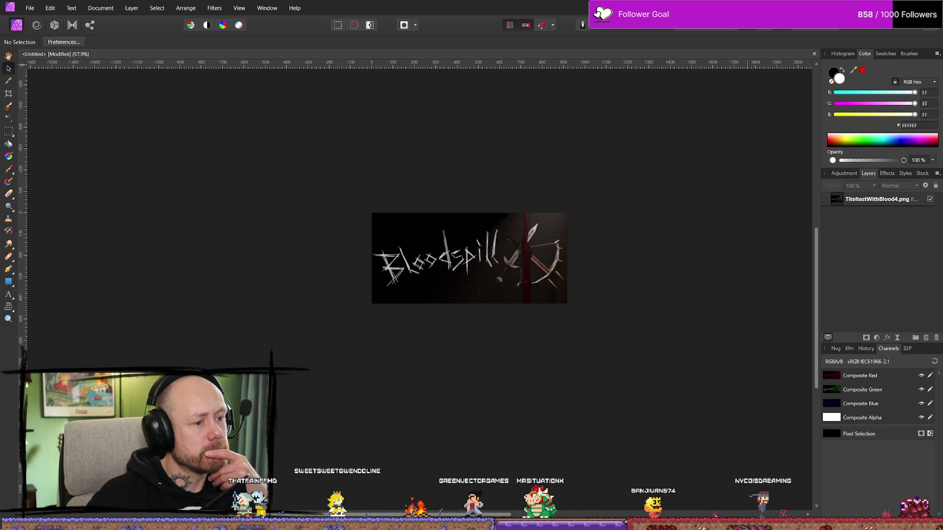
Minimize Affinity Photo, open Figma's Steam Assets Template file, and switch back to Blender
left_click(885, 8)
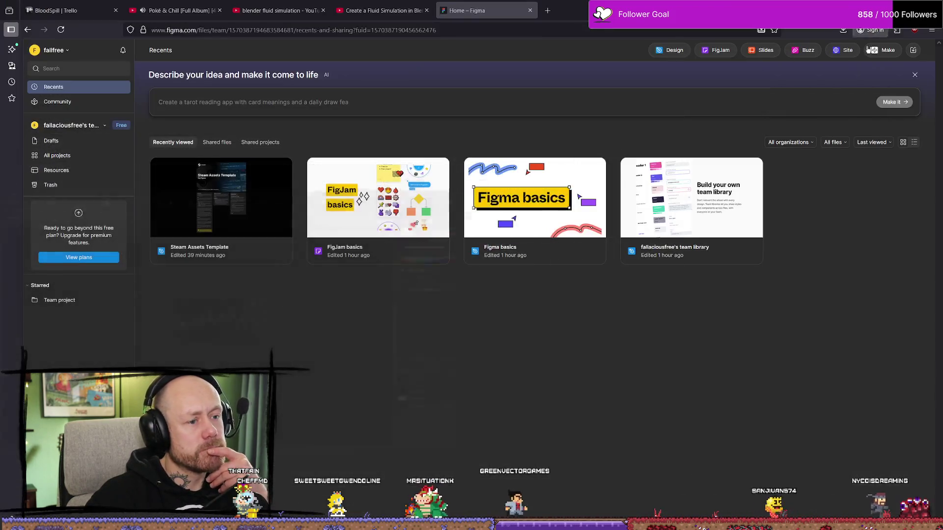
left_click(240, 224)
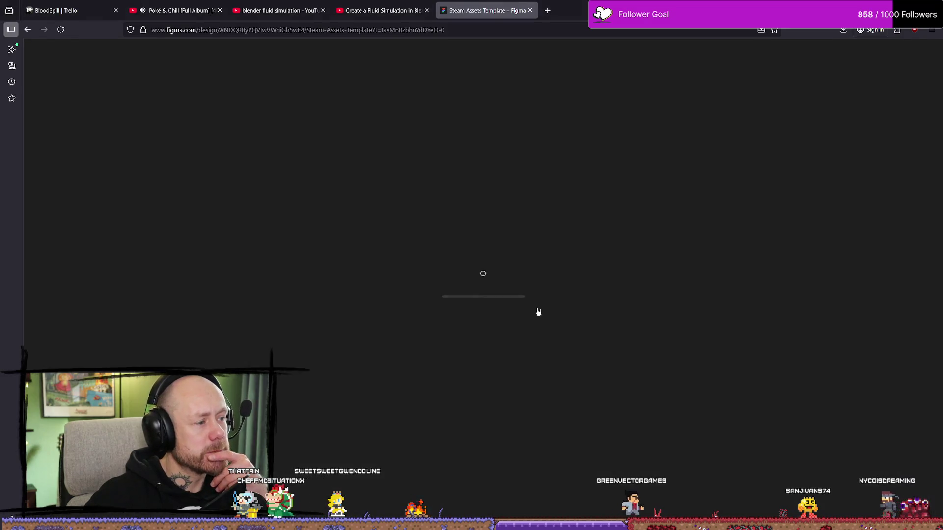
key("alt+Tab")
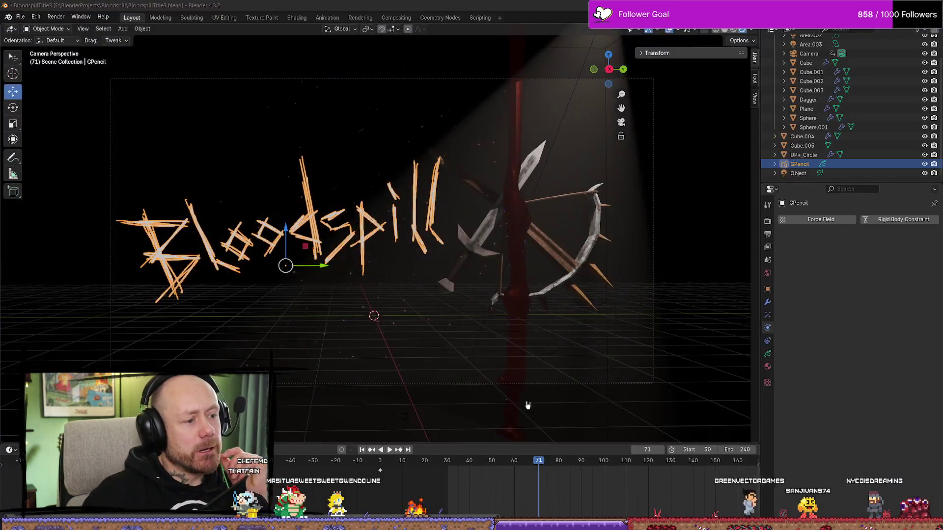
Select the blood pillar Cube.003 and switch the viewport to solid shading
left_click(515, 298)
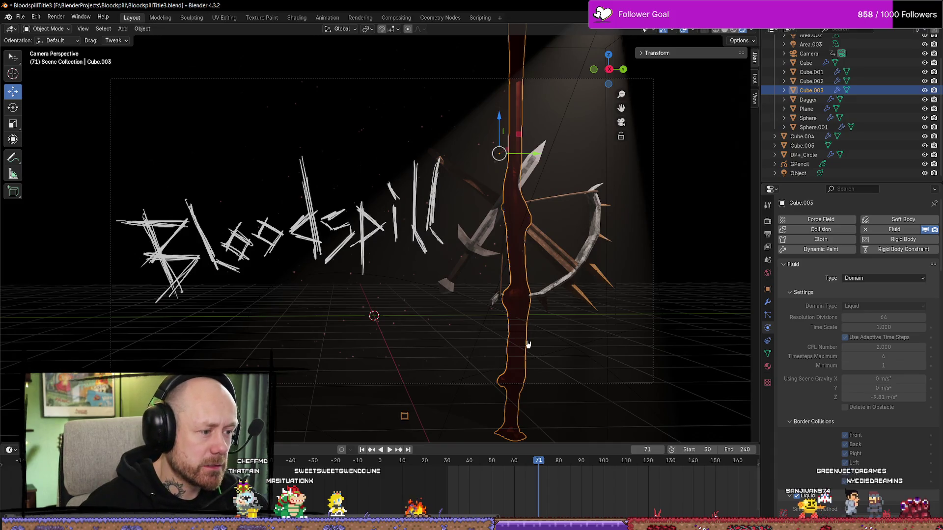
scroll(562, 206, "down", 3)
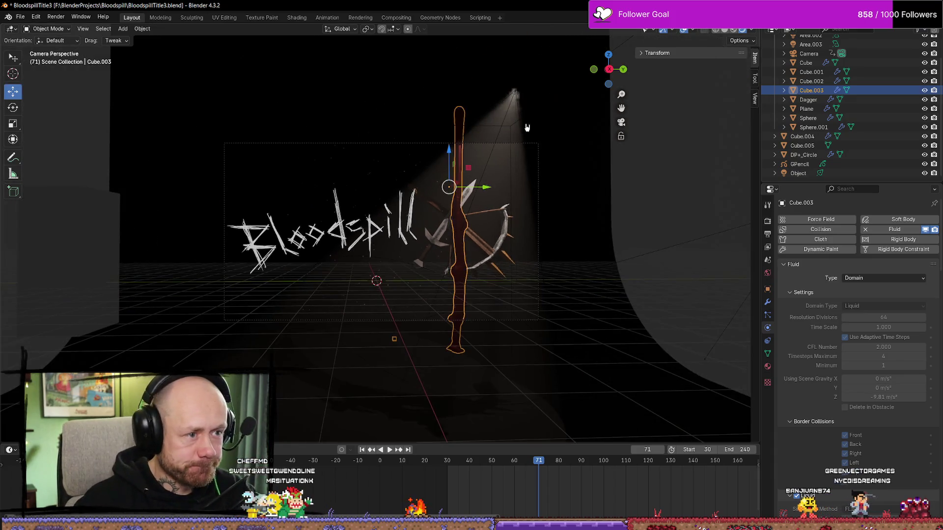
left_click(506, 130)
scroll(545, 231, "down", 2)
scroll(541, 242, "up", 4)
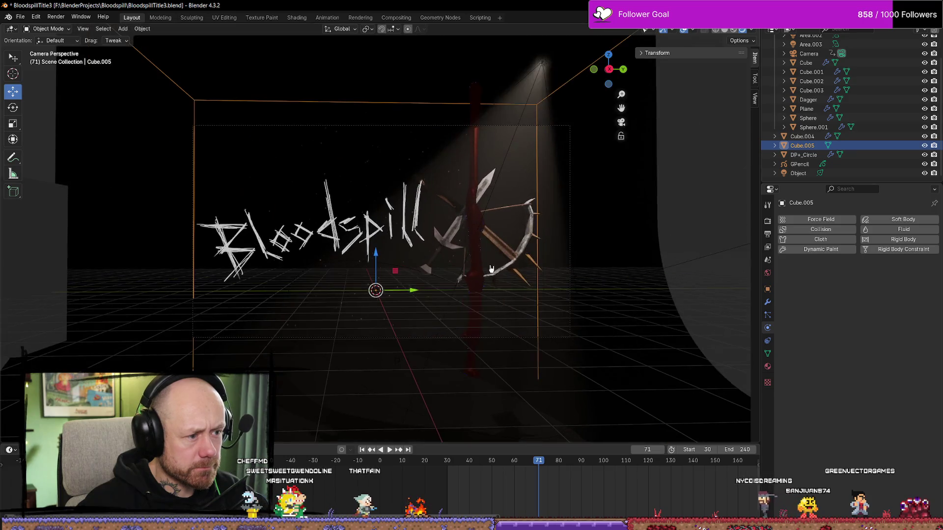
left_click(521, 293)
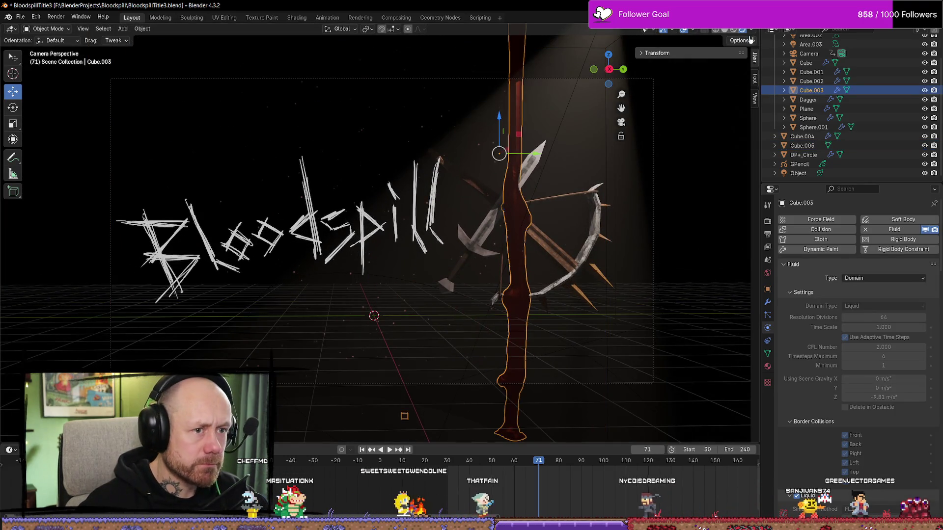
left_click(723, 30)
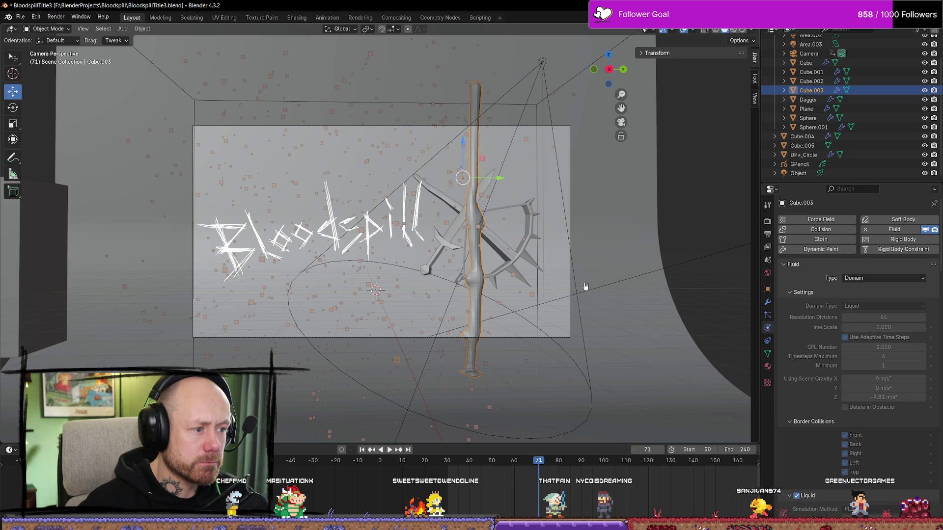
scroll(587, 277, "up", 5)
scroll(540, 280, "down", 6)
middle_click_drag(491, 275, 475, 289)
scroll(466, 290, "up", 3)
In Edit Mode, select the pillar's bottom face and raise it 1.565 m in camera view
key("Tab")
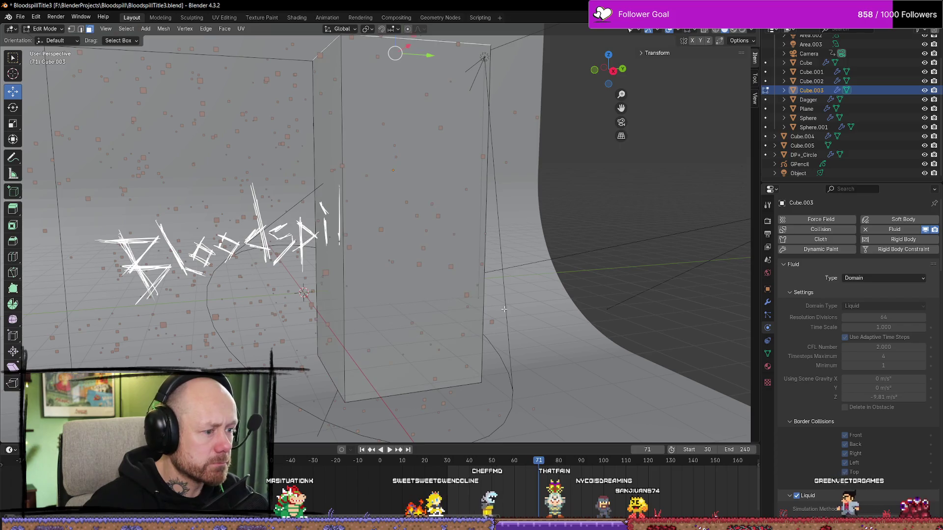
key("KP_Decimal")
mouse_move(404, 341)
middle_mouse_down()
mouse_move(404, 411)
mouse_move(393, 425)
middle_mouse_up()
scroll(403, 375, "down", 8)
left_click(393, 425)
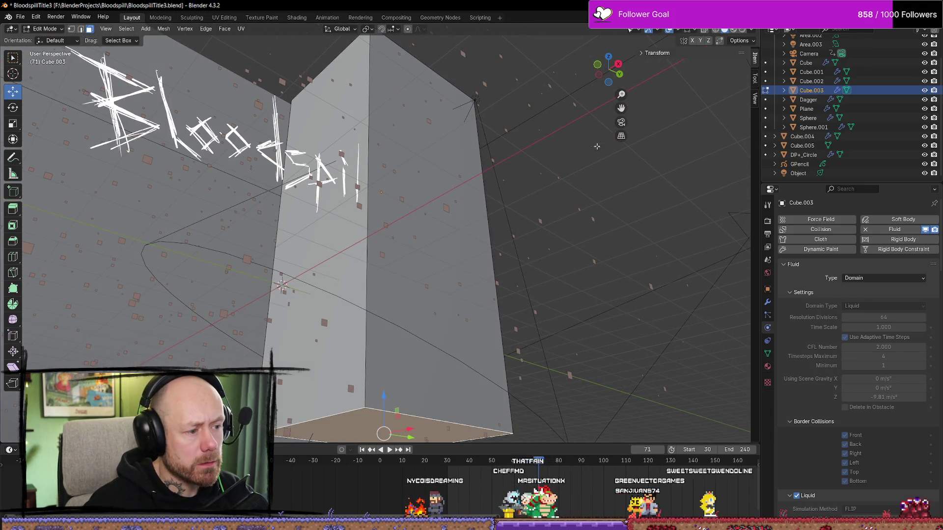
middle_click_drag(604, 129, 568, 221)
scroll(543, 257, "up", 4)
scroll(547, 257, "down", 2)
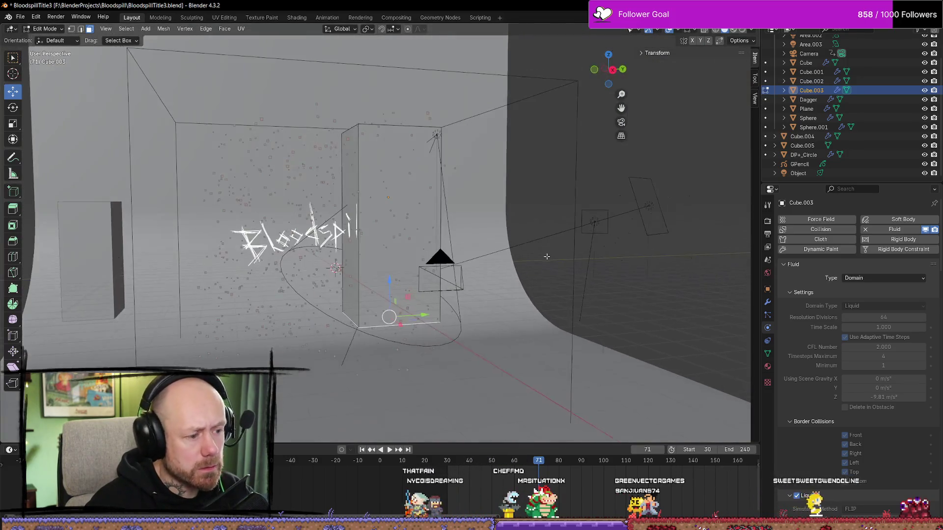
key("KP_0")
left_click_drag(465, 338, 468, 287)
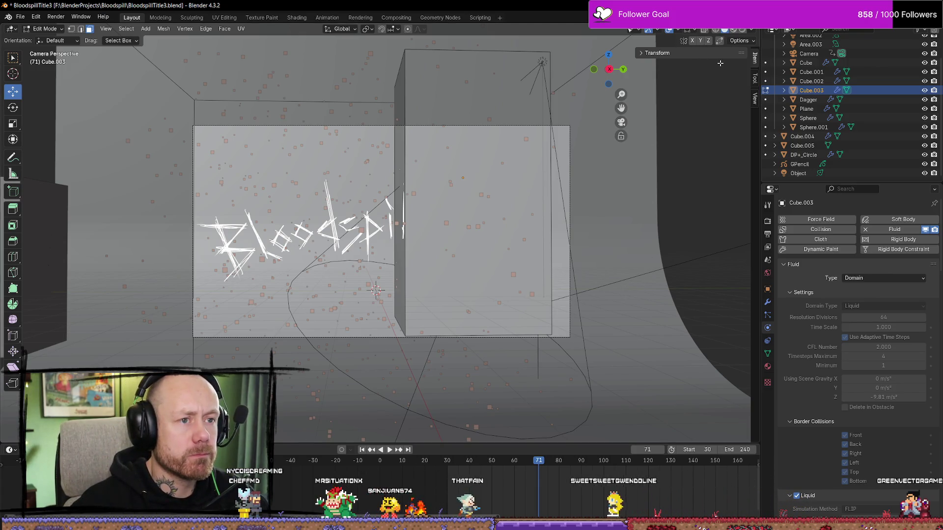
Preview in Rendered shading, pick the domain box, and inspect its modifiers, mesh data and Blood material
left_click(743, 30)
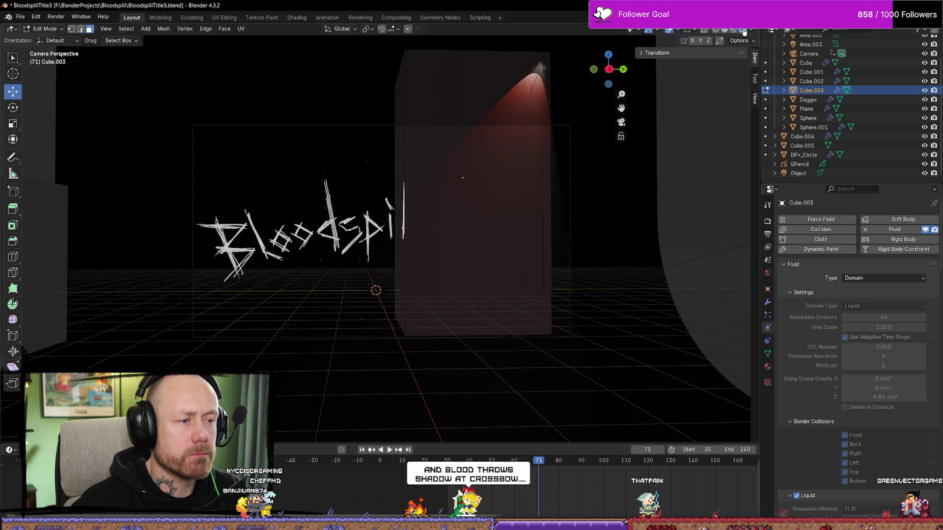
mouse_move(384, 190)
middle_mouse_down()
mouse_move(461, 159)
mouse_move(464, 172)
middle_mouse_up()
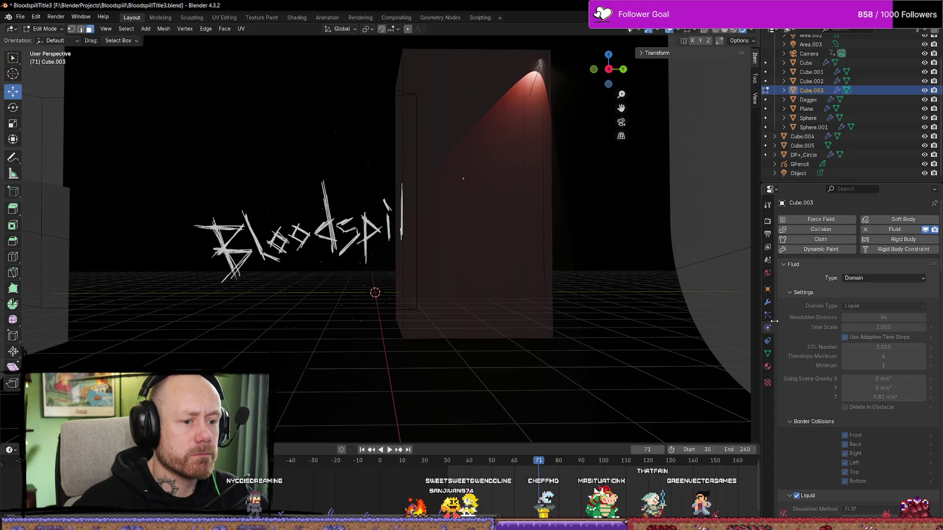
left_click(532, 263)
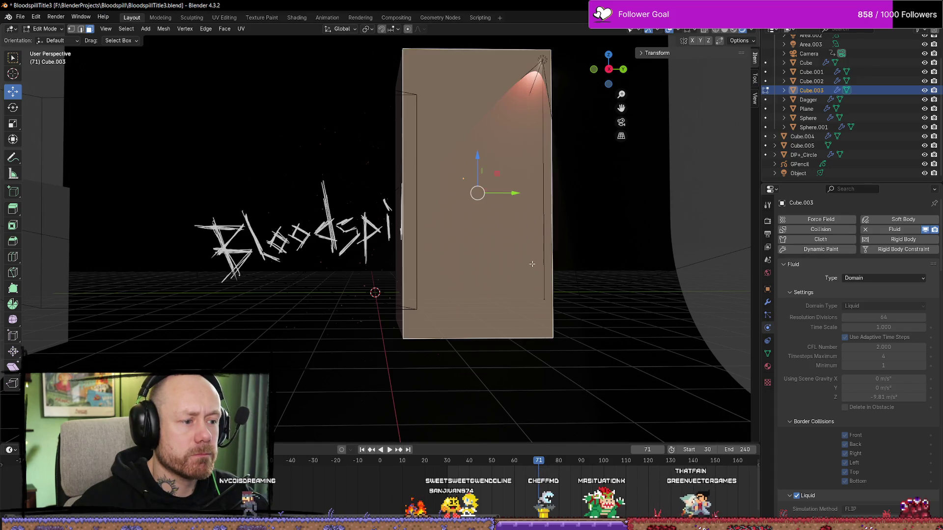
left_click(768, 303)
left_click(769, 354)
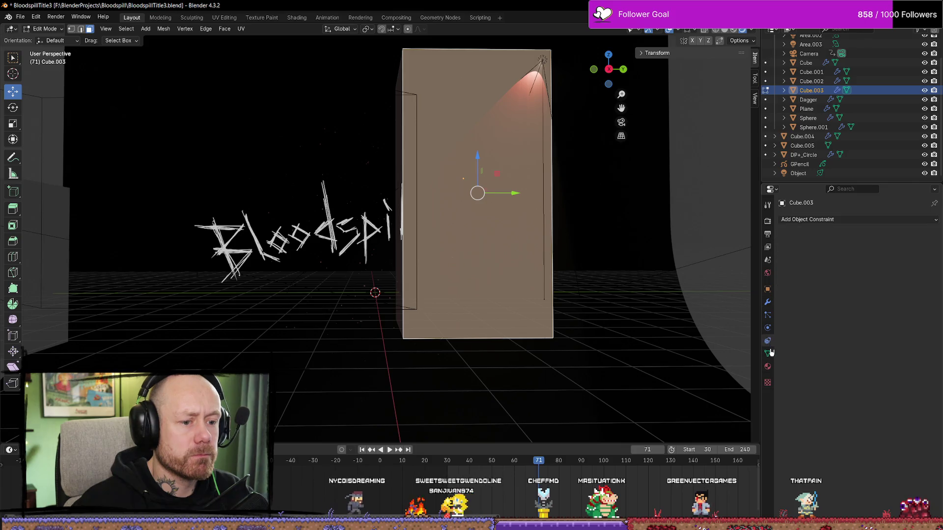
left_click(768, 367)
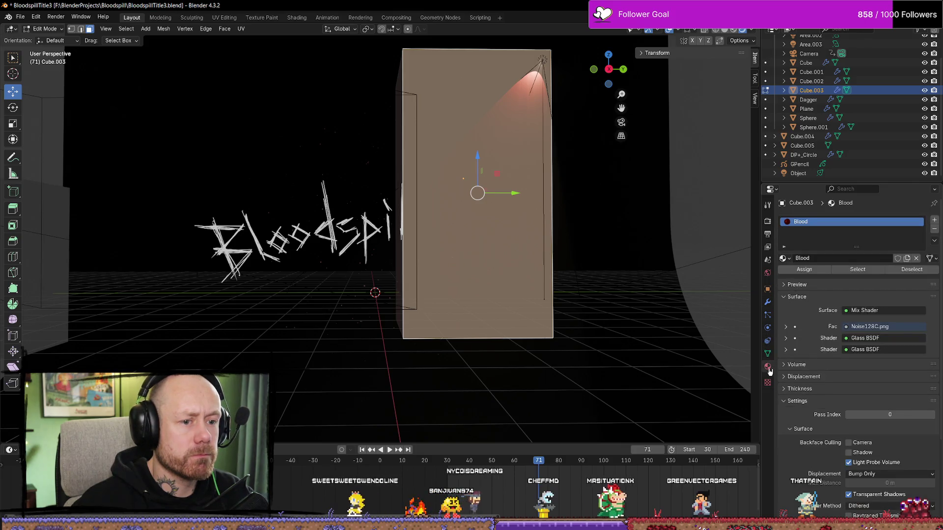
left_click(768, 327)
scroll(814, 346, "down", 12)
scroll(814, 346, "down", 8)
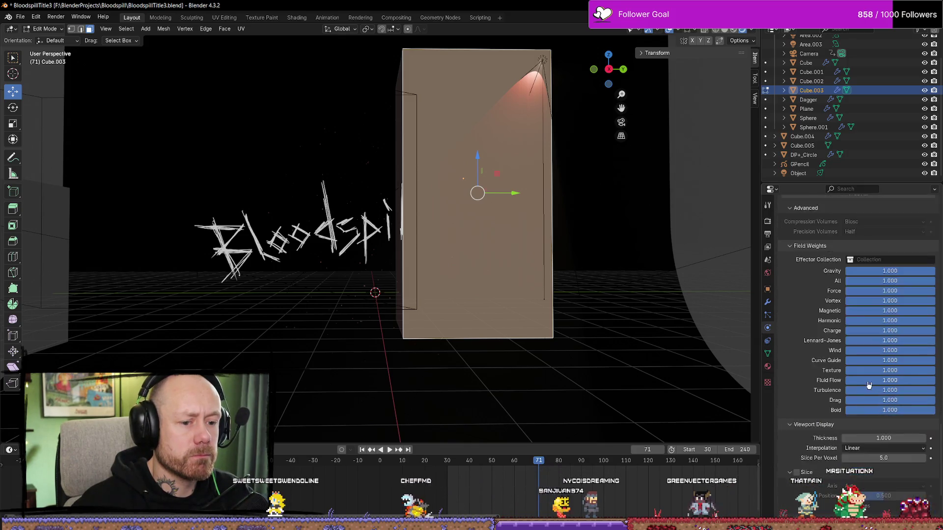
scroll(884, 305, "up", 6)
Set the fluid cache end frame to 120, deselect the face, and return to Object Mode
left_click(897, 294)
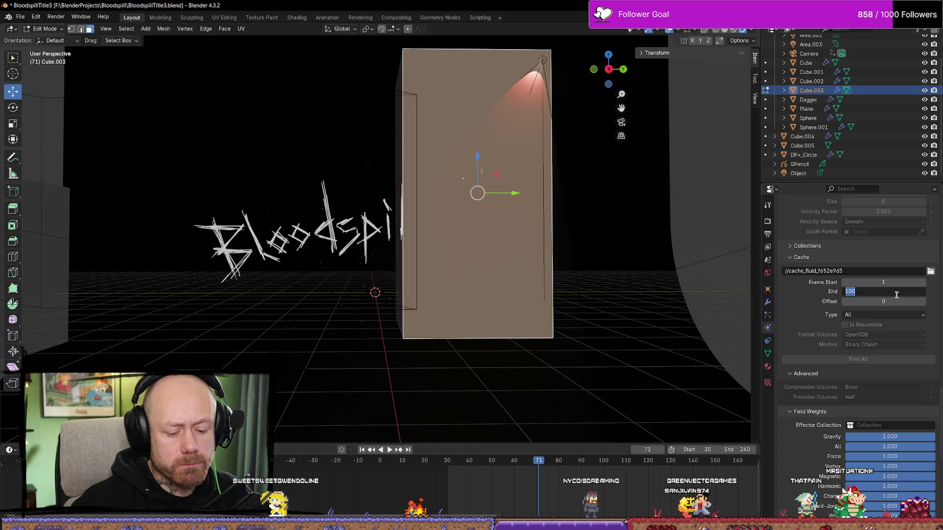
key("Return")
scroll(891, 345, "down", 5)
scroll(885, 345, "up", 4)
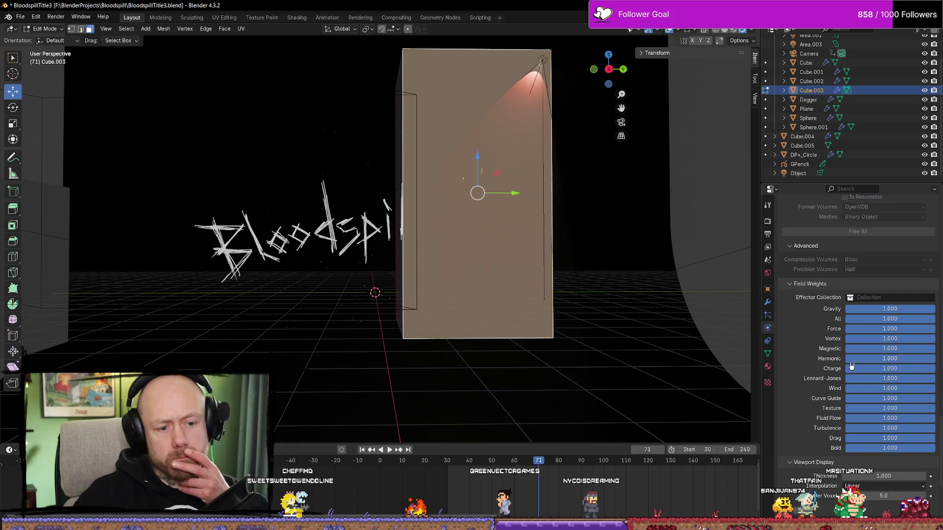
scroll(856, 344, "up", 3)
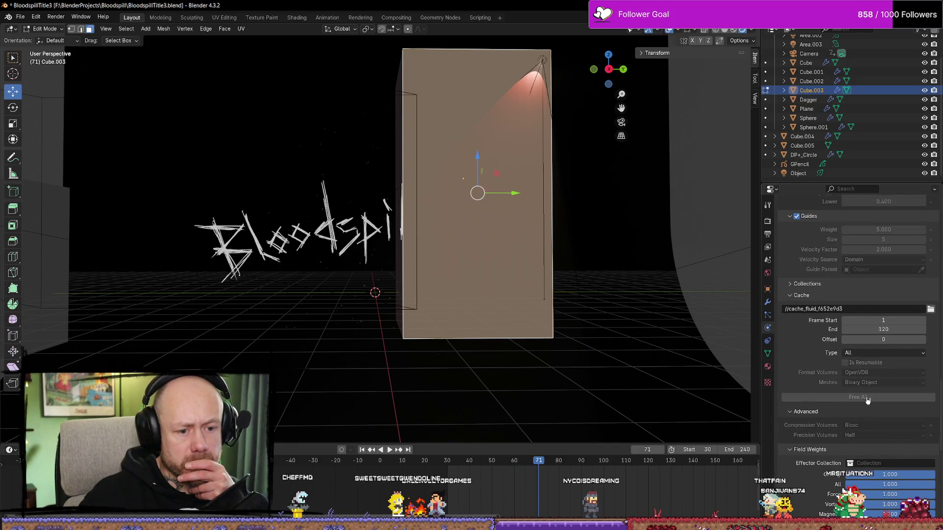
key("alt+a")
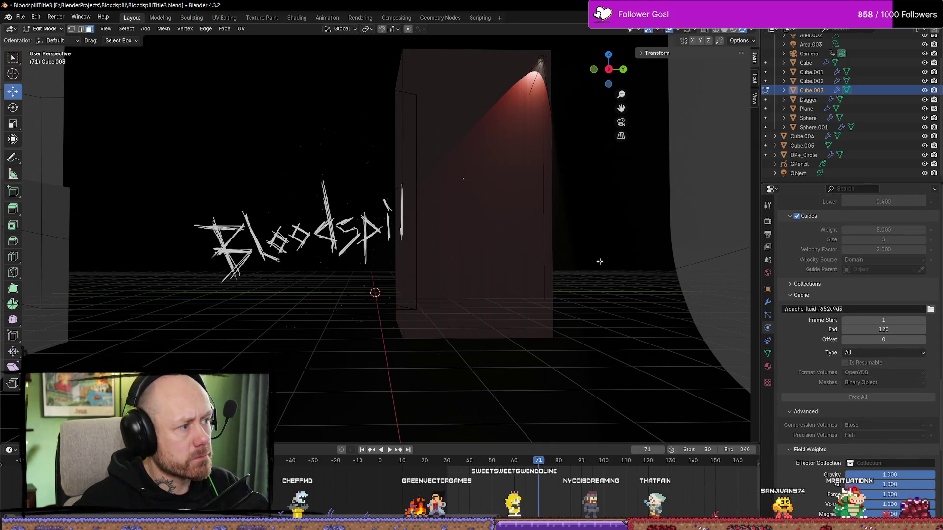
key("Tab")
Select Cube.003, free its old fluid cache and Bake All, then view the saved title renders
left_click(521, 243)
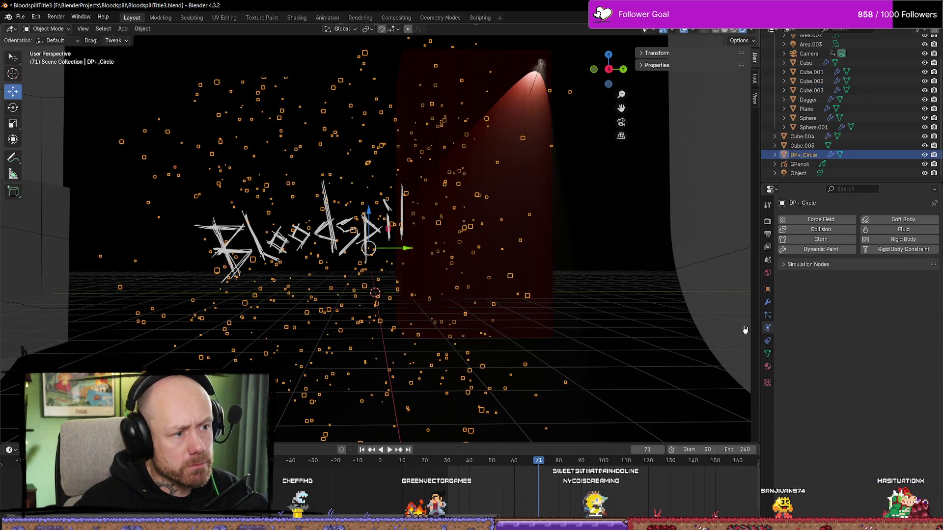
left_click(517, 241)
scroll(880, 322, "up", 5)
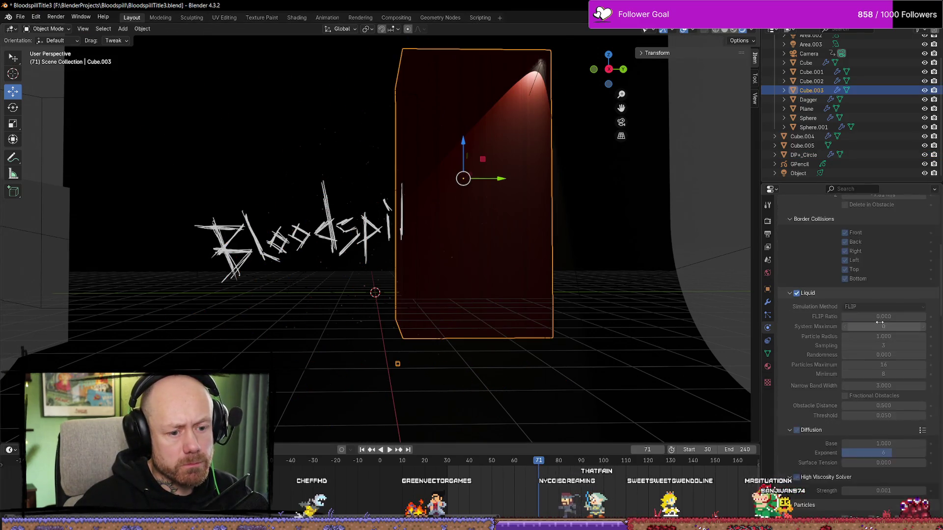
scroll(879, 323, "down", 15)
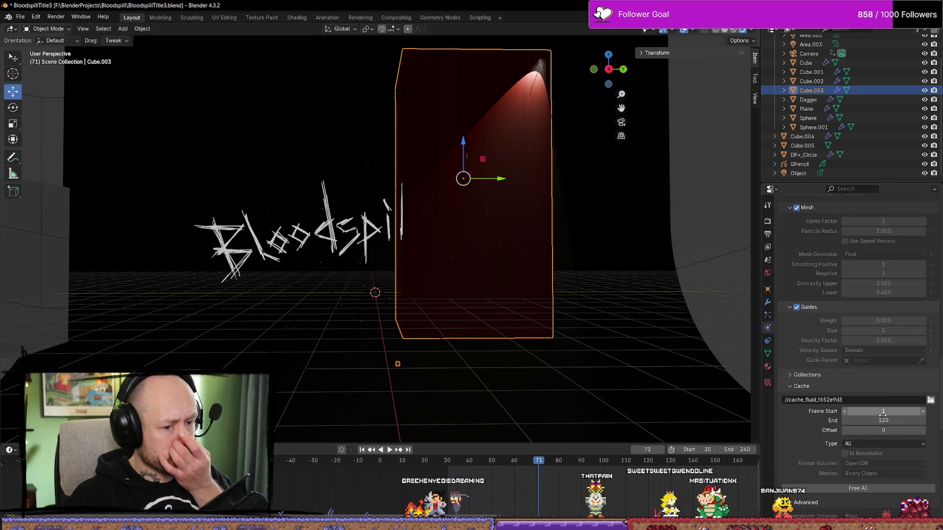
left_click(858, 488)
scroll(857, 470, "down", 2)
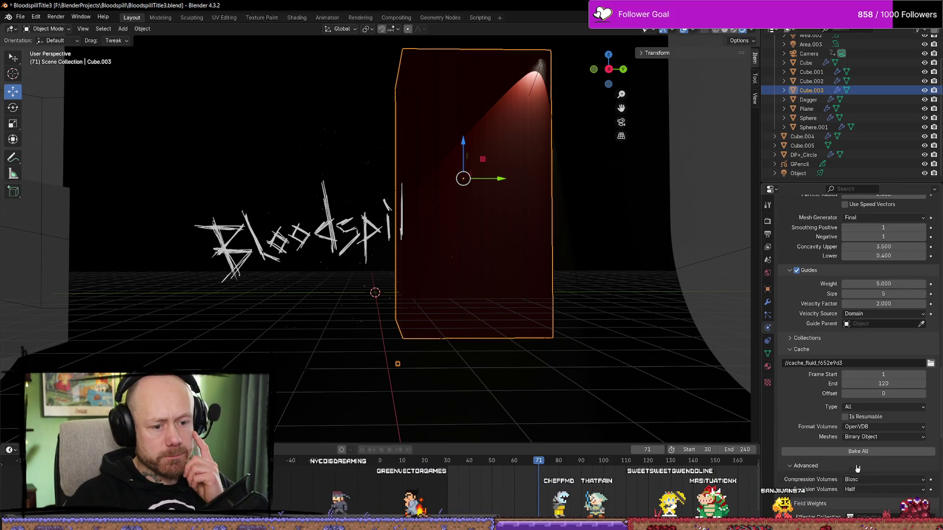
left_click(858, 451)
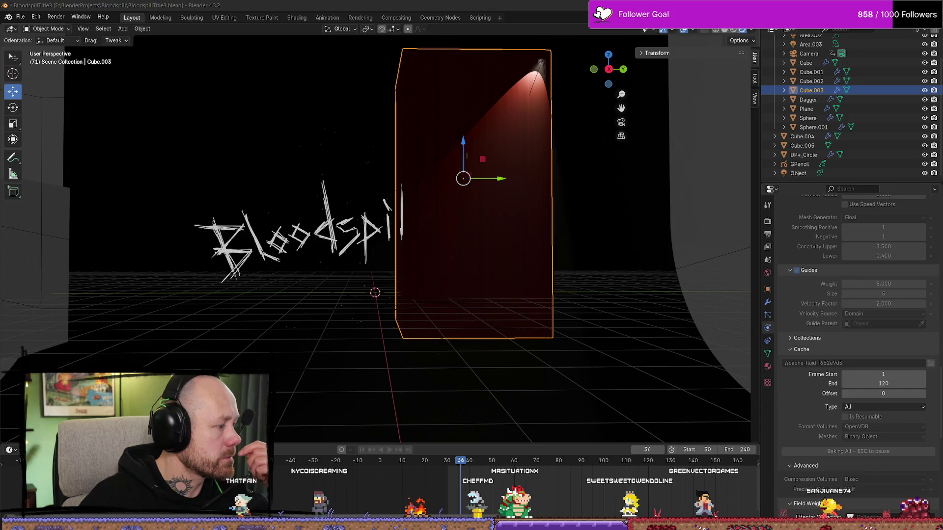
key("alt+Tab")
key("Right")
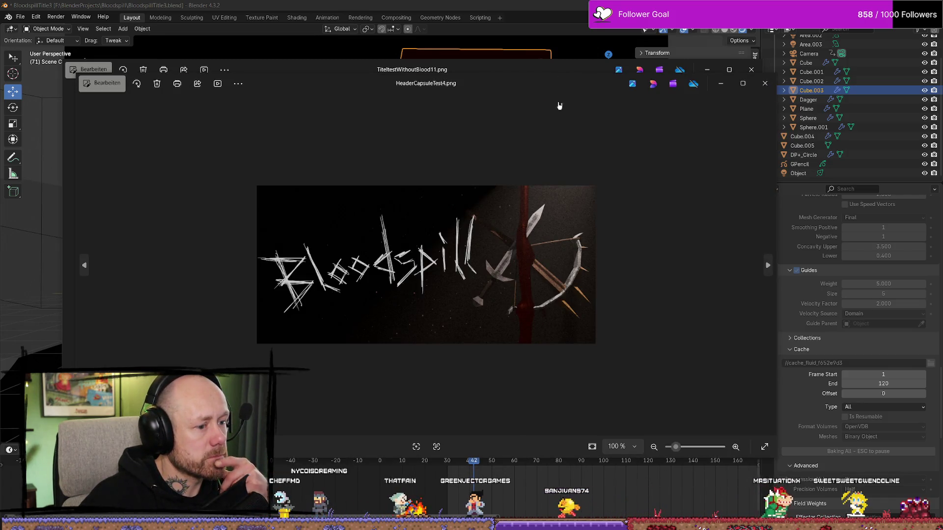
Arrange the blood render and HeaderCapsuleTest4 windows side by side, then close both
left_click_drag(564, 72, 118, 76)
left_click_drag(311, 123, 347, 101)
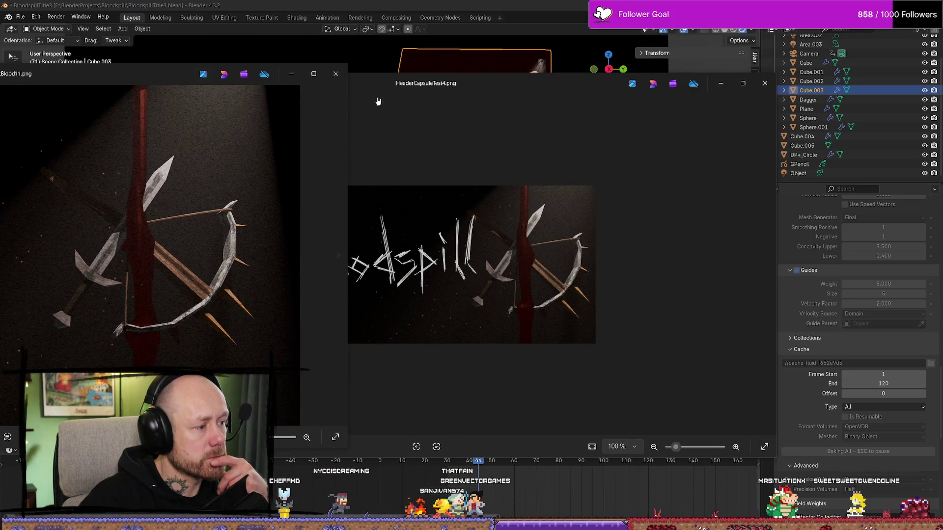
left_click_drag(491, 83, 644, 82)
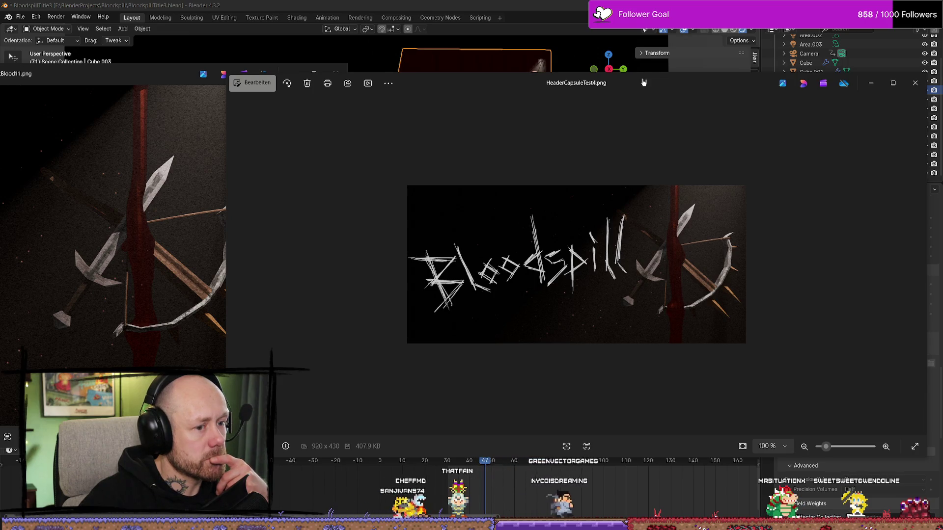
left_click_drag(644, 83, 606, 83)
left_click(879, 85)
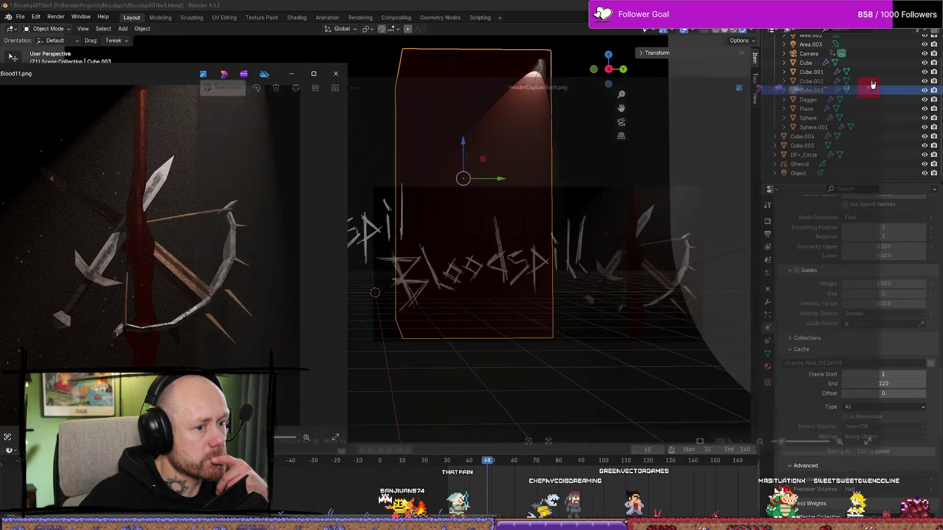
left_click(336, 78)
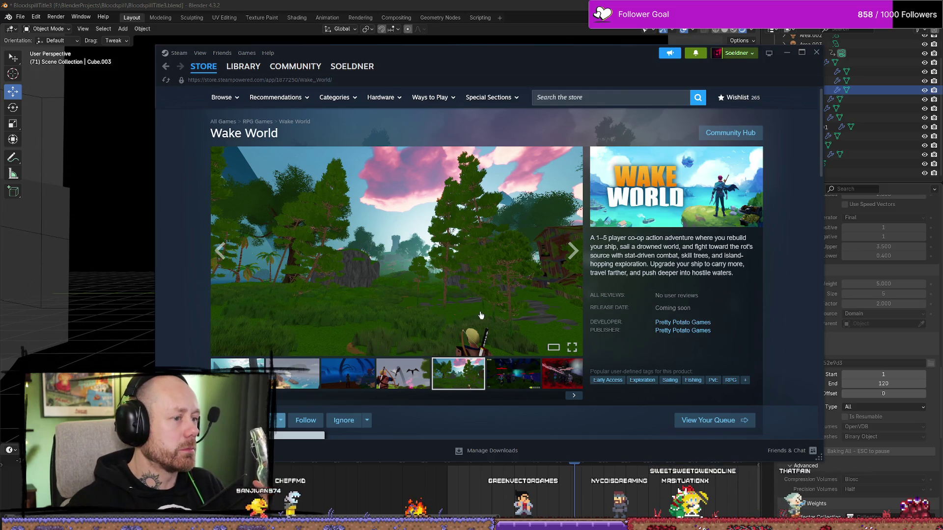
Cycle through Wake World's media, from the red combat video to the forest scene screenshot
left_click(575, 396)
left_click(574, 396)
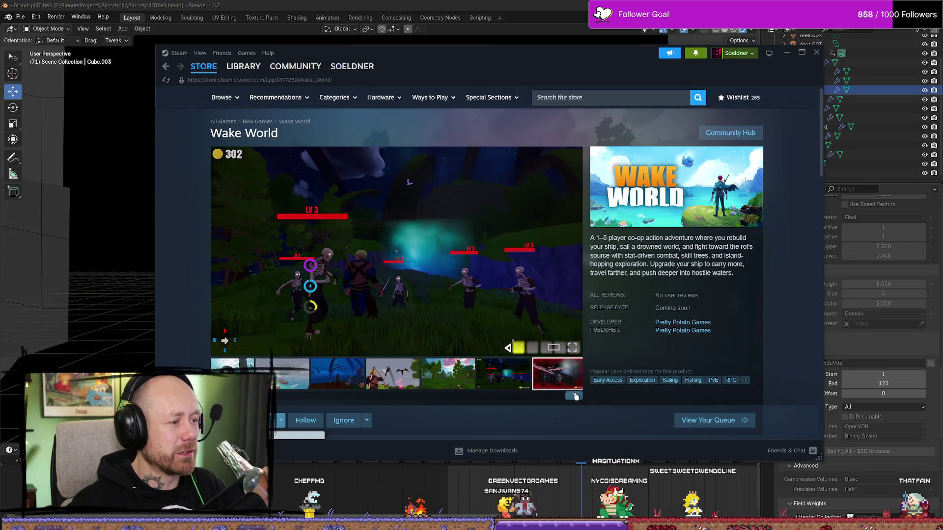
left_click(576, 396)
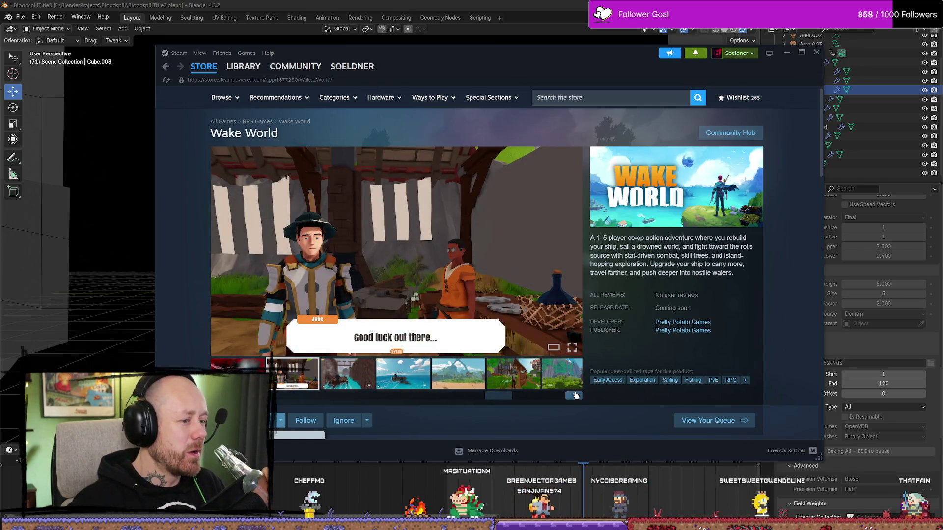
left_click(576, 396)
left_click(576, 397)
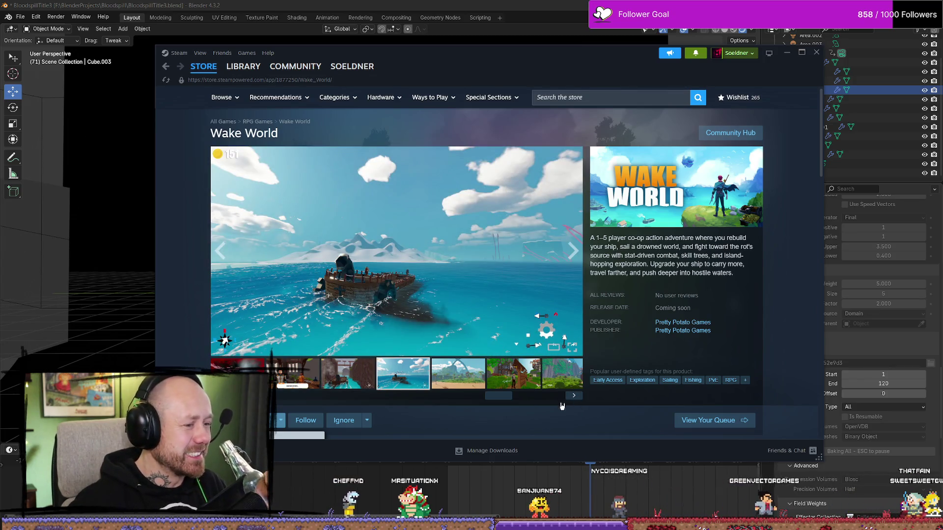
left_click(576, 396)
left_click(576, 397)
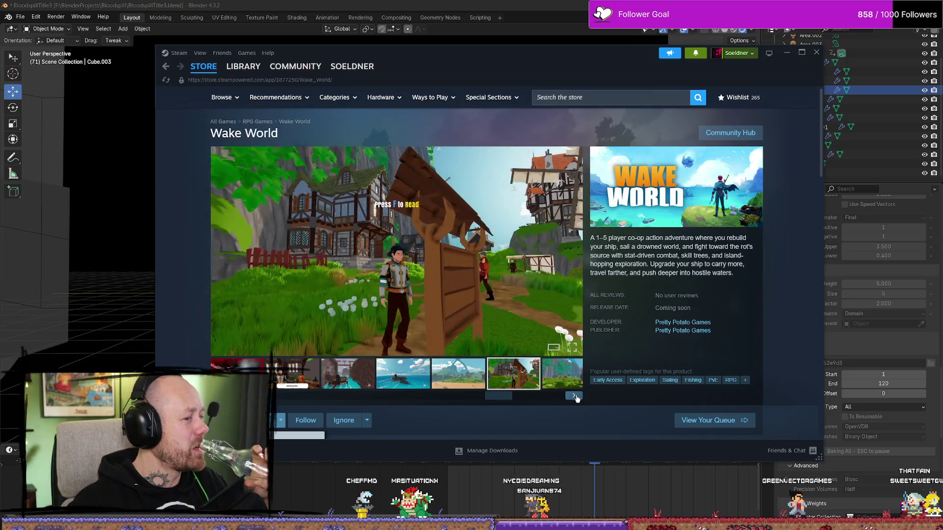
left_click(575, 396)
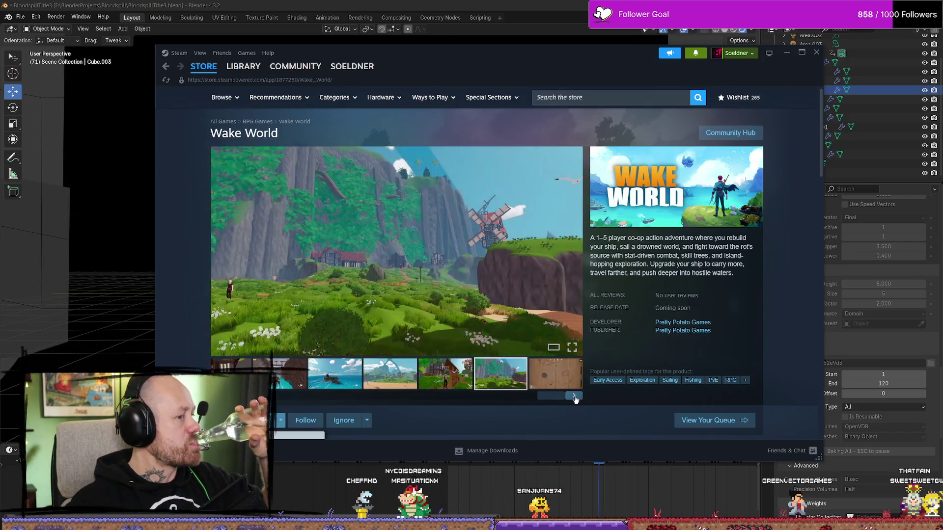
left_click(576, 396)
left_click(576, 396)
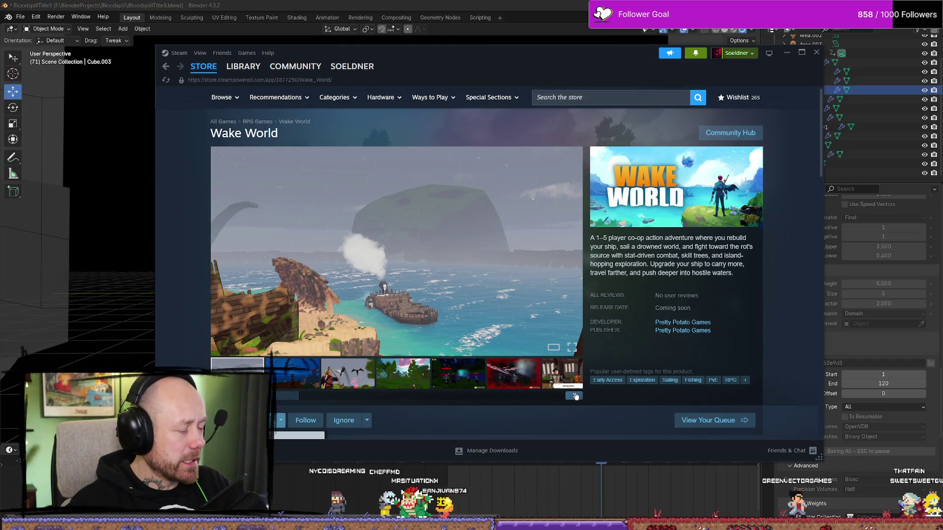
left_click(576, 397)
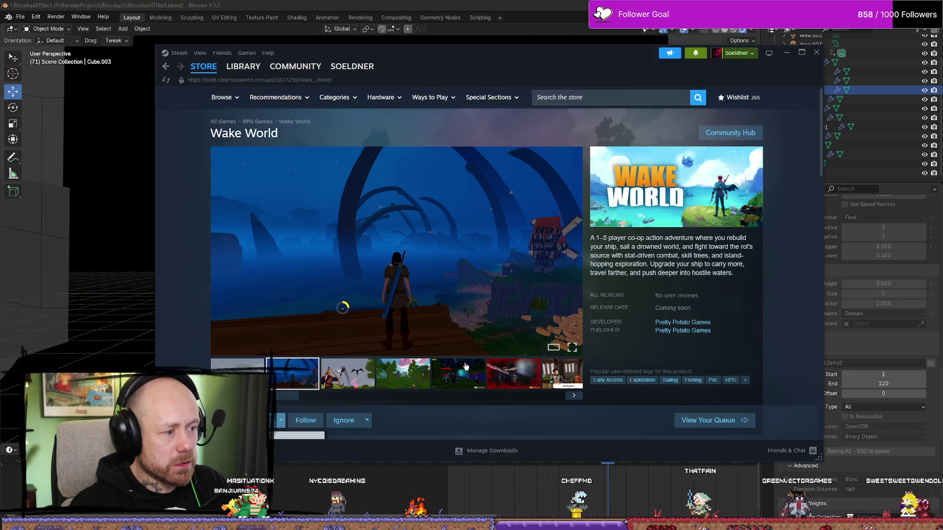
left_click(577, 397)
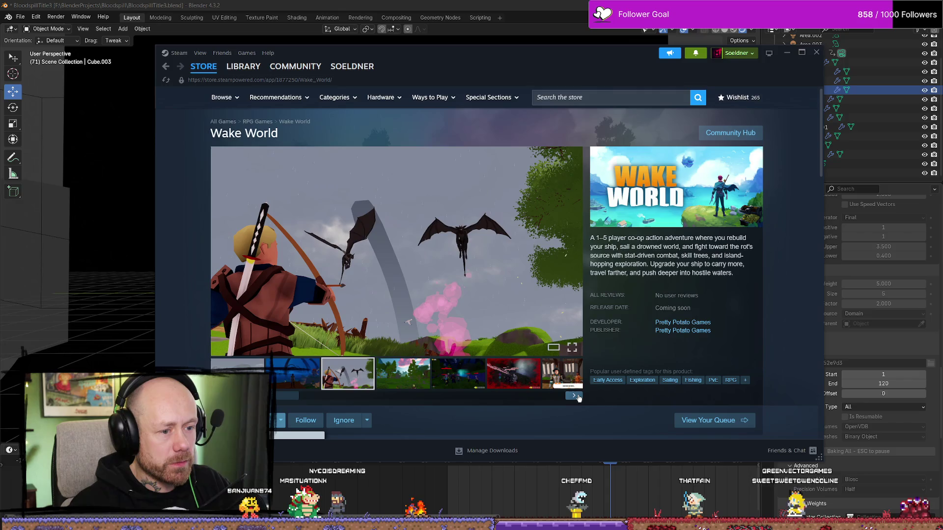
left_click(578, 398)
scroll(578, 398, "down", 8)
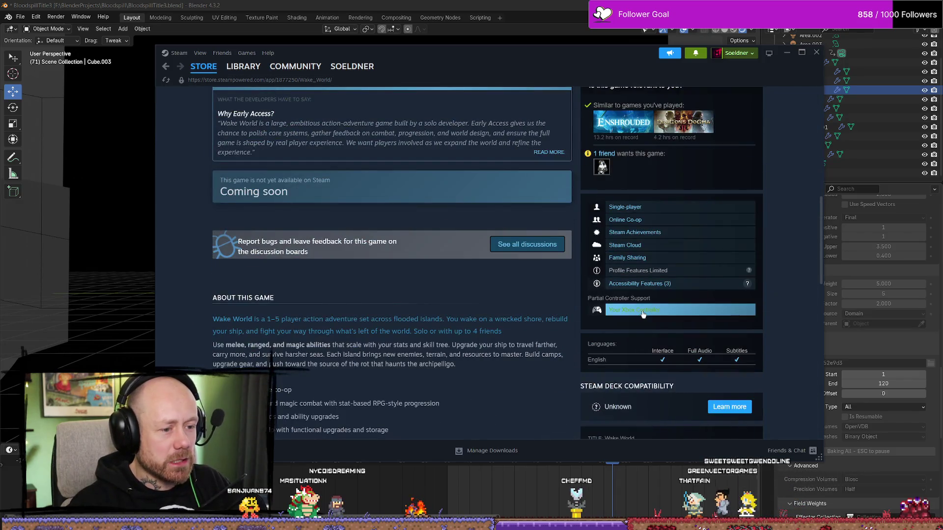
scroll(644, 315, "up", 3)
scroll(467, 305, "down", 6)
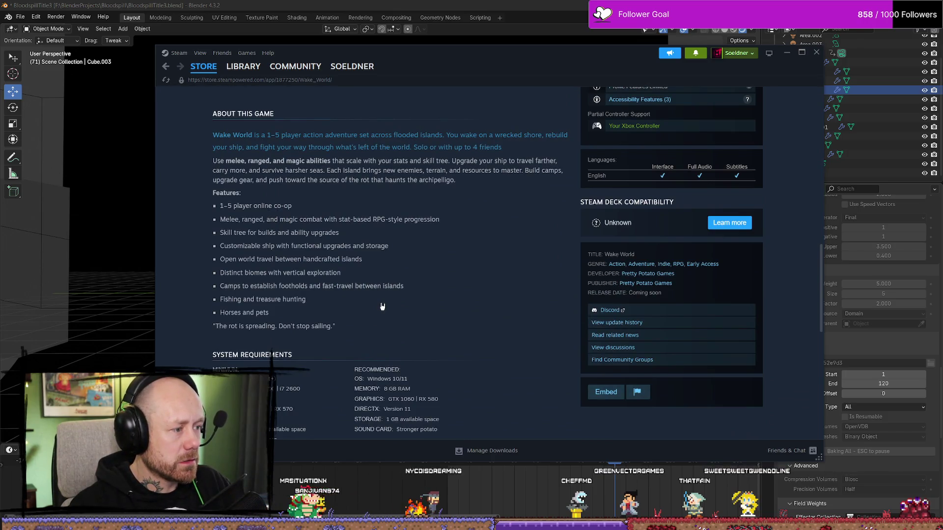
scroll(382, 307, "down", 3)
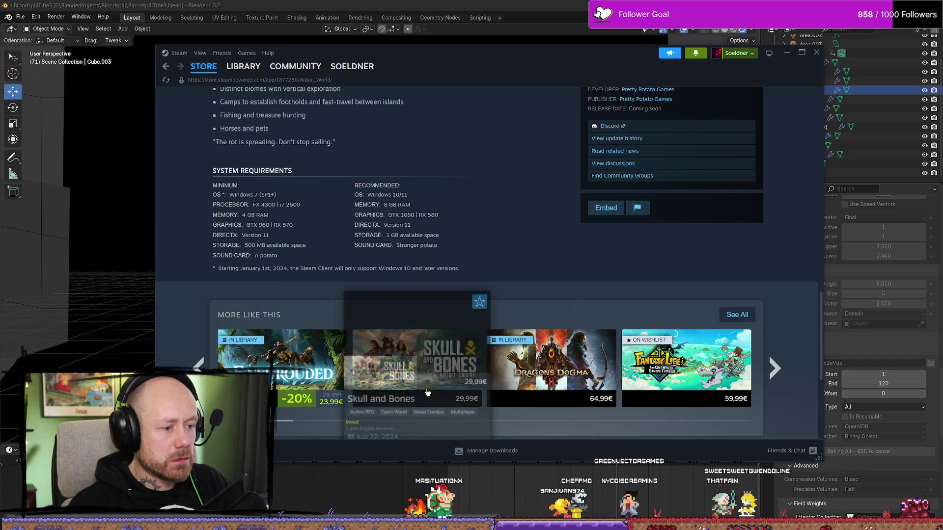
scroll(430, 314, "down", 1)
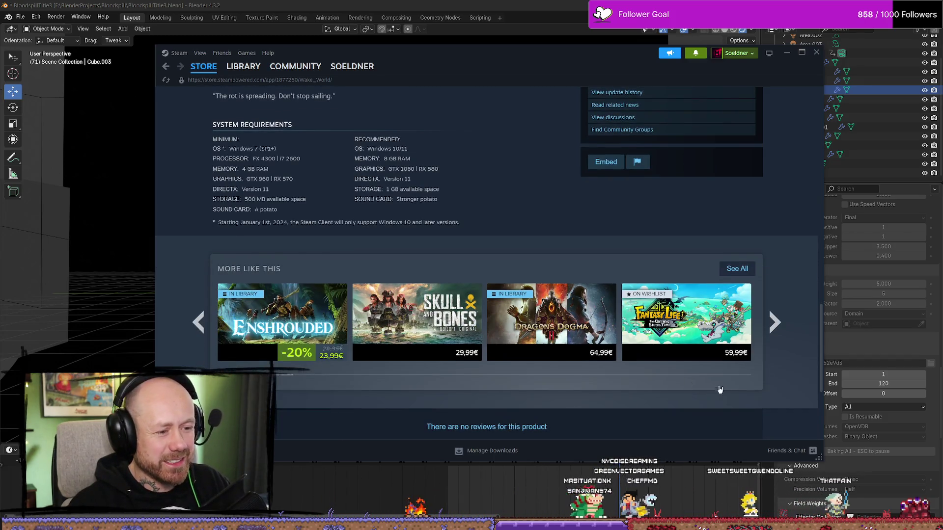
mouse_move(450, 319)
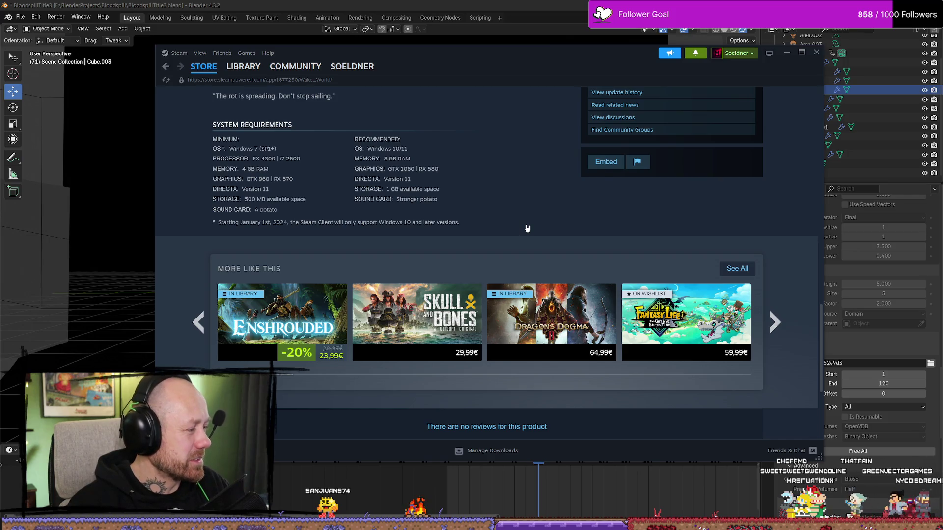
scroll(487, 251, "up", 15)
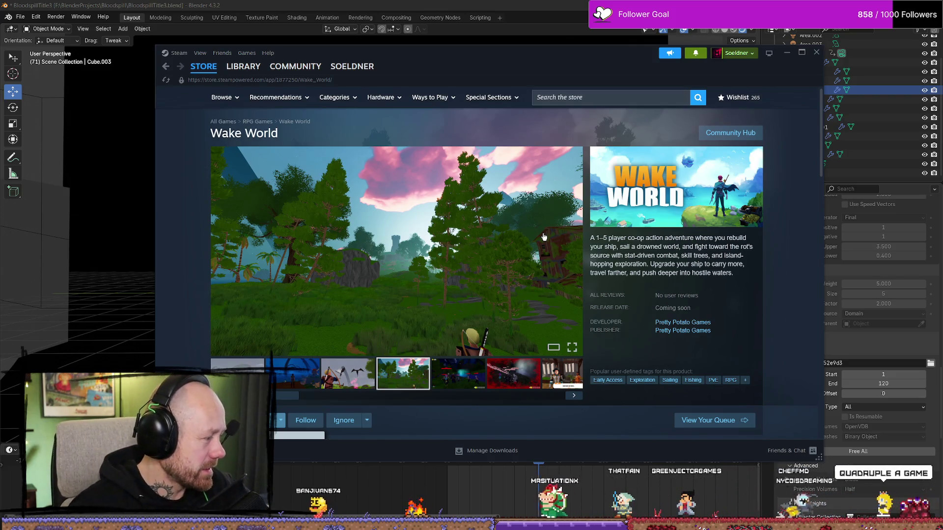
scroll(442, 233, "down", 8)
scroll(441, 233, "down", 15)
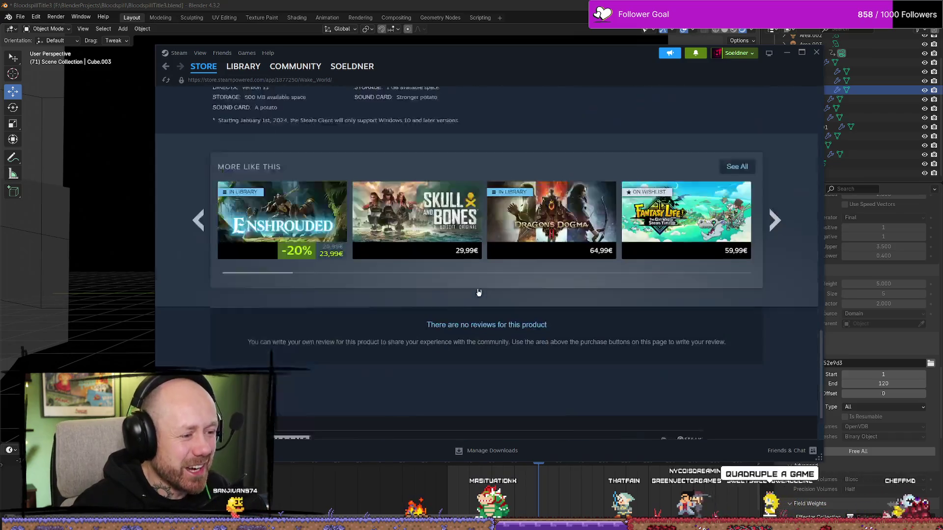
mouse_move(423, 156)
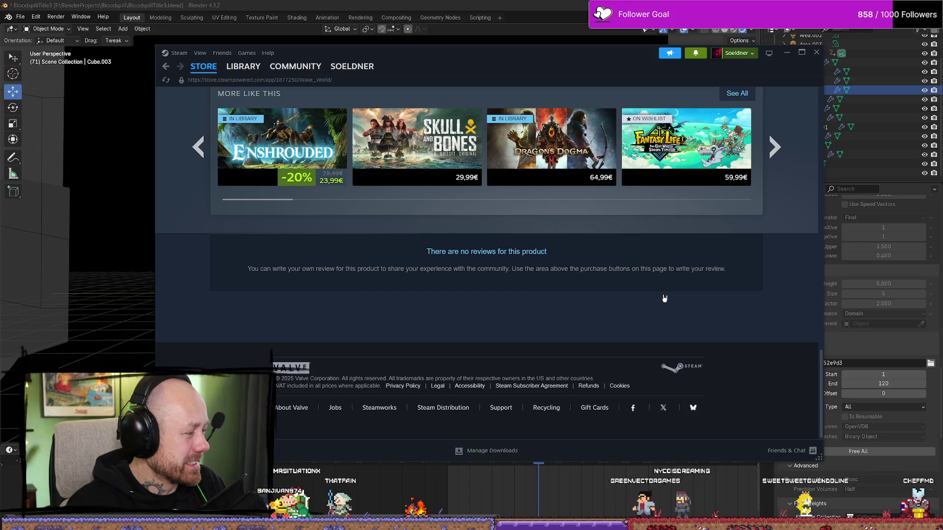
scroll(668, 302, "up", 20)
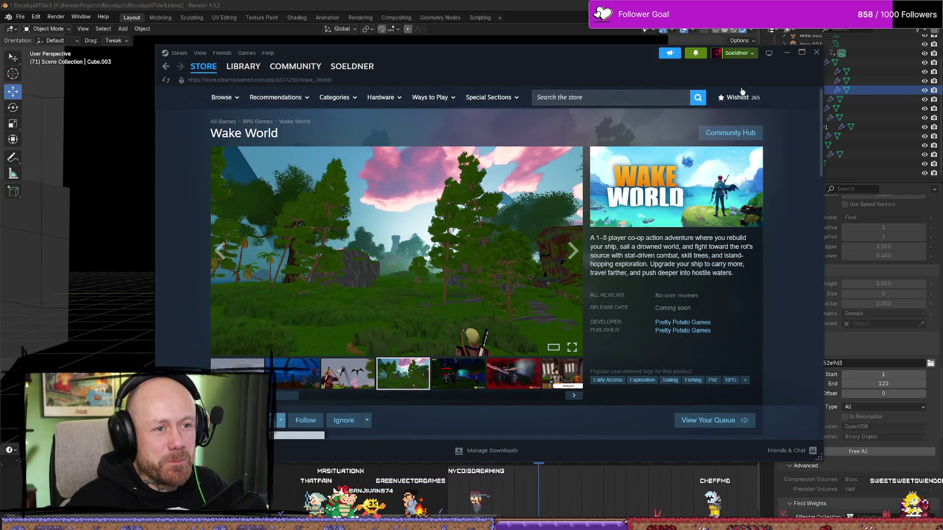
Browse the Wake World store page, then switch to the Figma Steam Assets Template window
scroll(573, 212, "down", 1)
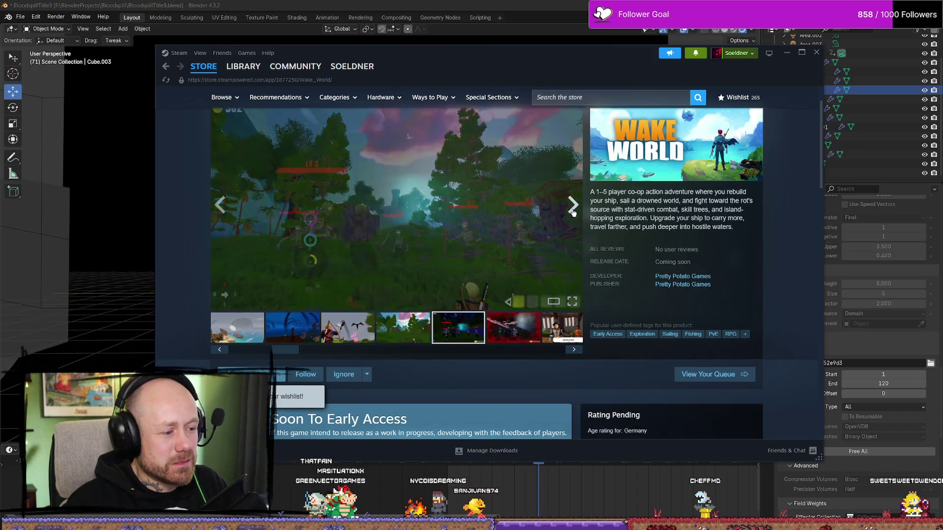
scroll(427, 252, "down", 15)
scroll(269, 300, "up", 1)
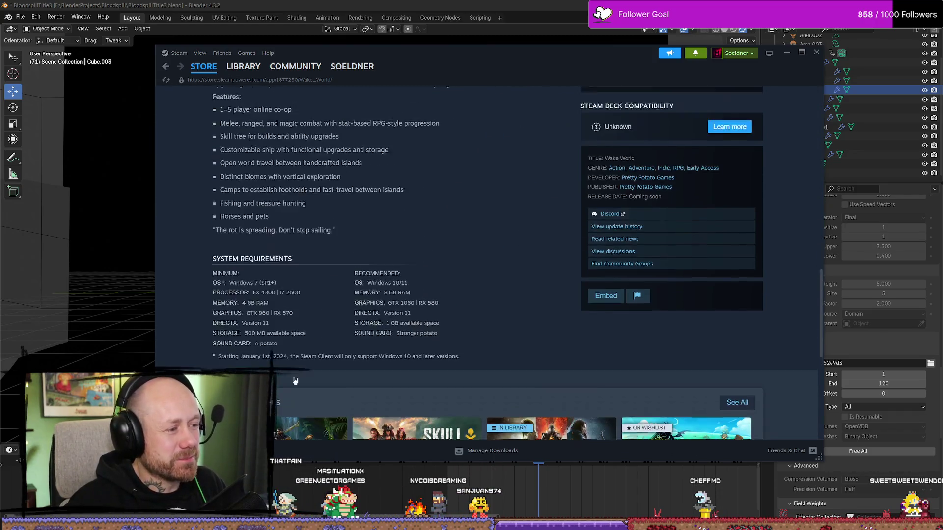
left_click(383, 281)
scroll(383, 281, "down", 2)
scroll(442, 294, "up", 15)
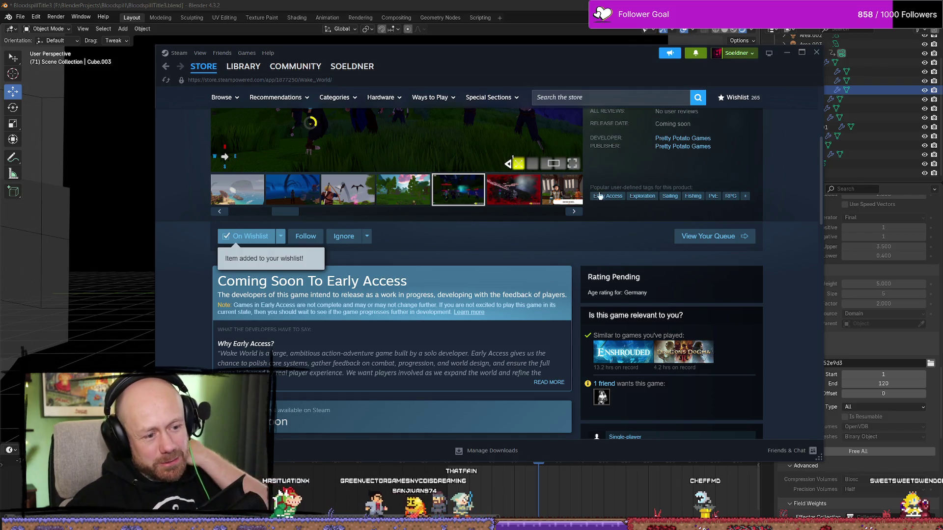
scroll(467, 211, "up", 5)
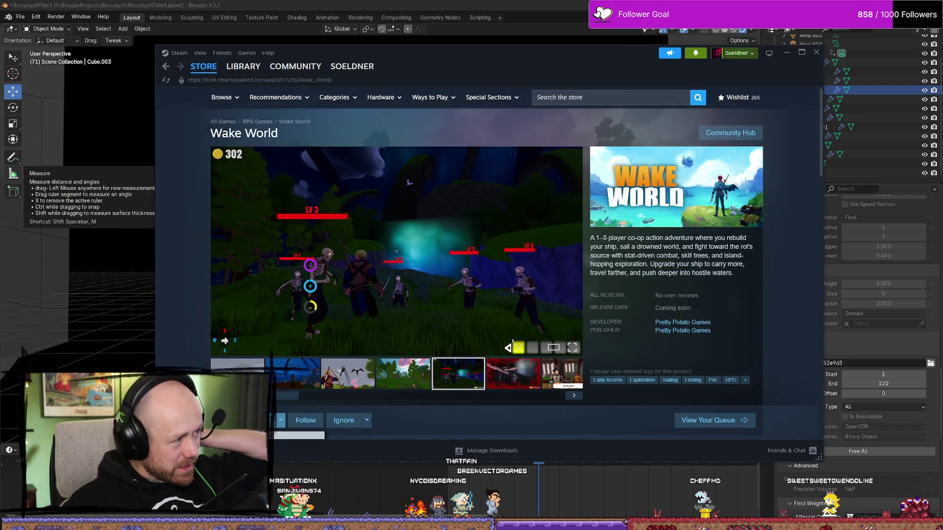
key("alt+Tab")
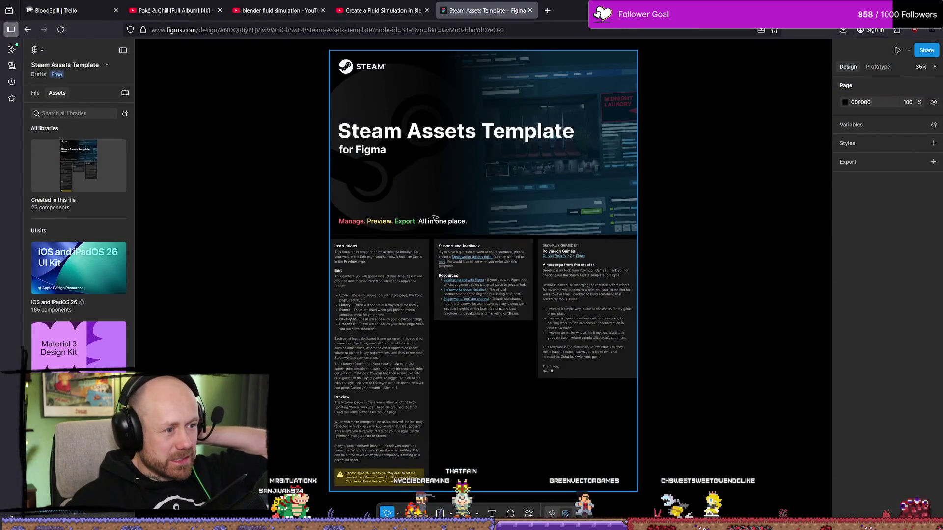
Open the template's Preview page and zoom in on the Bloodspill Store Page mockup
left_click(36, 93)
left_click(58, 157)
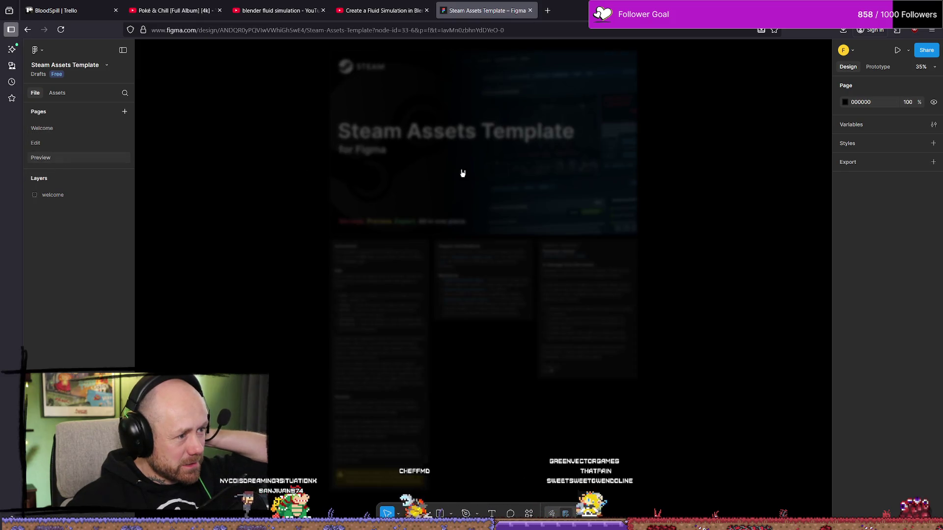
scroll(258, 239, "up", 3)
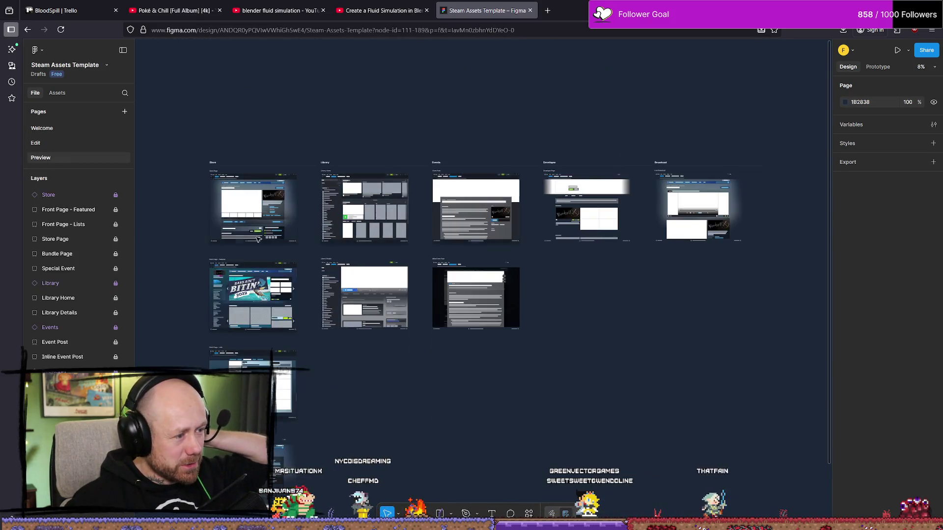
scroll(241, 204, "up", 5, "ctrl")
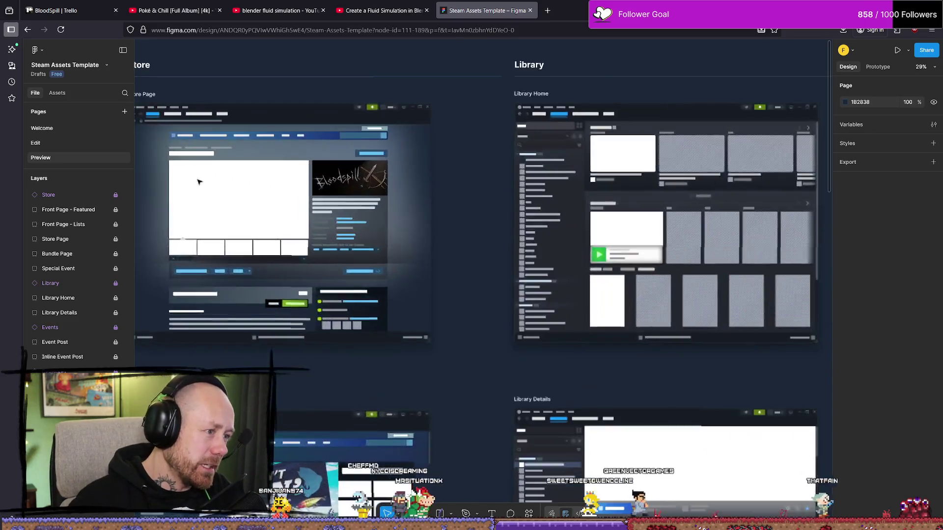
scroll(440, 238, "up", 3, "ctrl")
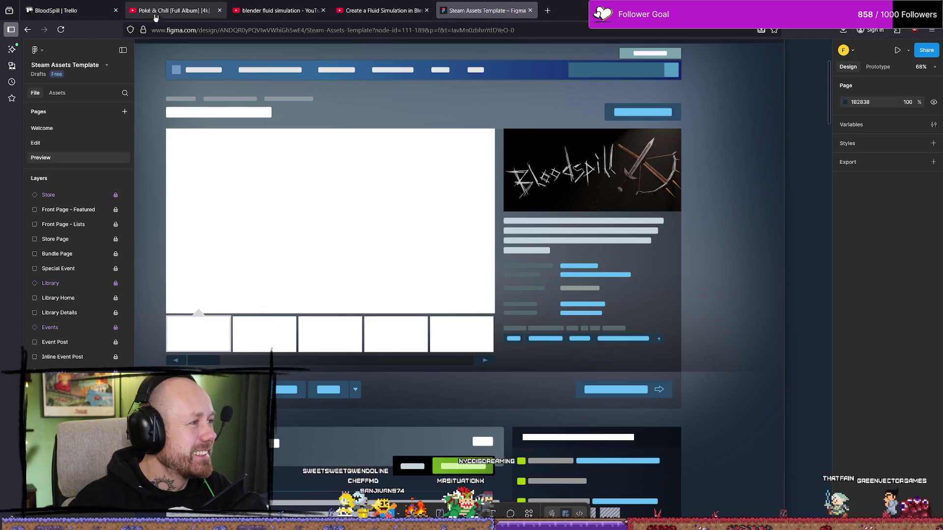
Start the Guild Wars Prophecies soundtrack on YouTube and return to the Figma template
left_click(174, 10)
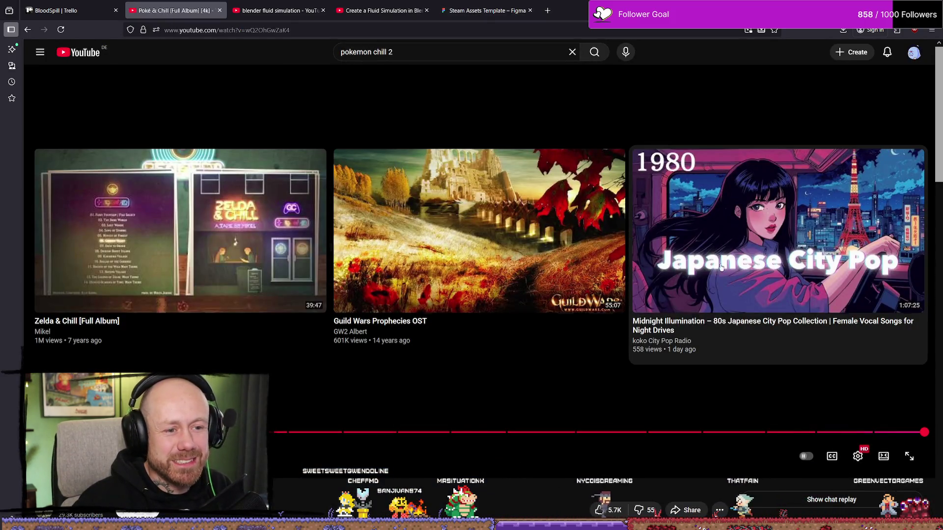
left_click(549, 230)
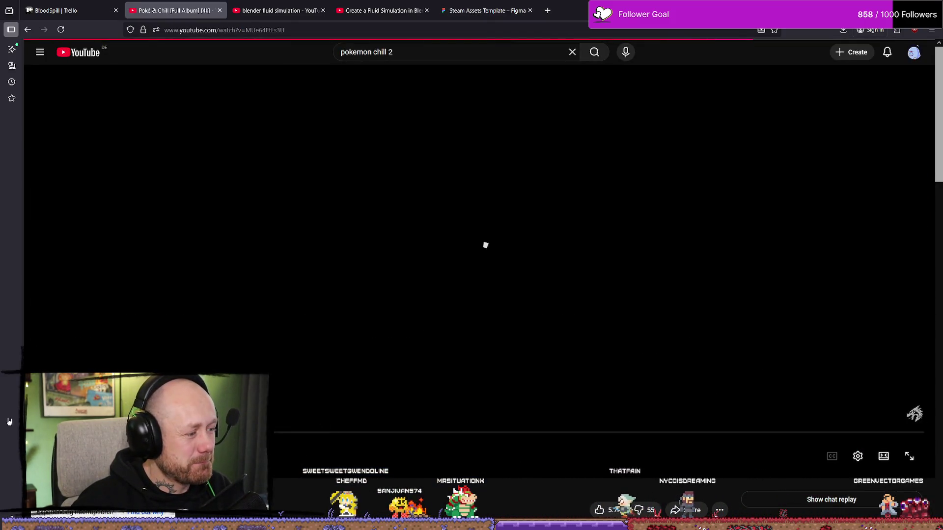
left_click(486, 10)
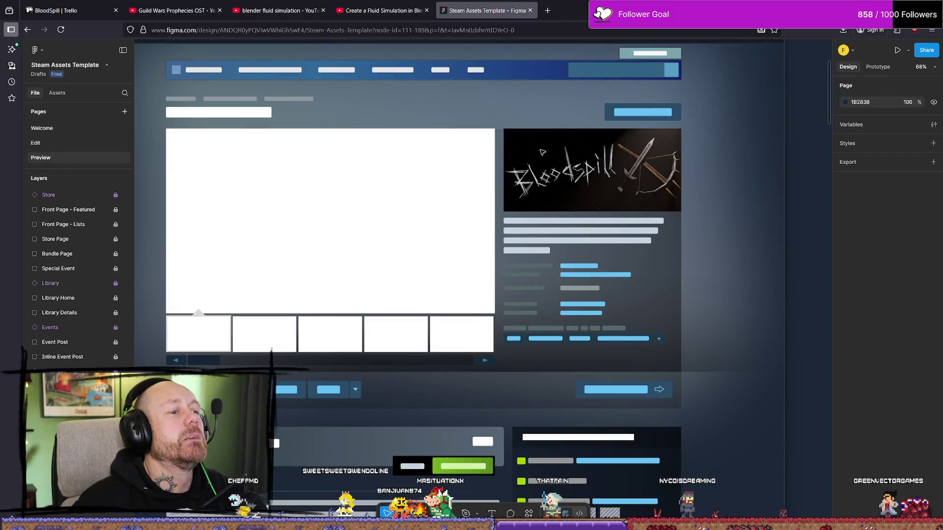
Pan and zoom out until Store Page, Library Home, Library Details and Front Page mockups show together
scroll(607, 261, "down", 4, "ctrl")
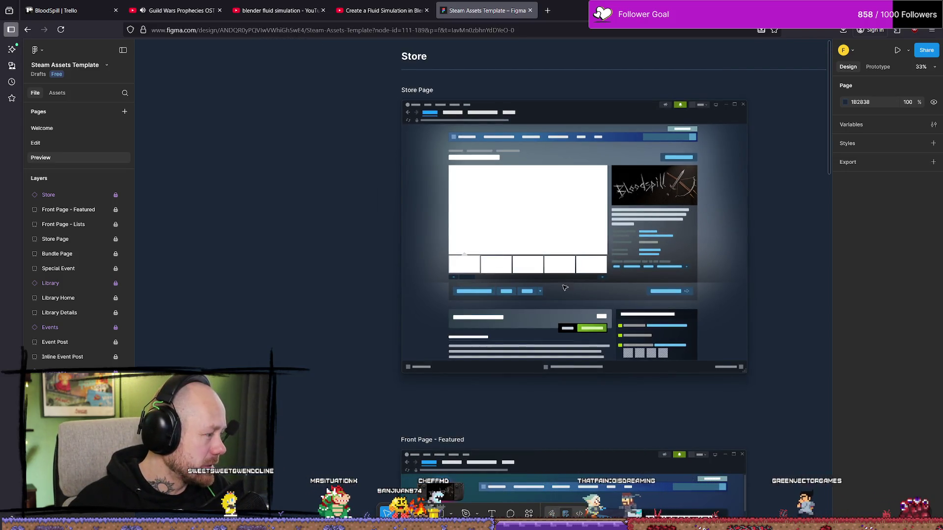
scroll(732, 203, "up", 2, "ctrl")
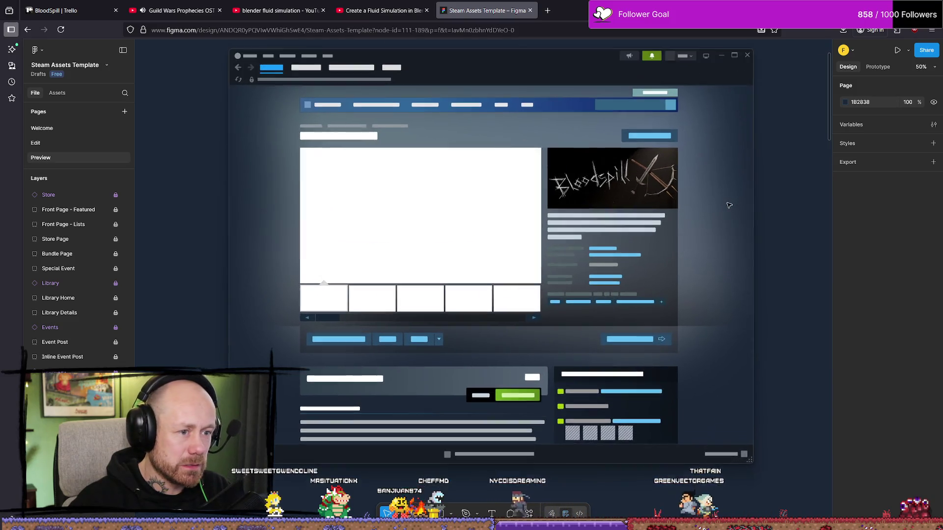
middle_click_drag(730, 206, 656, 215)
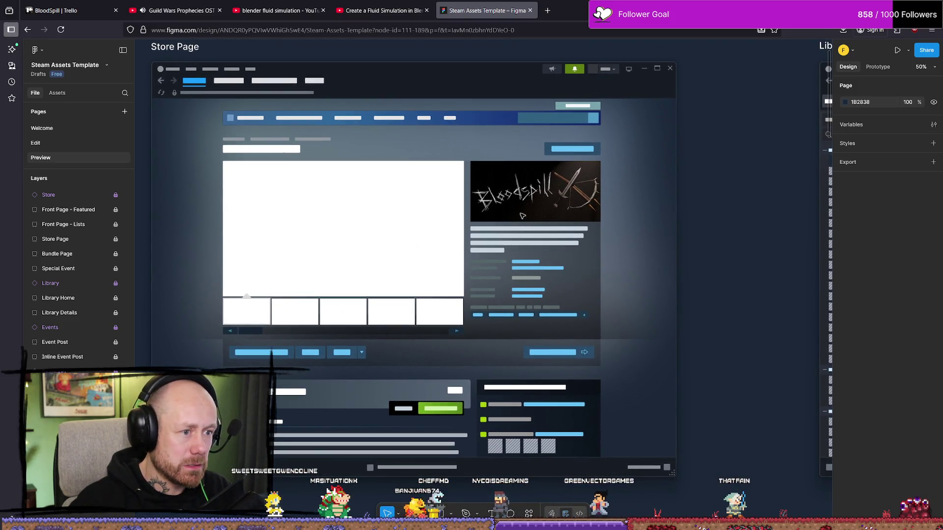
scroll(522, 216, "up", 1, "ctrl")
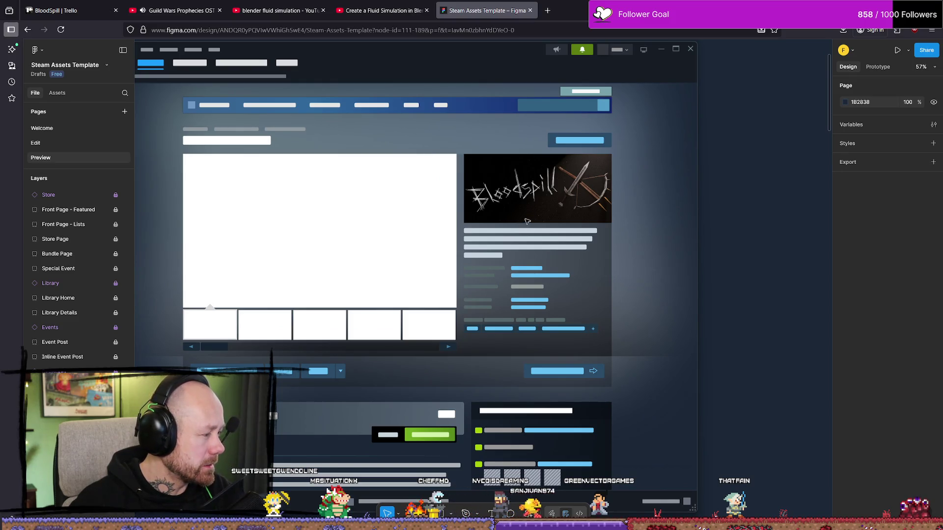
scroll(550, 210, "down", 3, "ctrl")
scroll(491, 211, "up", 2, "ctrl")
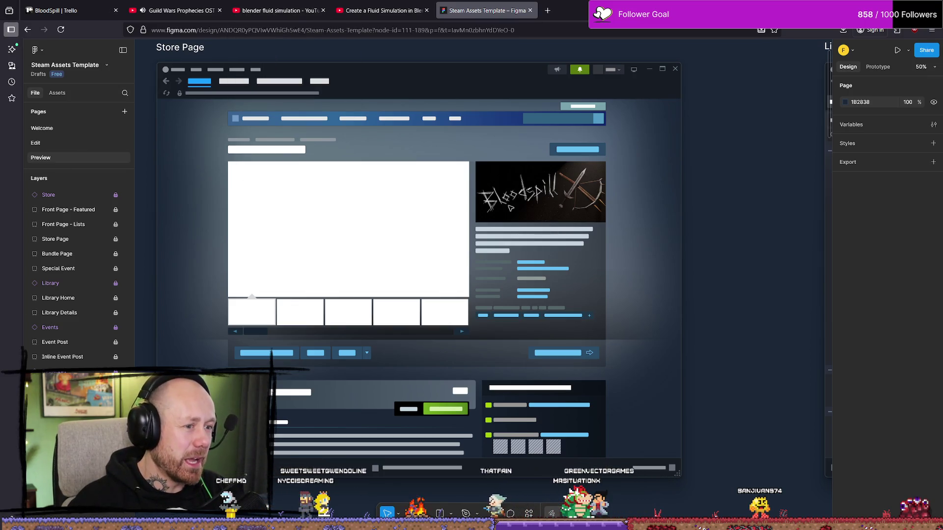
scroll(524, 196, "down", 5, "ctrl")
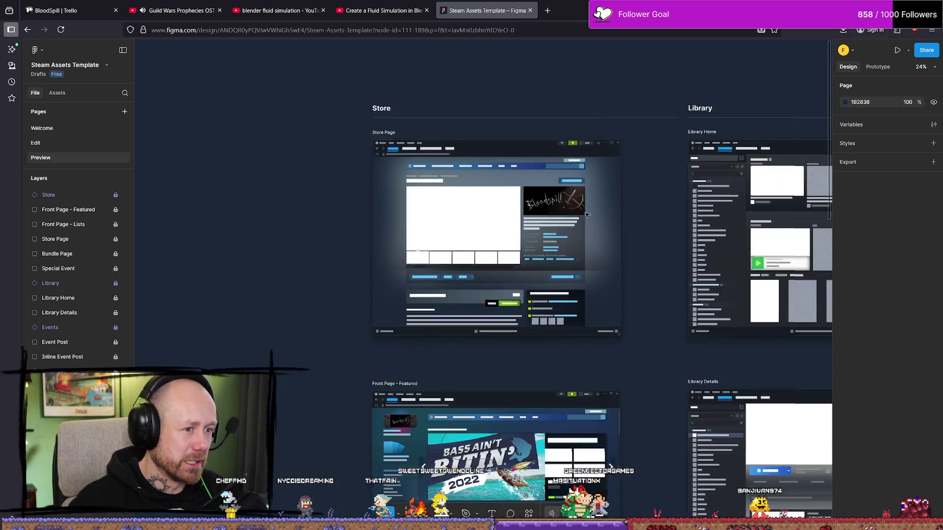
scroll(526, 199, "up", 3, "ctrl")
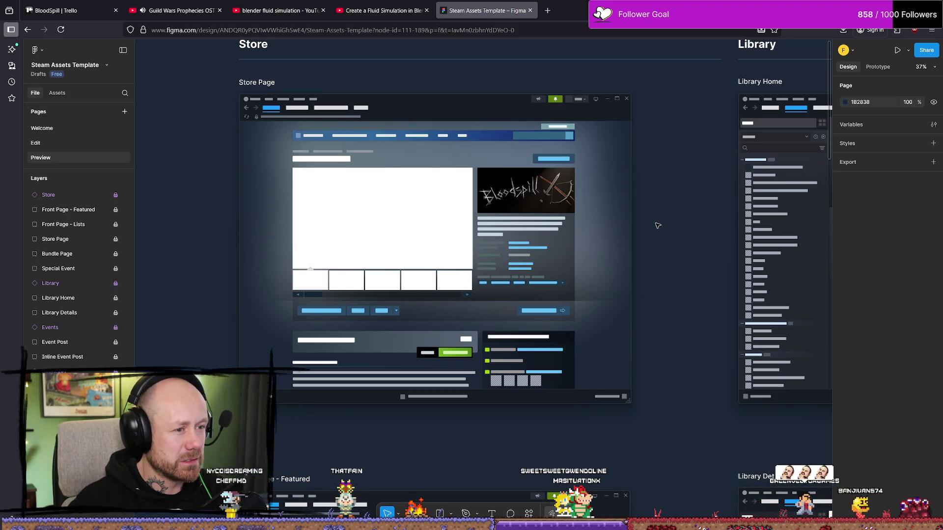
scroll(658, 226, "down", 1, "ctrl")
scroll(663, 226, "up", 1, "ctrl")
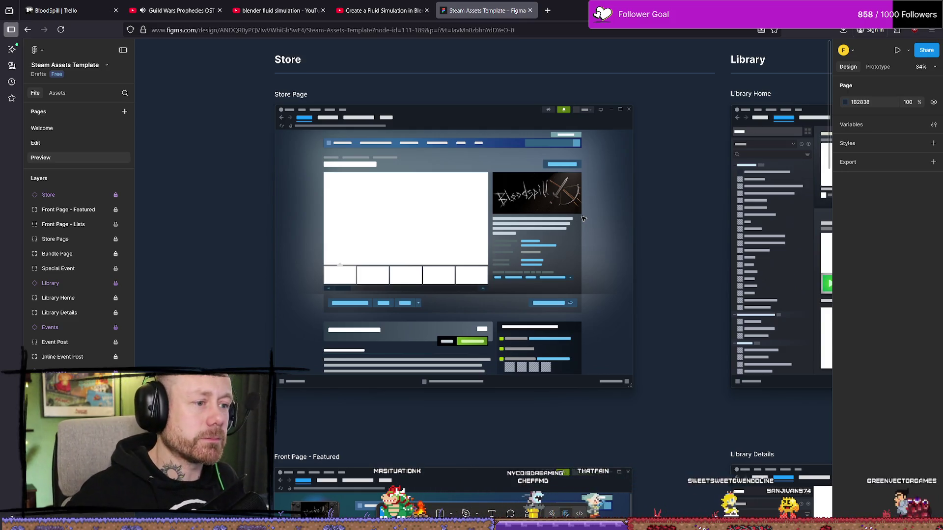
scroll(535, 195, "up", 5, "ctrl")
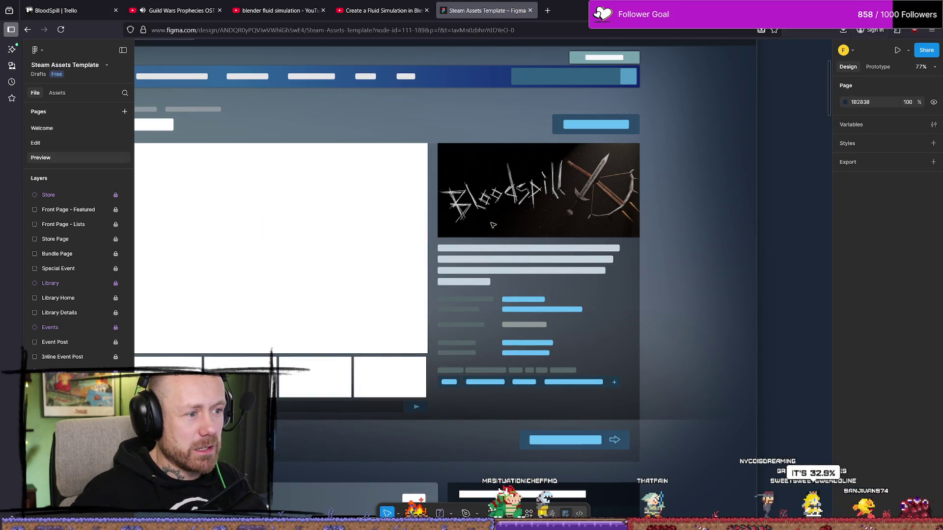
scroll(493, 225, "down", 3, "ctrl")
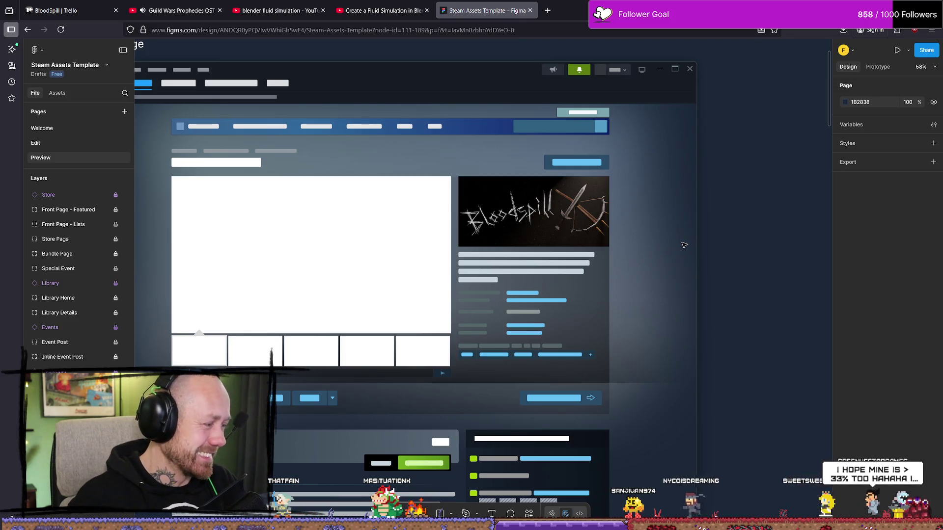
scroll(644, 240, "down", 5, "ctrl")
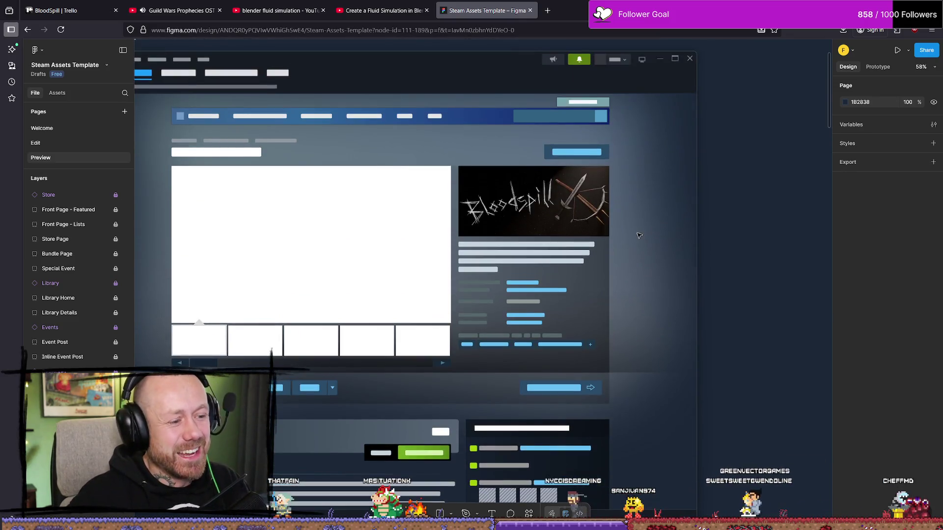
scroll(541, 250, "up", 3, "ctrl")
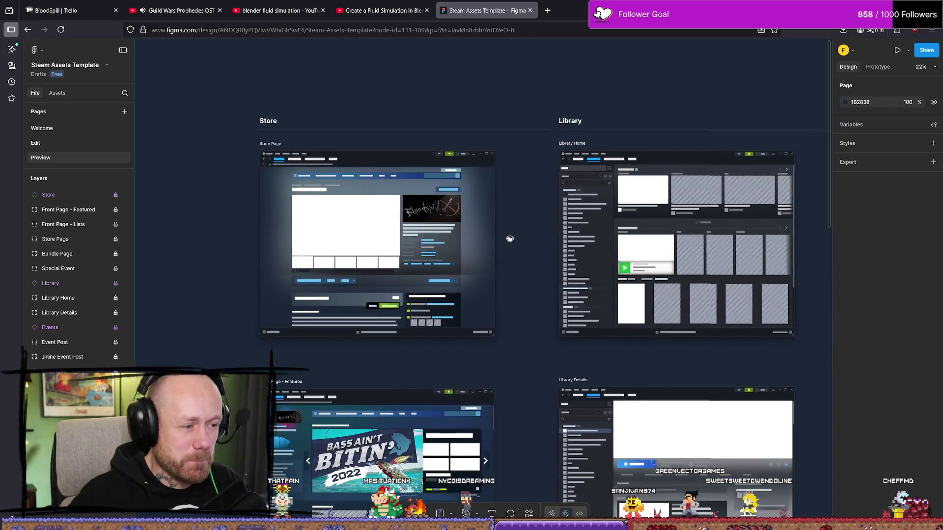
Inspect the Store Page mockup up close, then bring Steam's Wake World store page forward
scroll(355, 248, "up", 2, "ctrl")
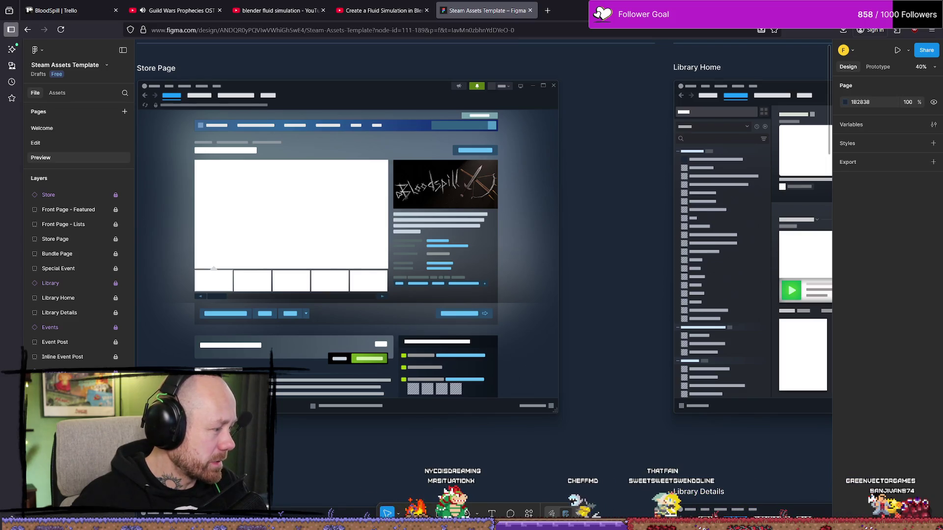
scroll(581, 196, "down", 2, "ctrl")
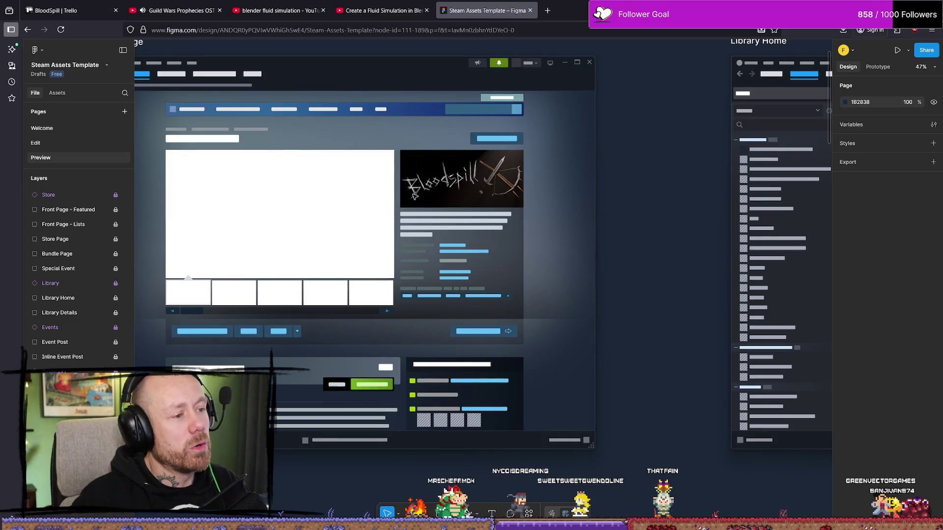
scroll(582, 196, "down", 3)
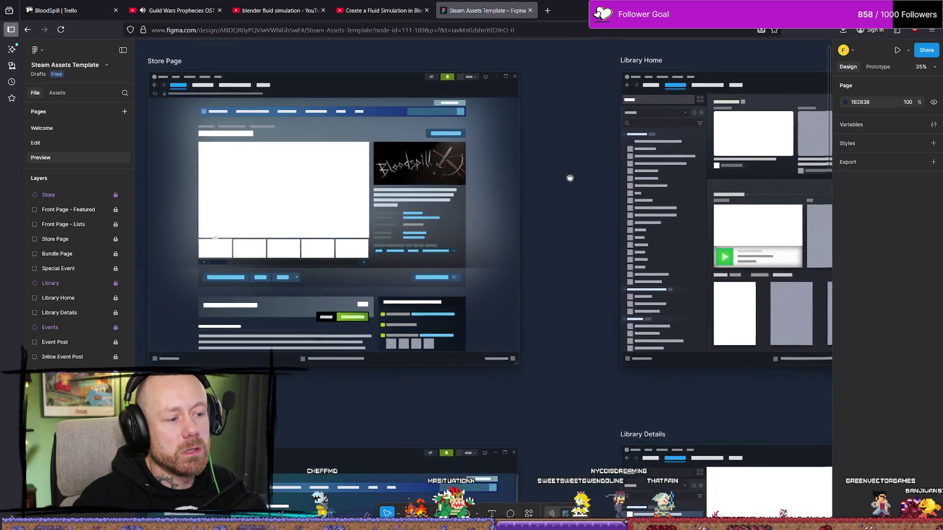
scroll(595, 119, "down", 3)
scroll(524, 227, "down", 1)
scroll(525, 227, "up", 6)
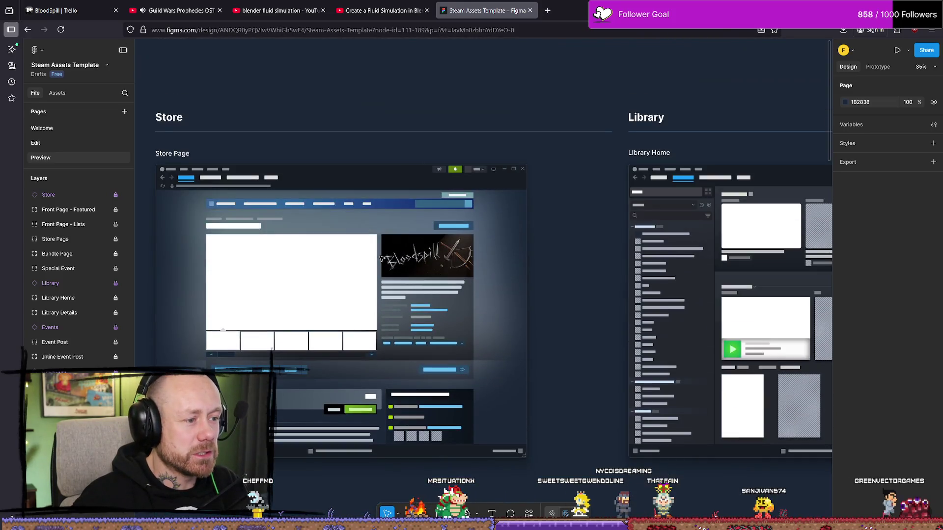
scroll(382, 257, "up", 2, "ctrl")
scroll(393, 245, "up", 2)
scroll(437, 242, "left", 1)
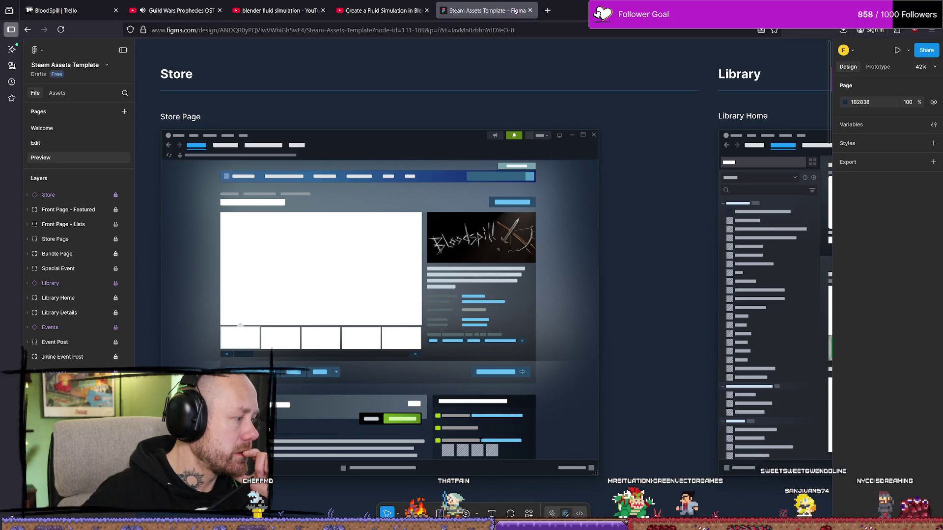
key("alt+Tab")
mouse_move(557, 200)
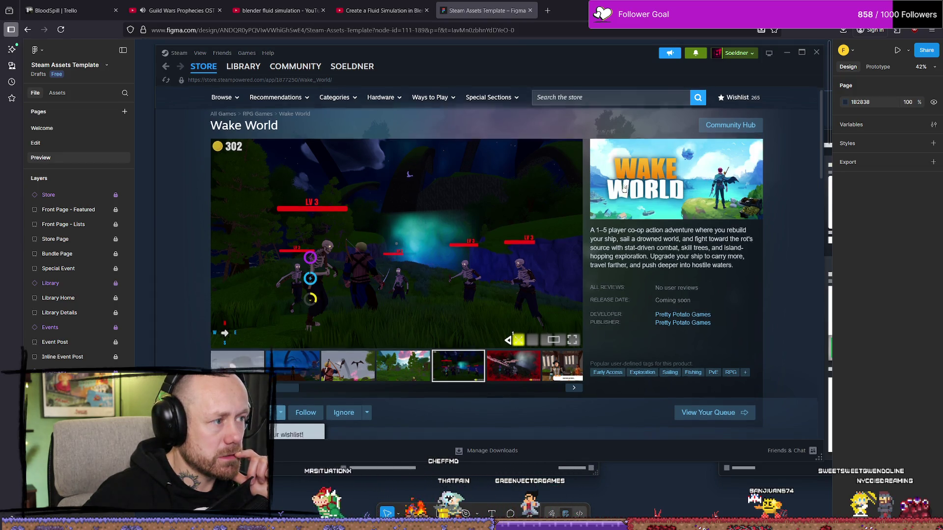
Scroll down the Wake World store page to the More Like This section
scroll(624, 188, "down", 10)
scroll(690, 282, "up", 7)
scroll(690, 282, "down", 2)
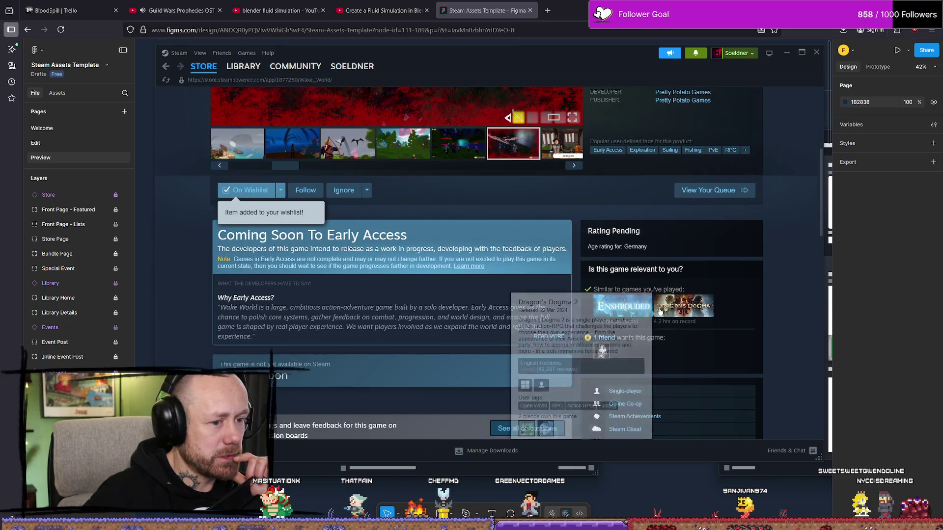
scroll(754, 270, "down", 6)
scroll(753, 270, "down", 10)
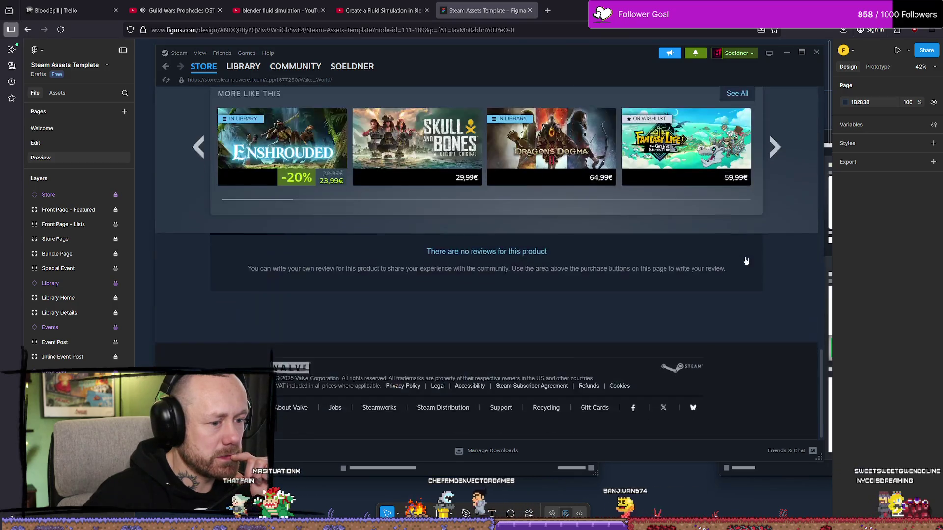
mouse_move(486, 217)
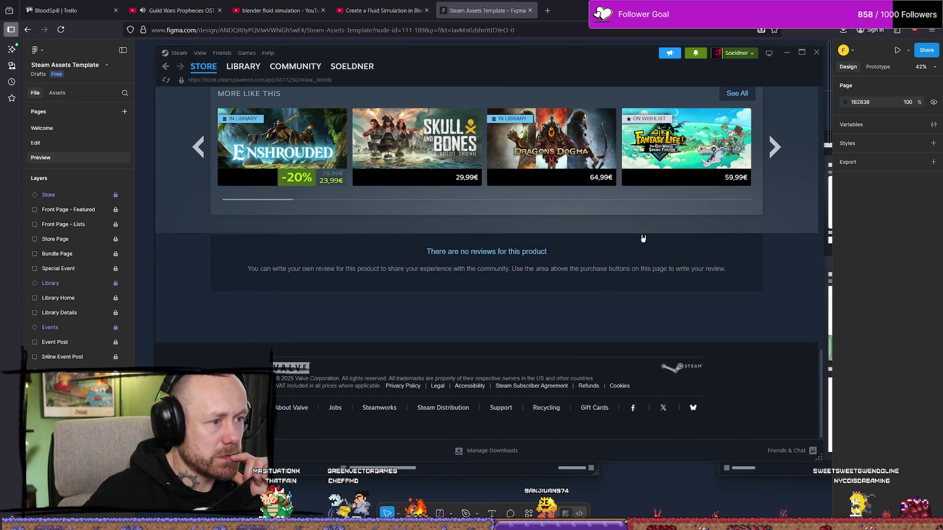
scroll(678, 255, "up", 1)
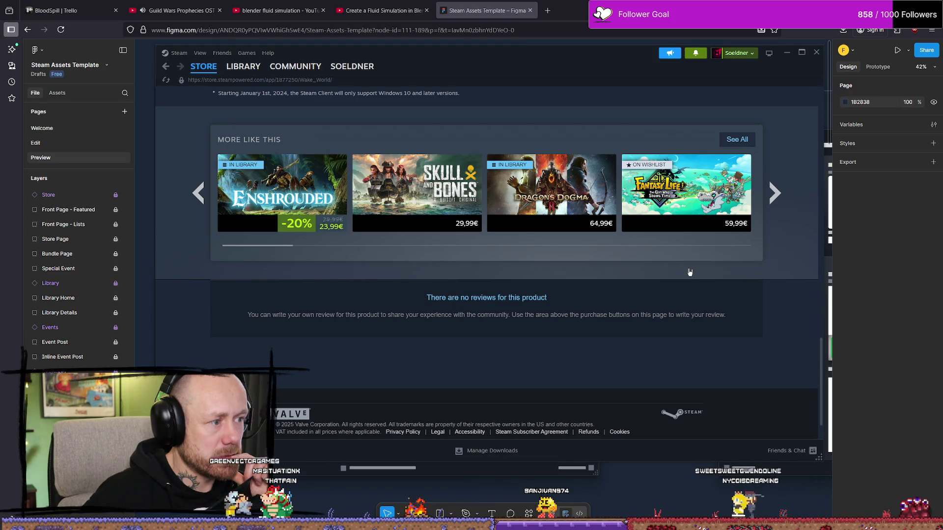
scroll(563, 283, "down", 1)
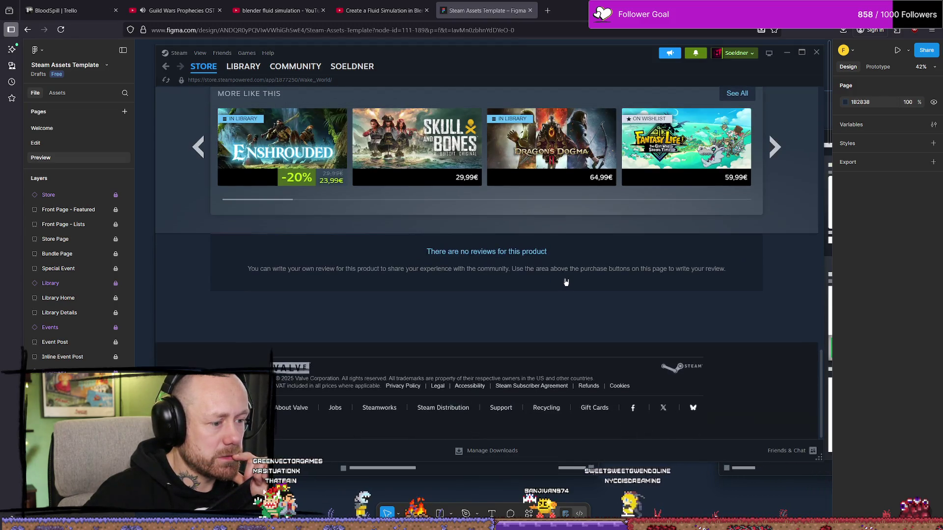
scroll(574, 282, "up", 3)
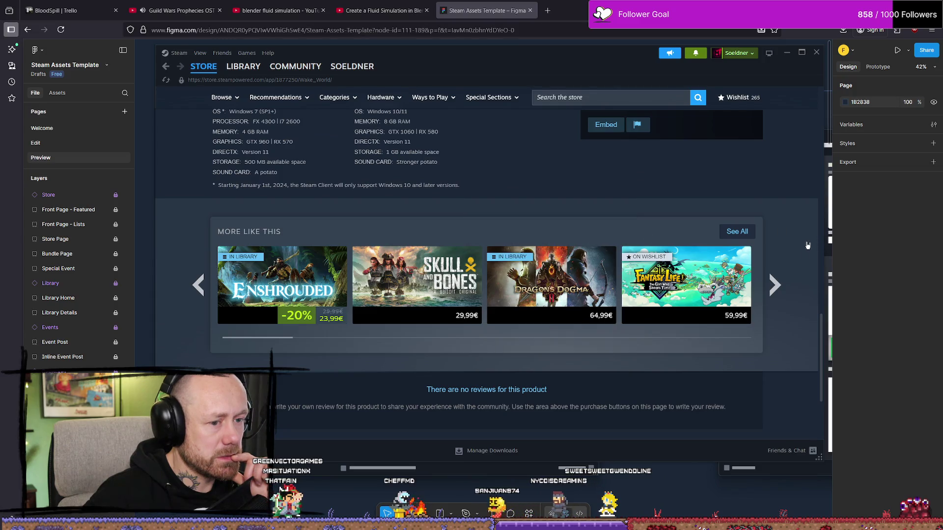
Page through the More Like This recommendations to reach Dungeons & Kingdoms, Dread Delusion and others
left_click(776, 287)
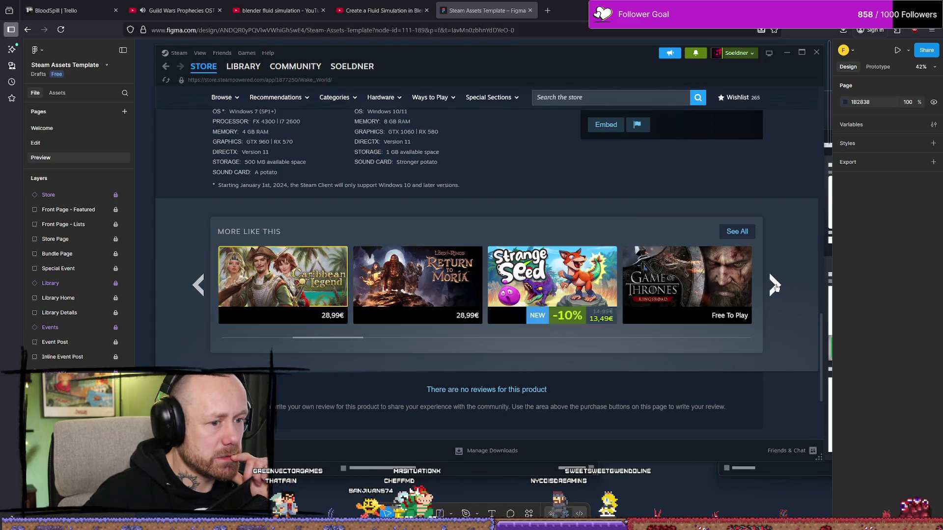
left_click(775, 286)
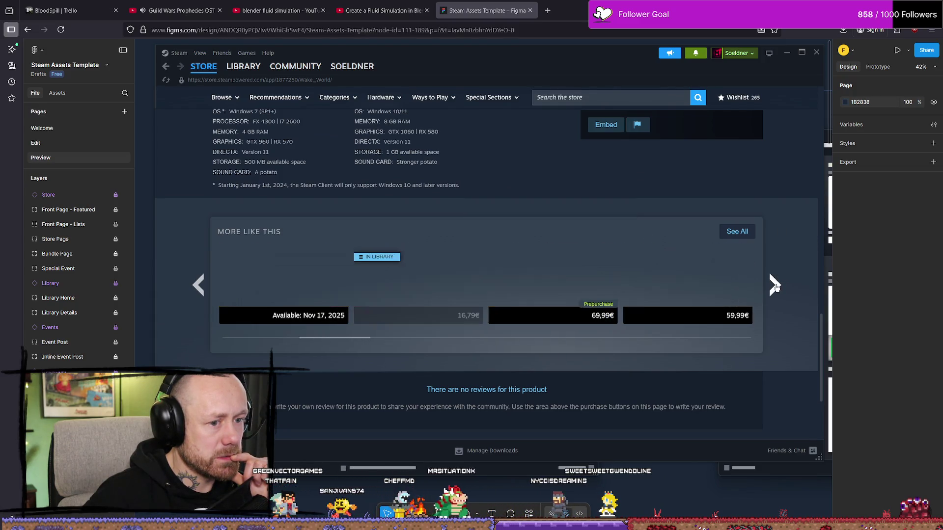
left_click(200, 287)
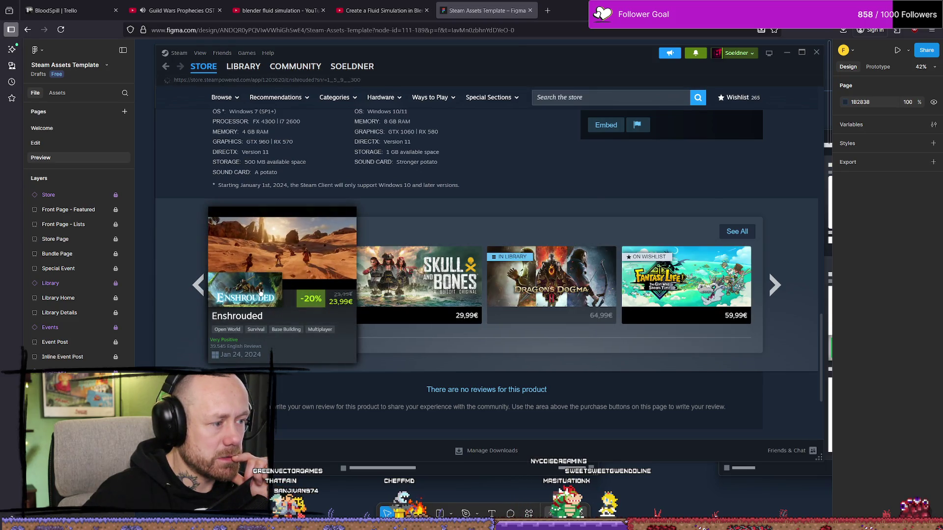
Open the Enshrouded store page from the recommendations and scroll through its top section
left_click(278, 308)
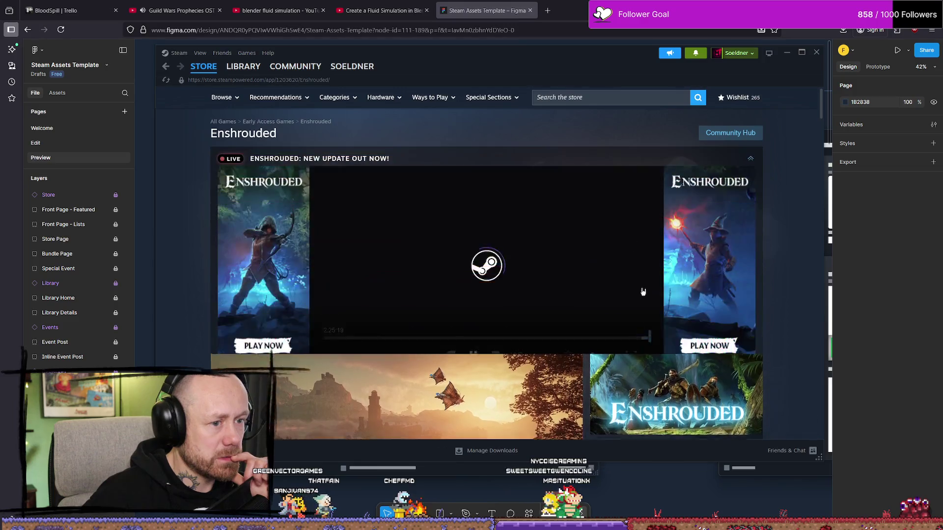
scroll(642, 201, "down", 5)
scroll(642, 201, "up", 2)
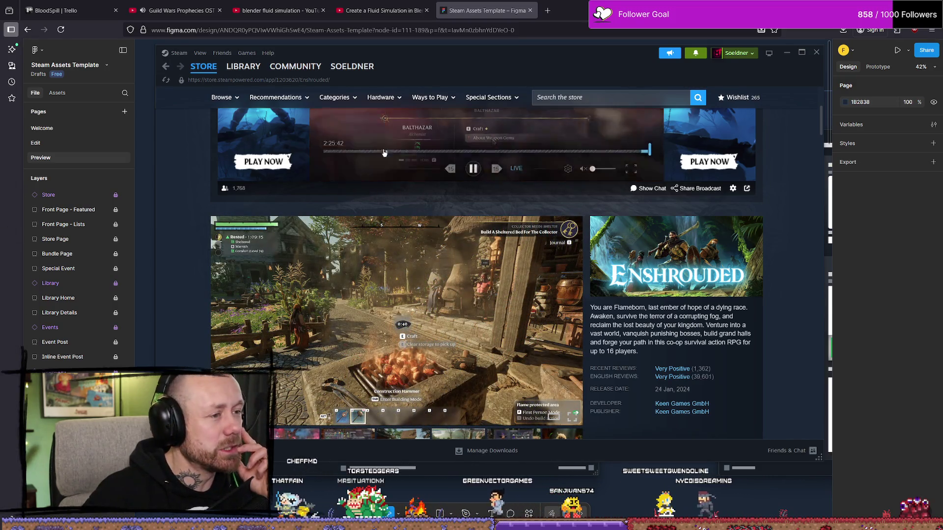
scroll(348, 120, "down", 3, "ctrl")
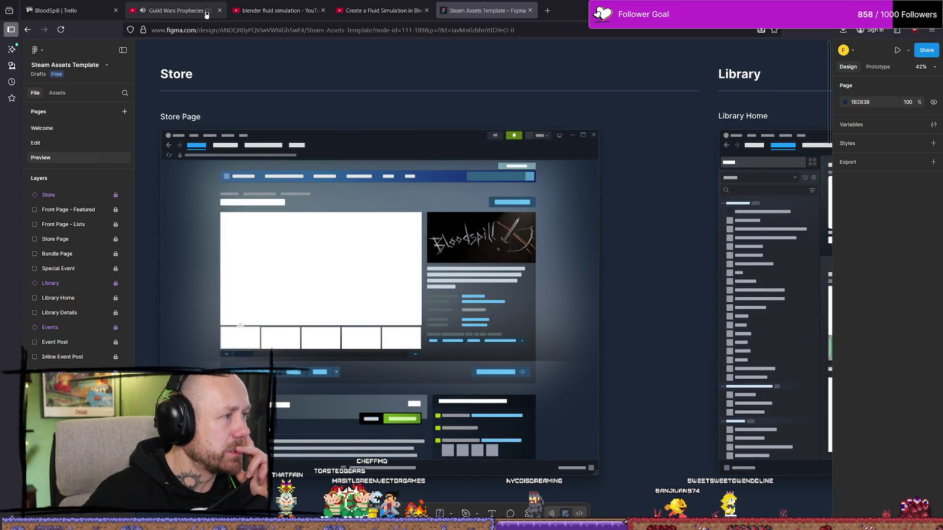
Check the Guild Wars Prophecies OST video, then move to the BloodSpill Trello board
left_click(177, 10)
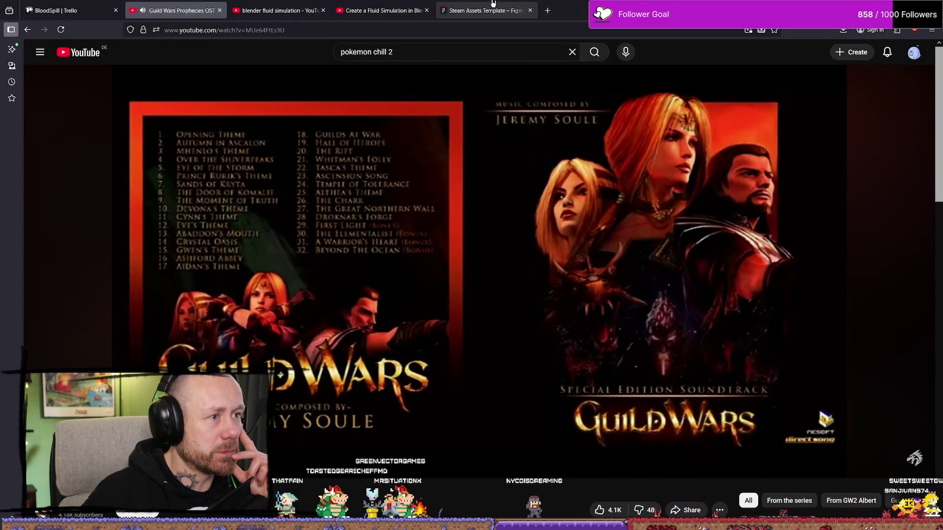
mouse_move(494, 3)
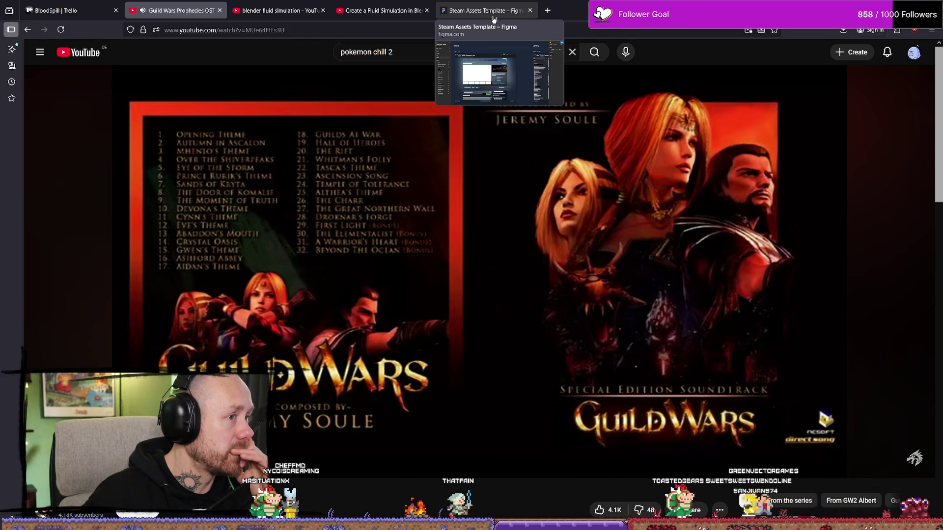
left_click(74, 10)
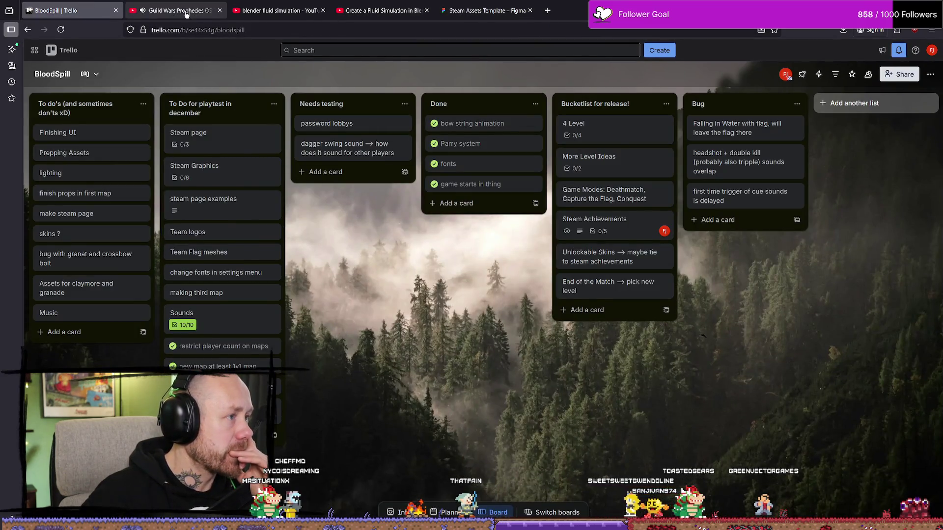
Switch from the Trello board back to the Steam Assets Template in Figma
left_click(186, 12)
left_click(497, 6)
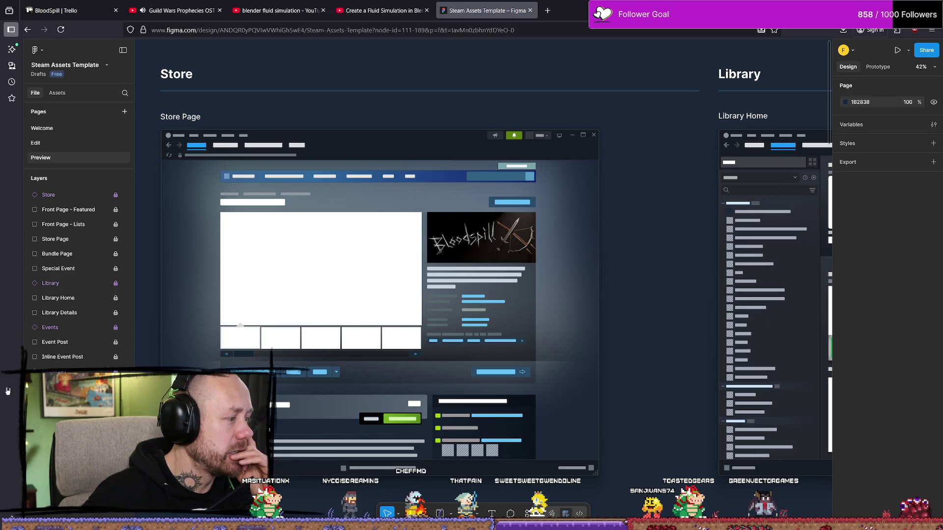
Bring the Steam client back and scroll through the current store page
key("alt+Tab")
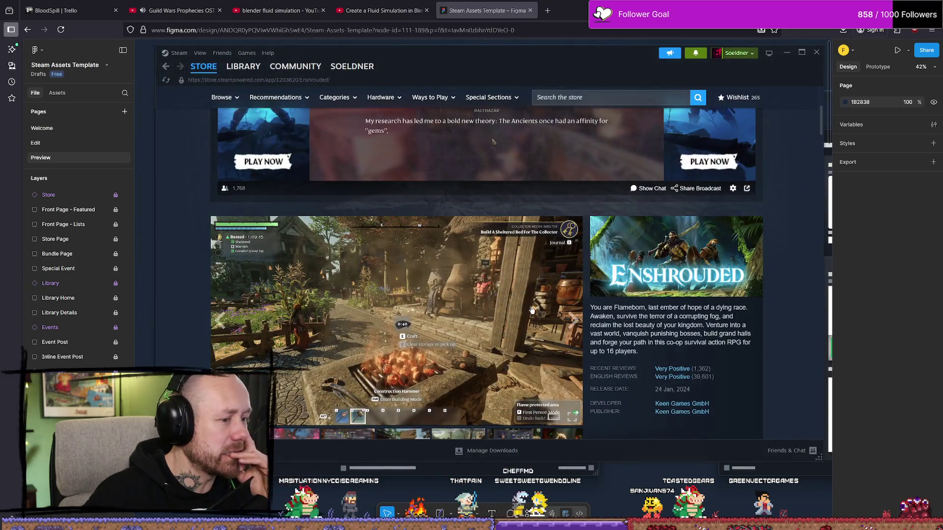
scroll(532, 311, "down", 3)
scroll(541, 285, "up", 6)
scroll(550, 257, "down", 4)
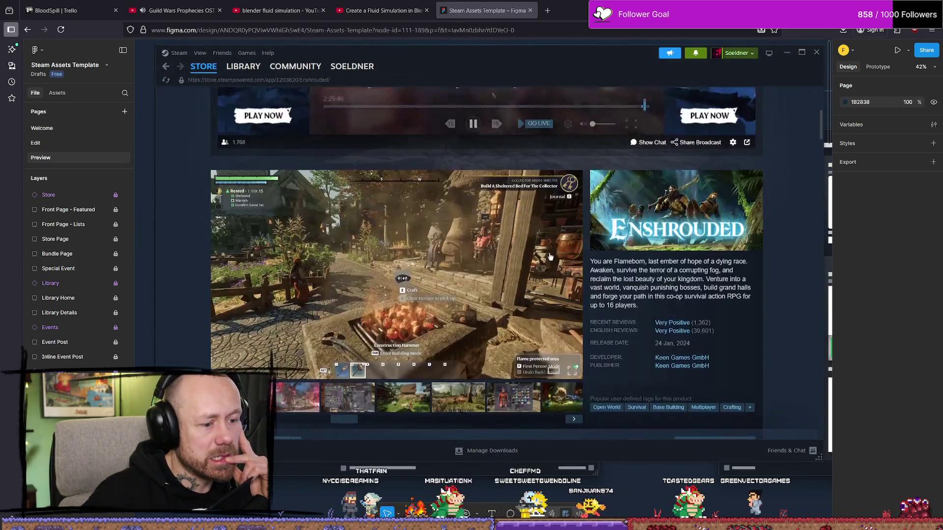
scroll(550, 257, "down", 10)
scroll(652, 250, "up", 4)
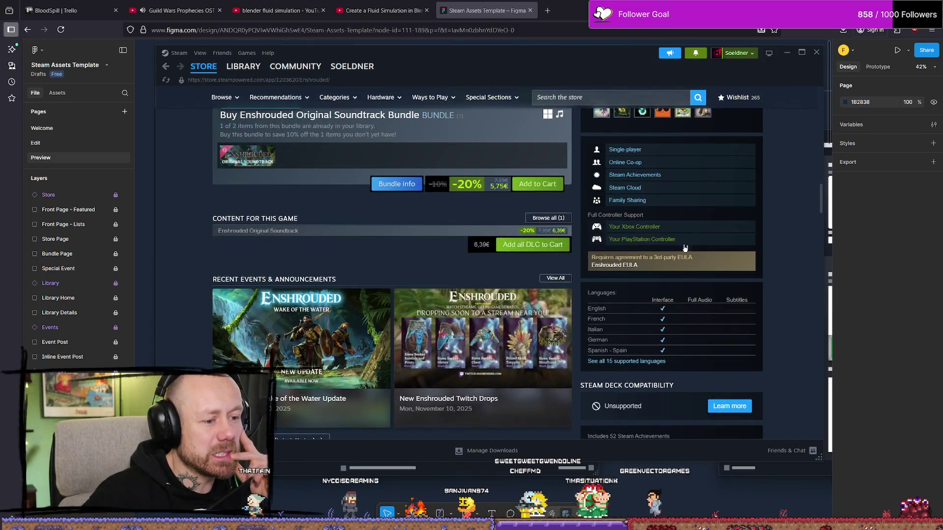
scroll(448, 214, "up", 10)
scroll(449, 213, "up", 3)
scroll(448, 213, "up", 3)
In the Steam library, select Dungeons of Blood and Dream and open its store page
left_click(243, 66)
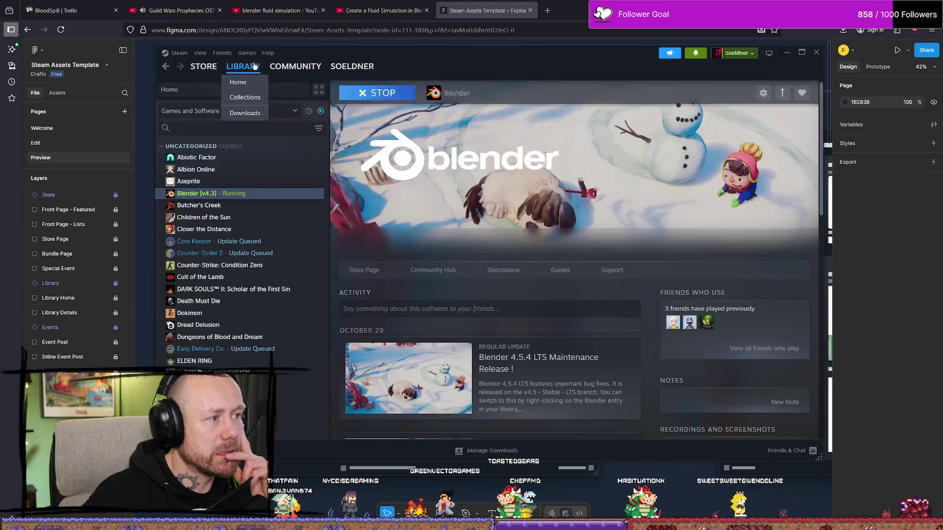
left_click(254, 207)
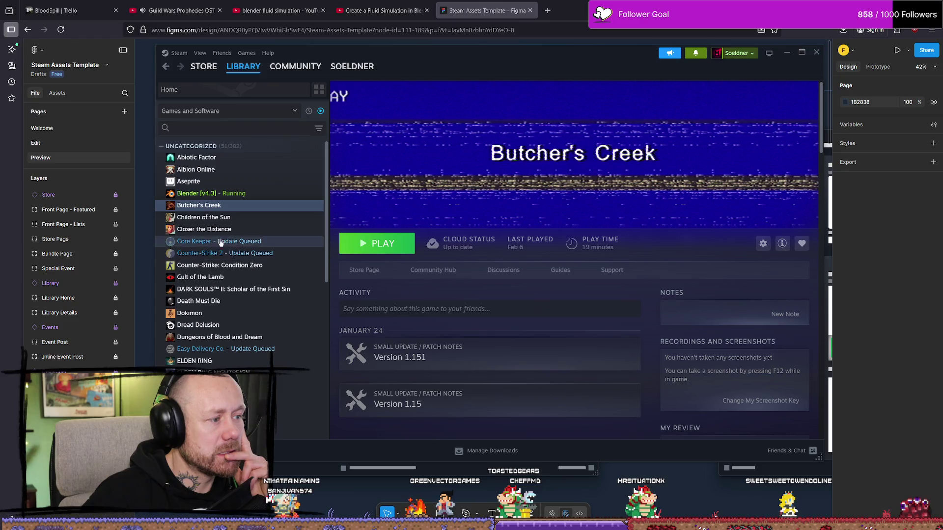
left_click(216, 290)
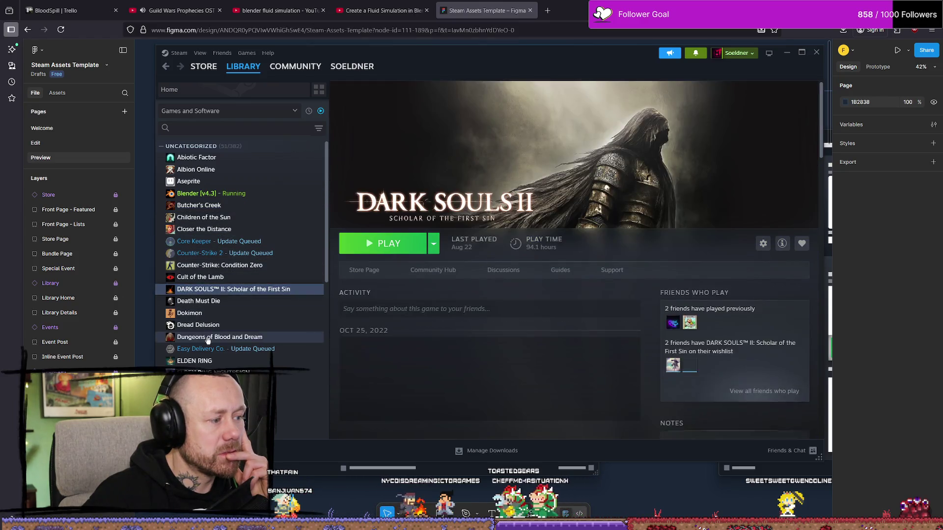
left_click(216, 337)
left_click(377, 279)
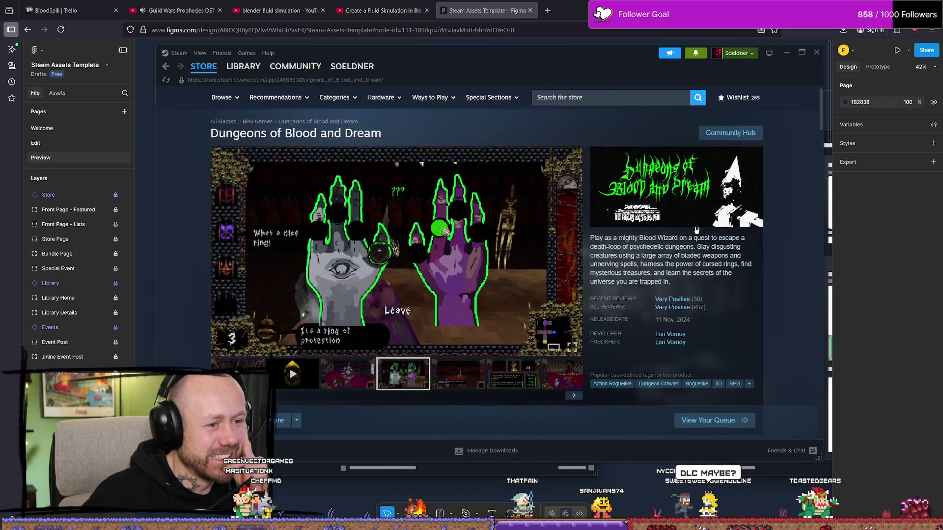
Scroll through the Dungeons of Blood and Dream screenshots and review section
right_click(658, 191)
left_click(620, 195)
scroll(766, 225, "down", 1)
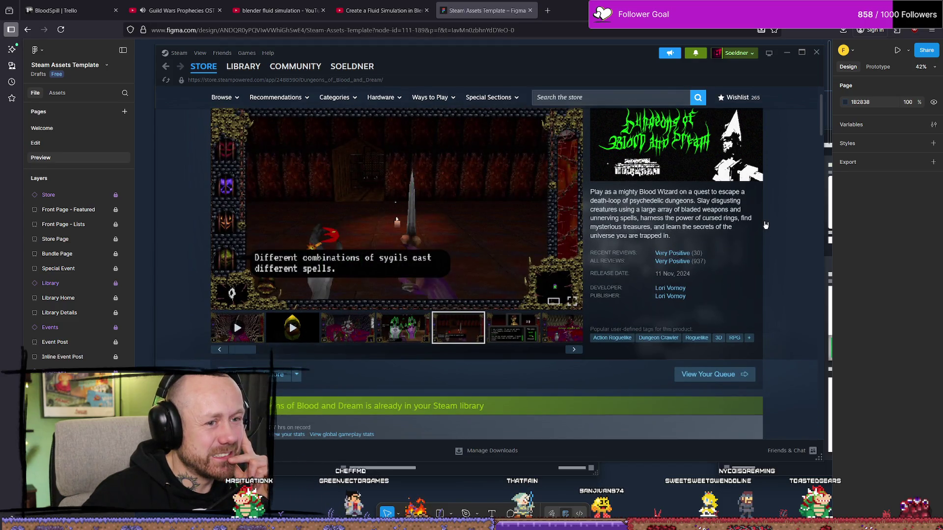
scroll(766, 225, "down", 2)
scroll(764, 245, "up", 3)
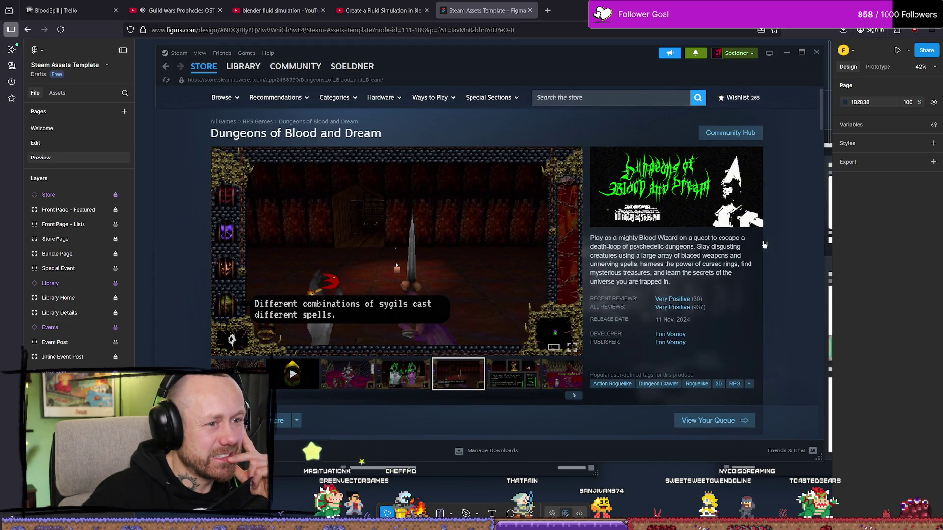
scroll(595, 206, "down", 10)
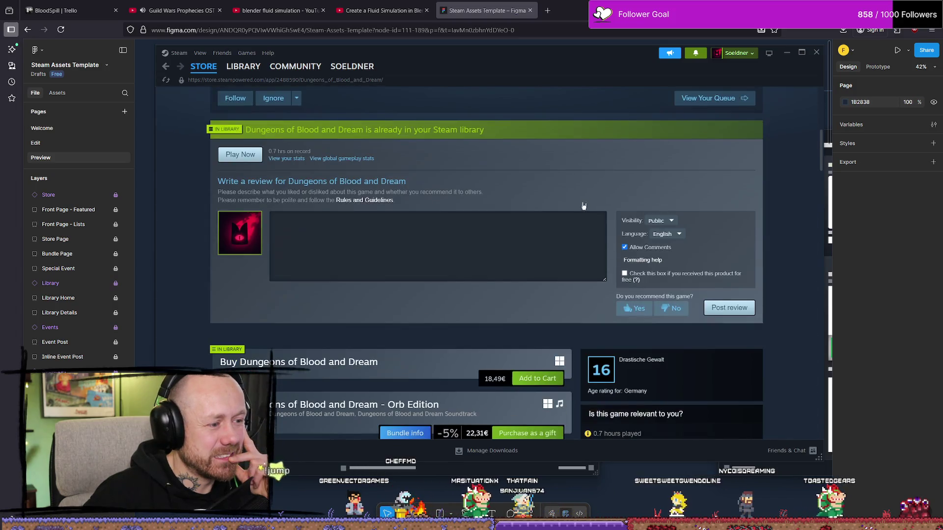
scroll(610, 172, "up", 1)
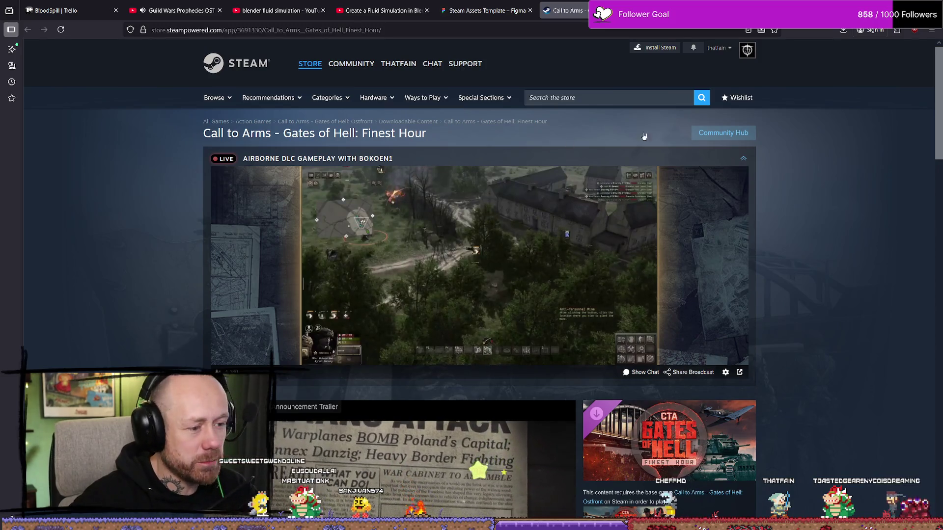
scroll(446, 216, "down", 1)
scroll(446, 215, "down", 1)
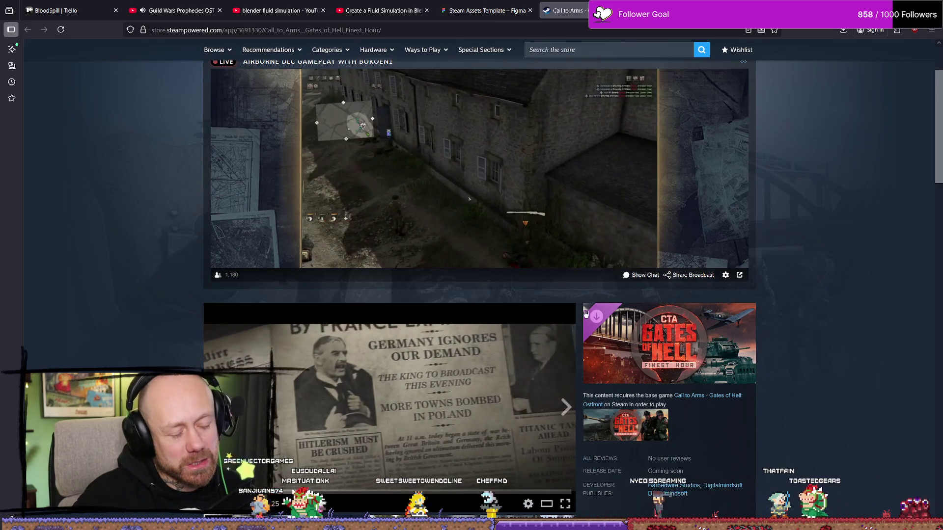
scroll(576, 321, "down", 2)
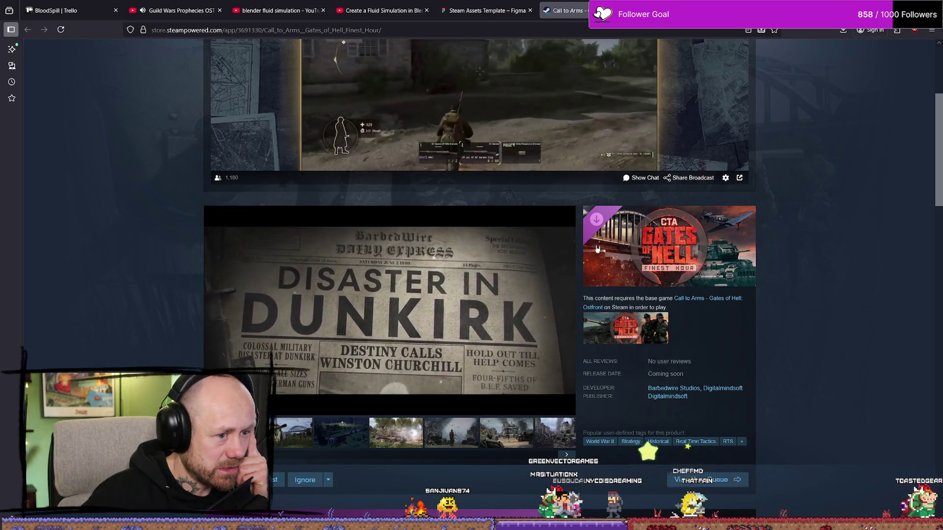
left_click(59, 10)
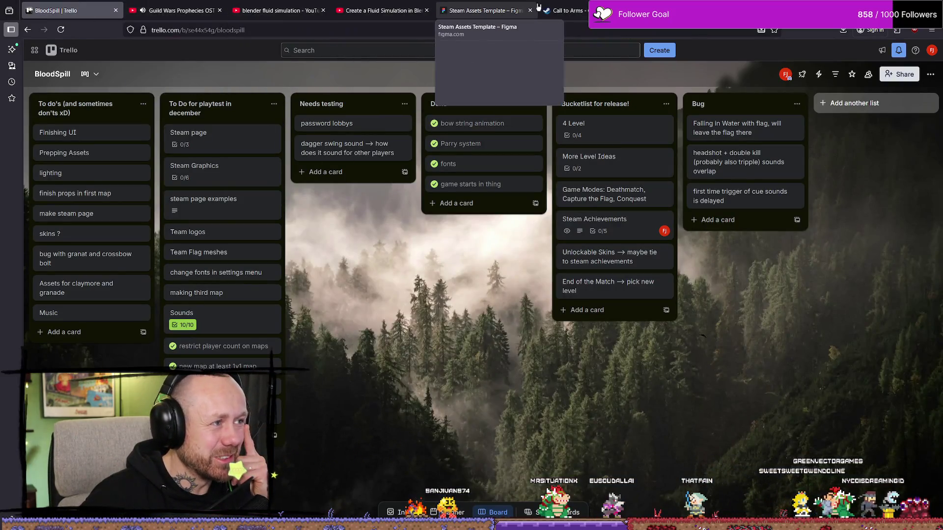
Compare the Figma mockup with the Call to Arms page, then bring up TiteltestWithoutBlood9.png
left_click(486, 4)
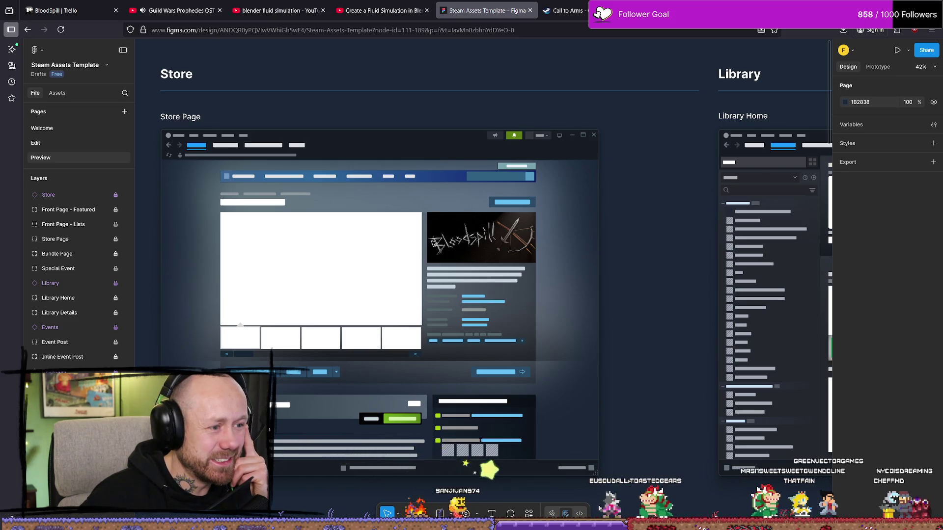
left_click(565, 10)
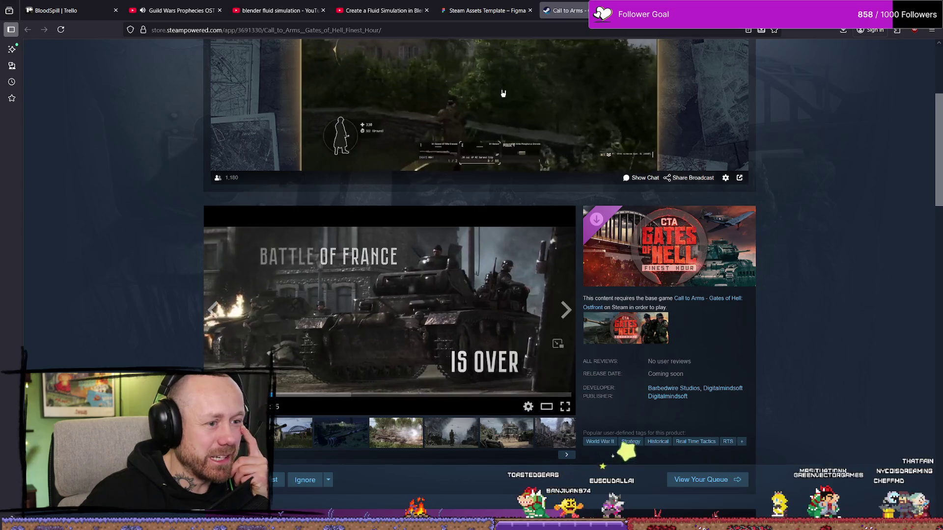
left_click(479, 10)
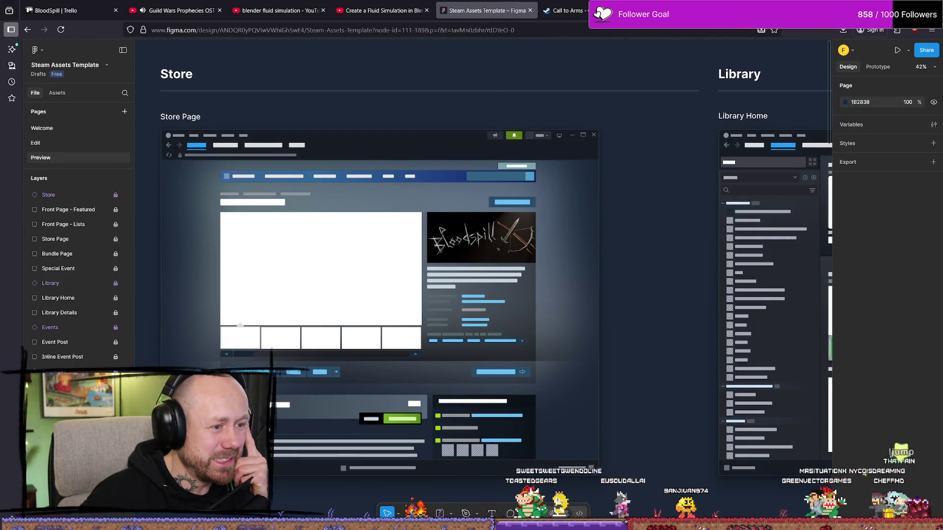
scroll(571, 207, "down", 1)
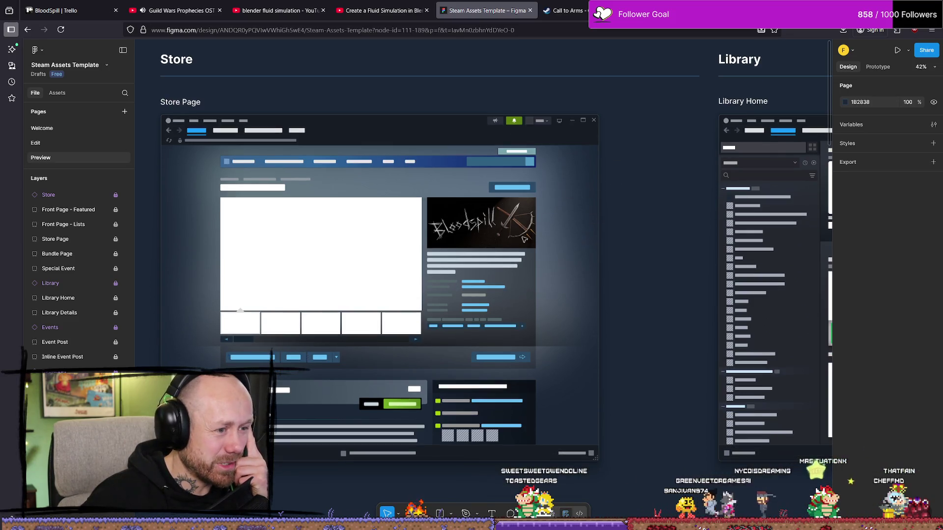
key("ctrl+Tab")
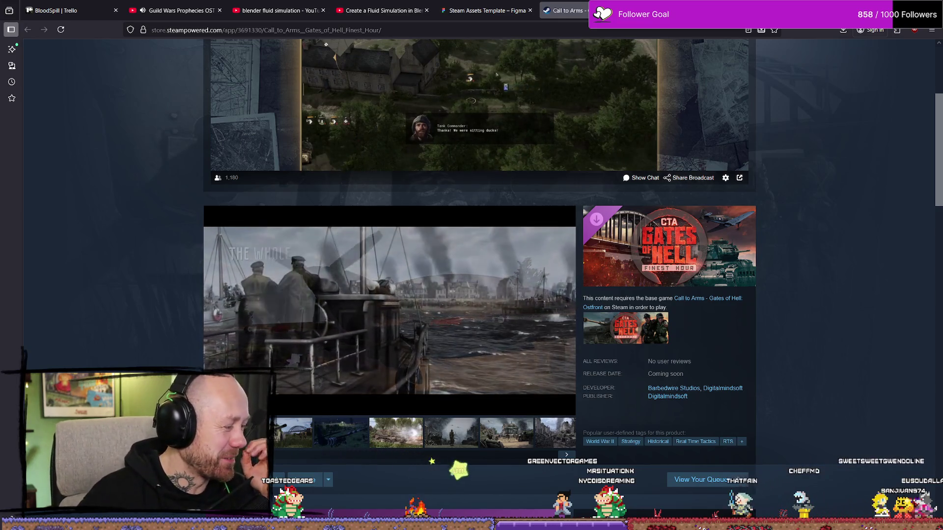
key("alt+Tab")
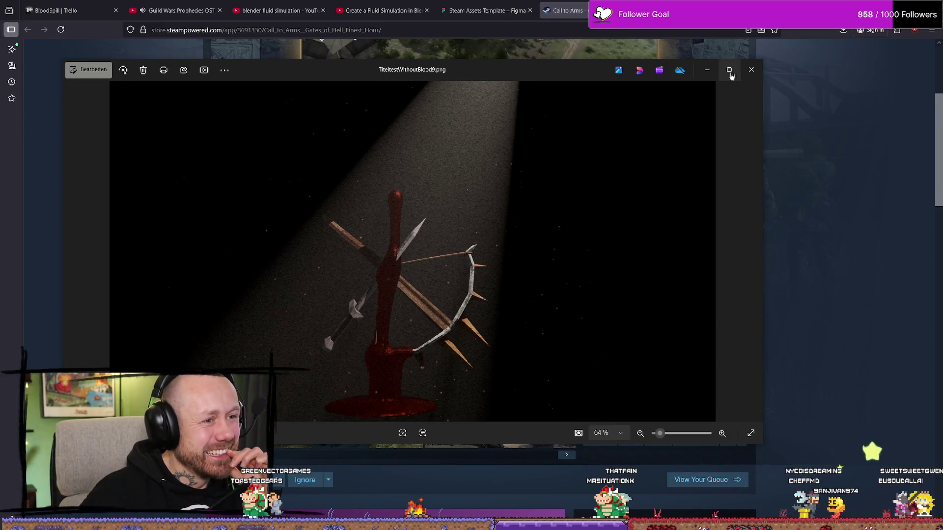
Close the TiteltestWithoutBlood9.png preview and return to the Bloodspill render in Affinity Photo
left_click(751, 69)
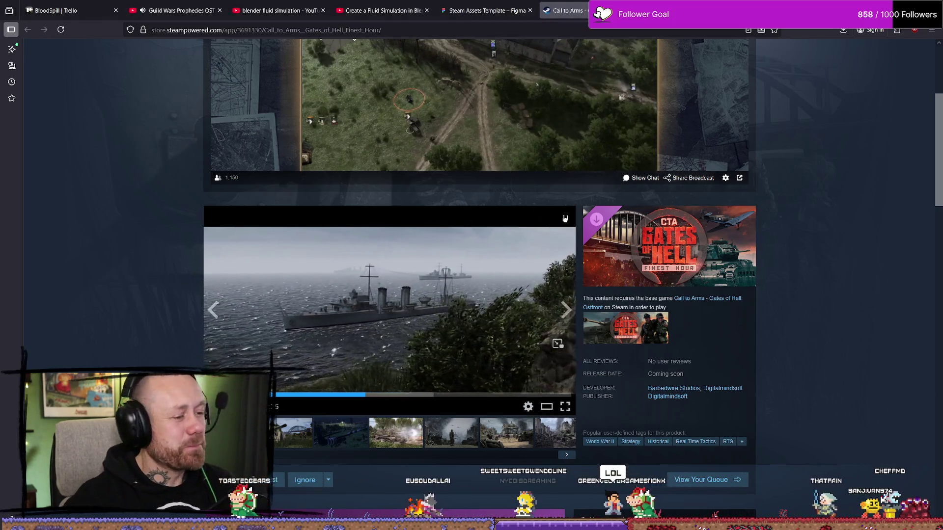
left_click(526, 11)
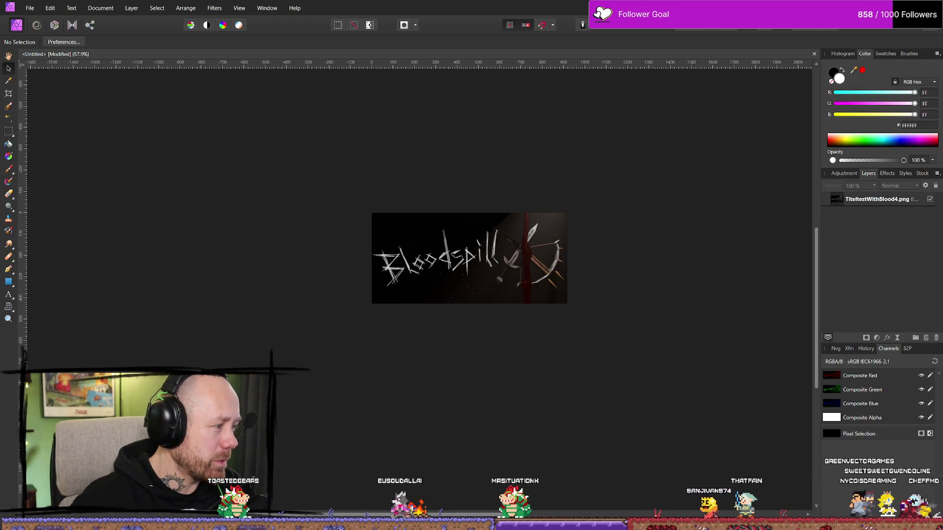
Back in Blender, replay the dripping-blood simulation from an earlier frame
key("alt+Tab")
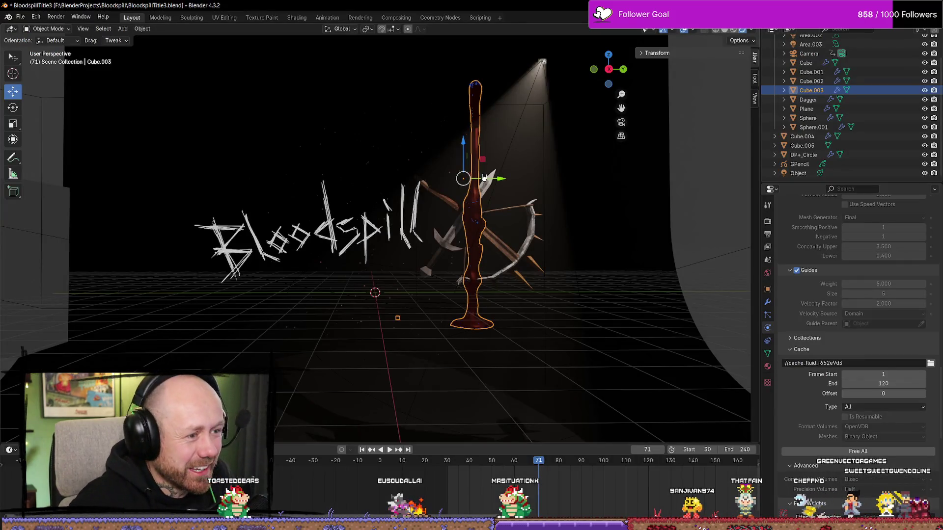
left_click(473, 464)
key("space")
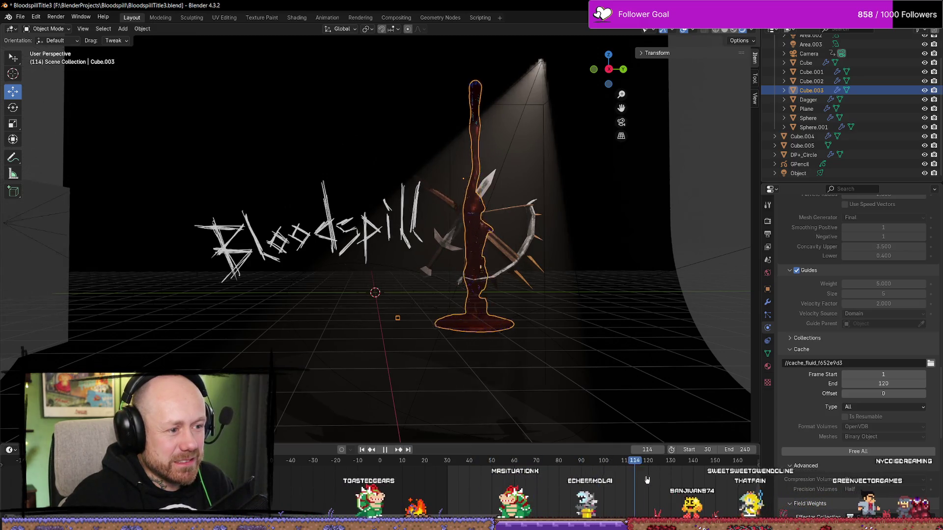
left_click(479, 461)
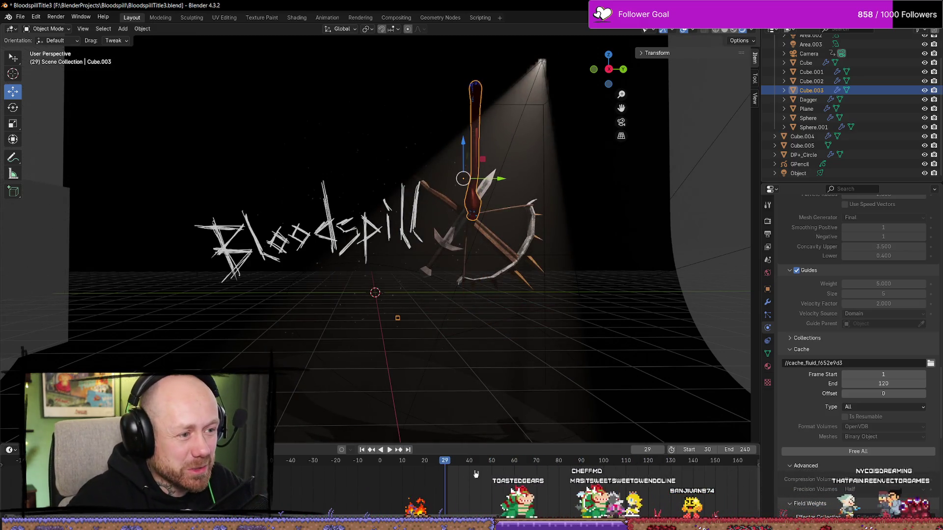
Look through the scene camera, play the animation to frame 69 and render it
key("KP_0")
key("space")
key("Home")
scroll(449, 200, "up", 3)
scroll(568, 375, "down", 2)
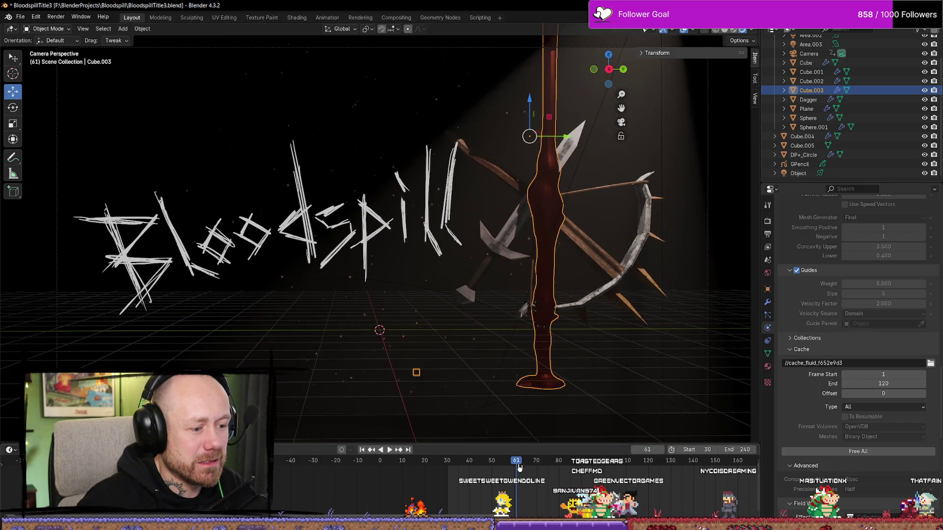
key("space")
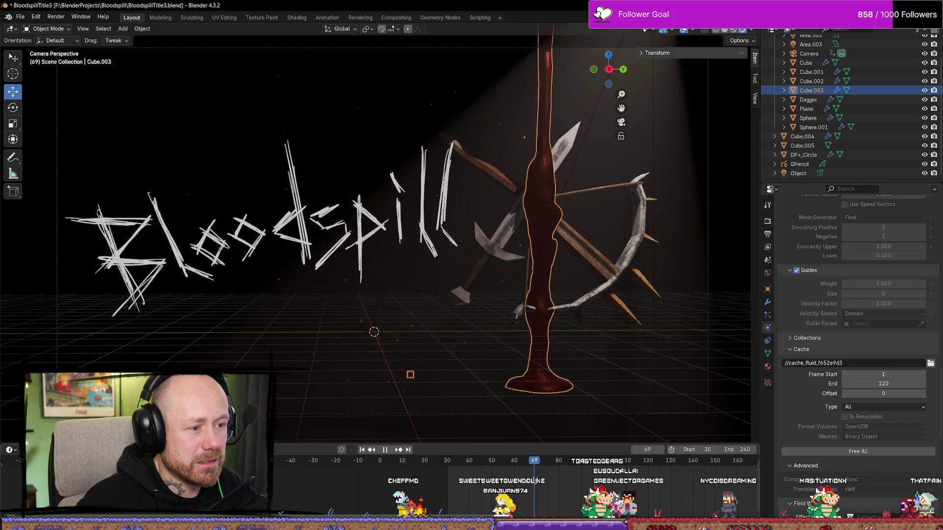
key("F12")
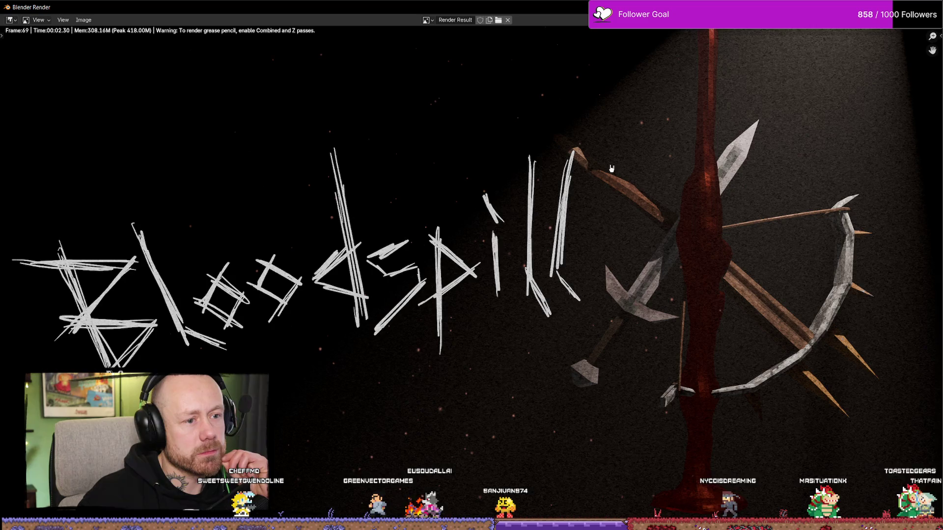
Review the frame 69 render, then resume playback on to frame 110
scroll(664, 226, "down", 3)
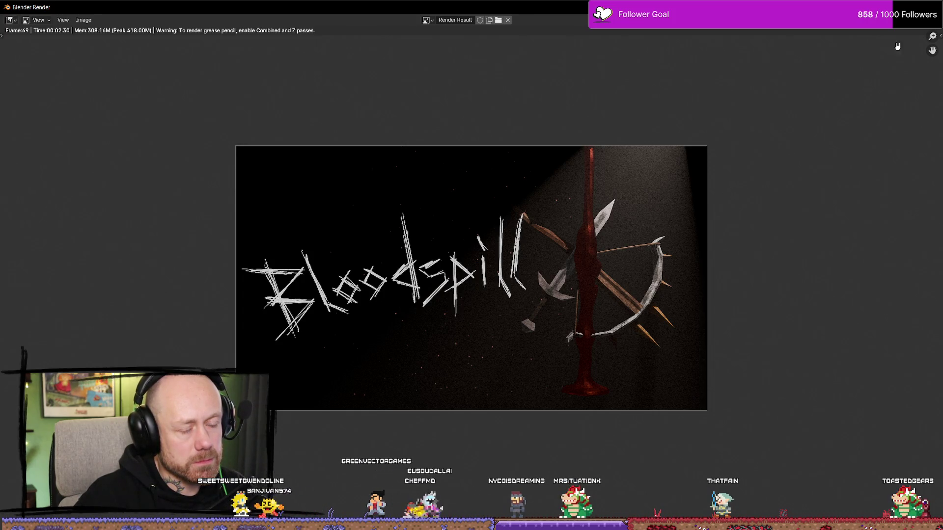
key("Escape")
key("space")
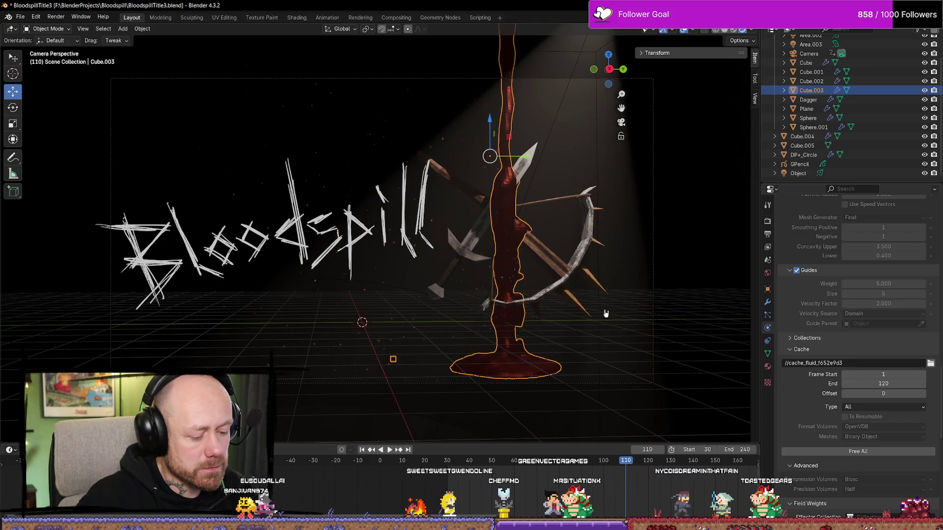
Render frame 110 with the blood pooled at the base and return to the scene
key("F12")
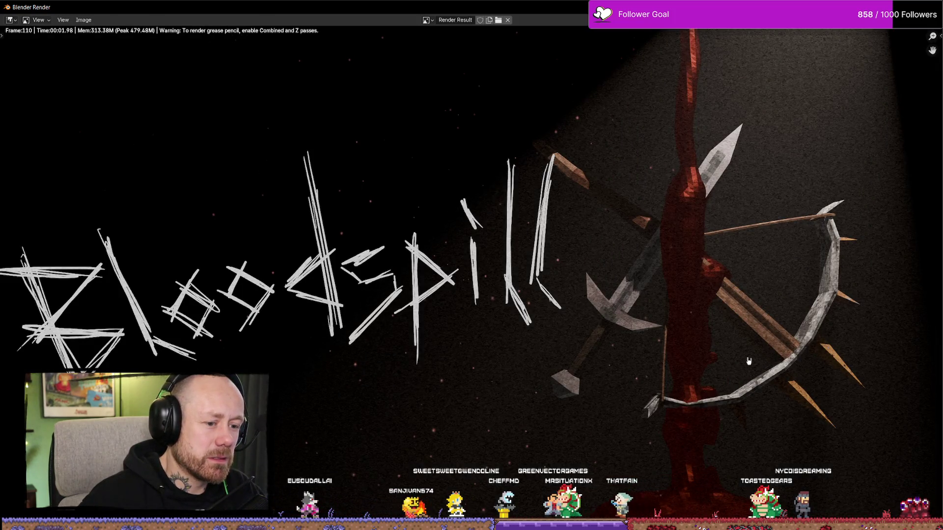
scroll(749, 361, "down", 4)
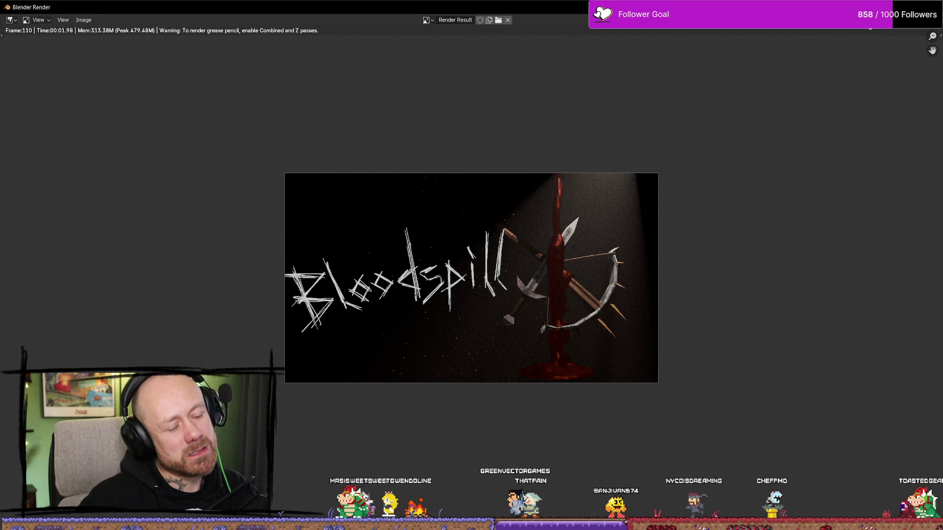
key("Escape")
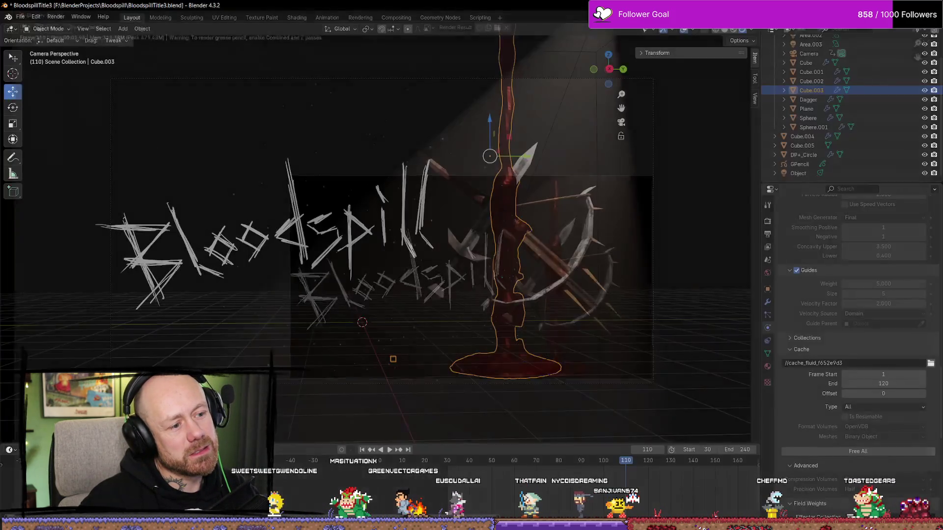
Move the spotlight -0.4253 m along Y and render a test frame
scroll(514, 132, "down", 2)
left_click(493, 118)
middle_click_drag(493, 118, 524, 150)
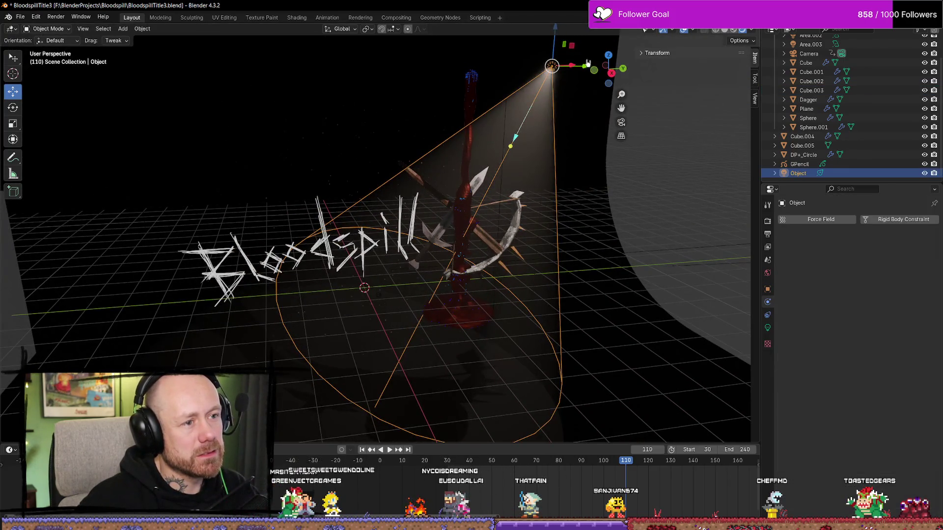
left_click_drag(586, 69, 560, 79)
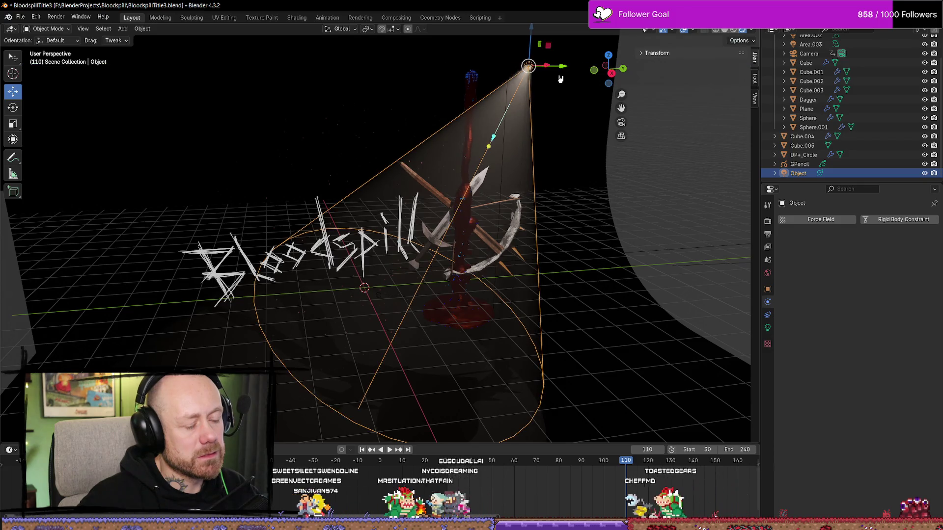
key("F12")
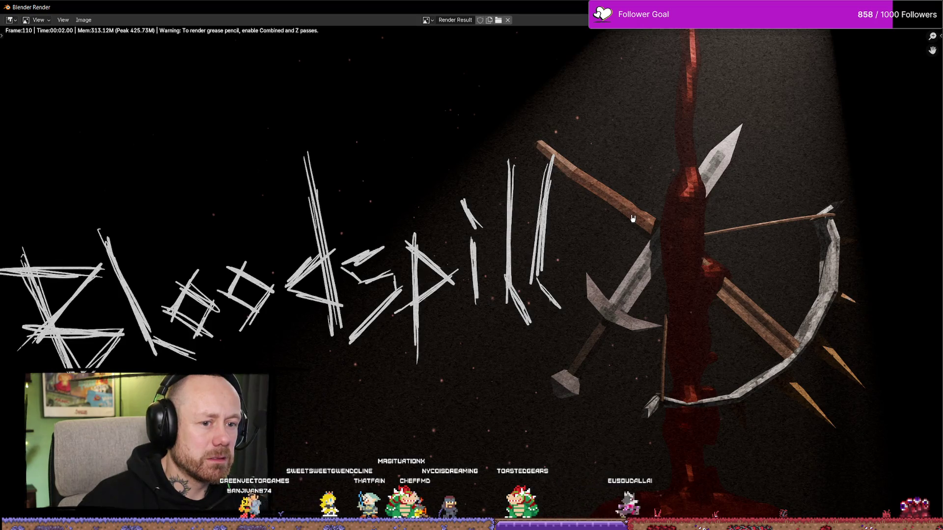
key("F12")
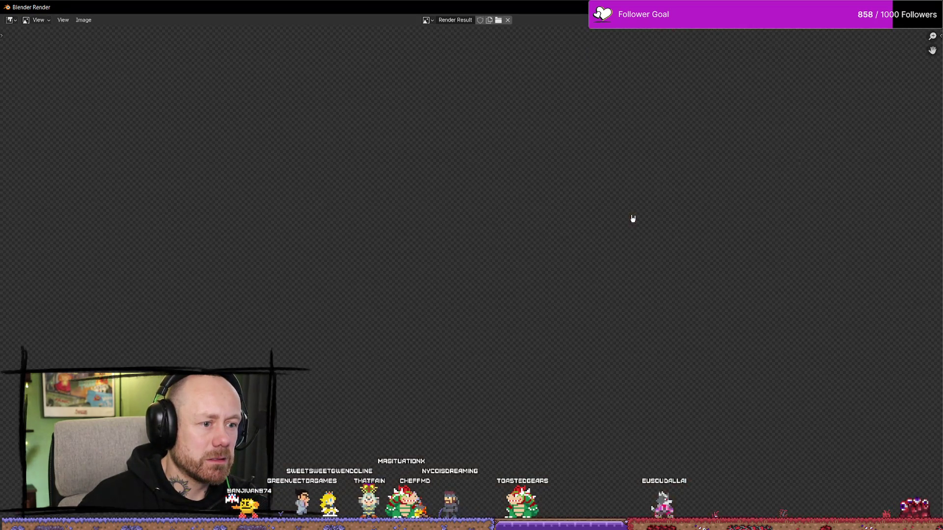
key("Escape")
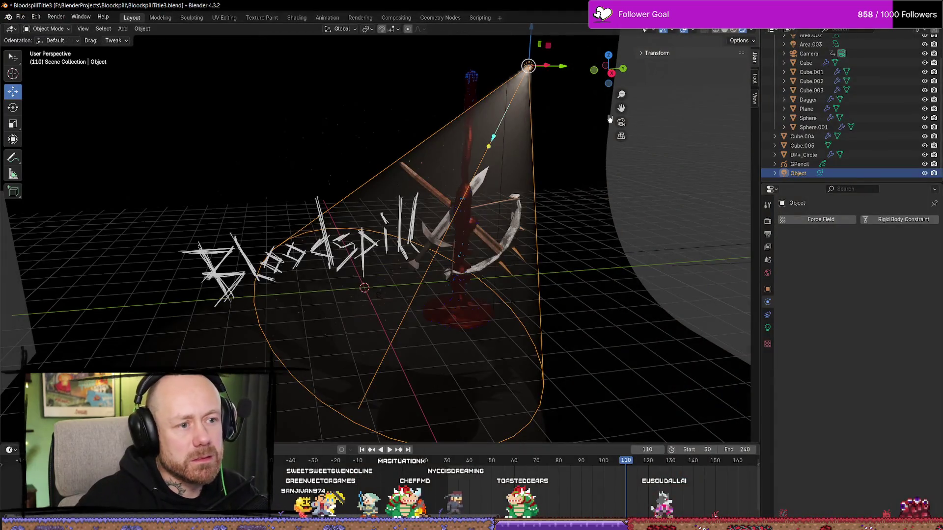
Redo the spotlight's sideways Y shift, turn it slightly about Z, and render again
key("ctrl+z")
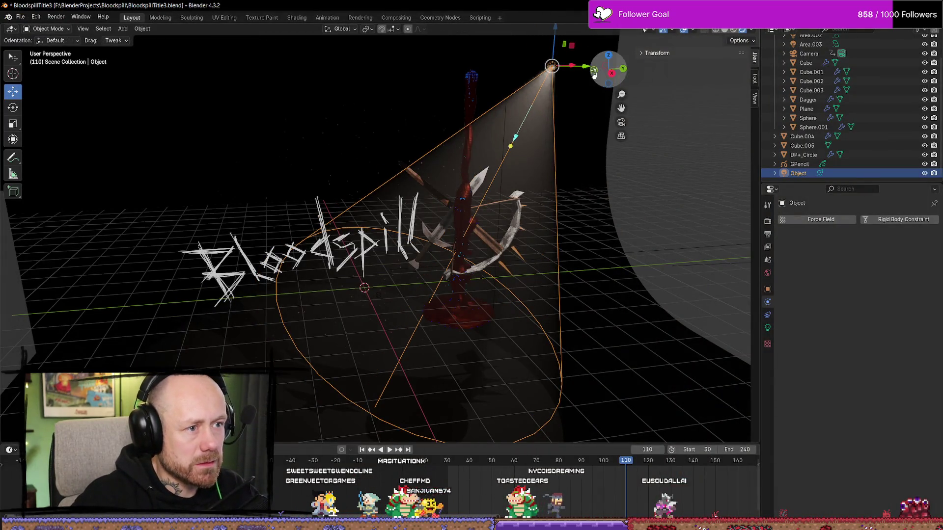
key("g")
key("y")
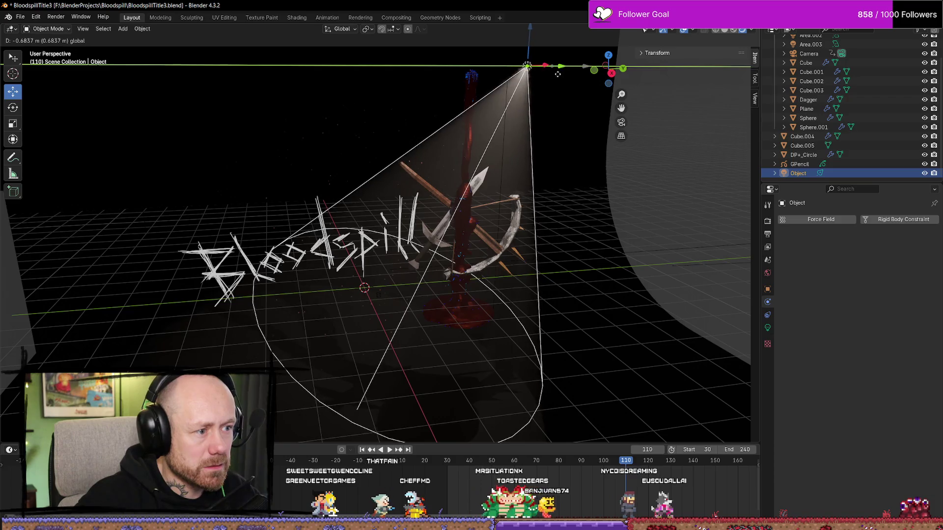
left_click(558, 74)
left_click(13, 108)
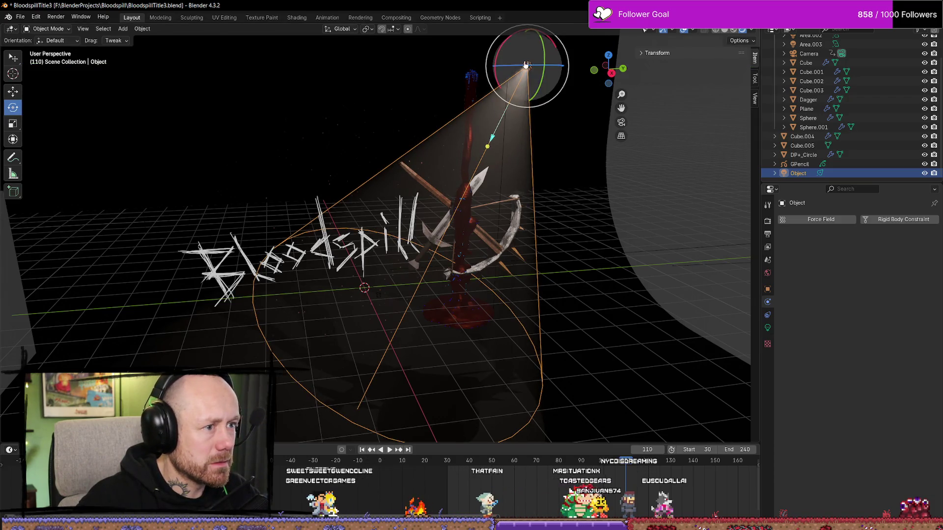
mouse_move(550, 65)
left_mouse_down()
mouse_move(525, 81)
mouse_move(517, 70)
left_mouse_up()
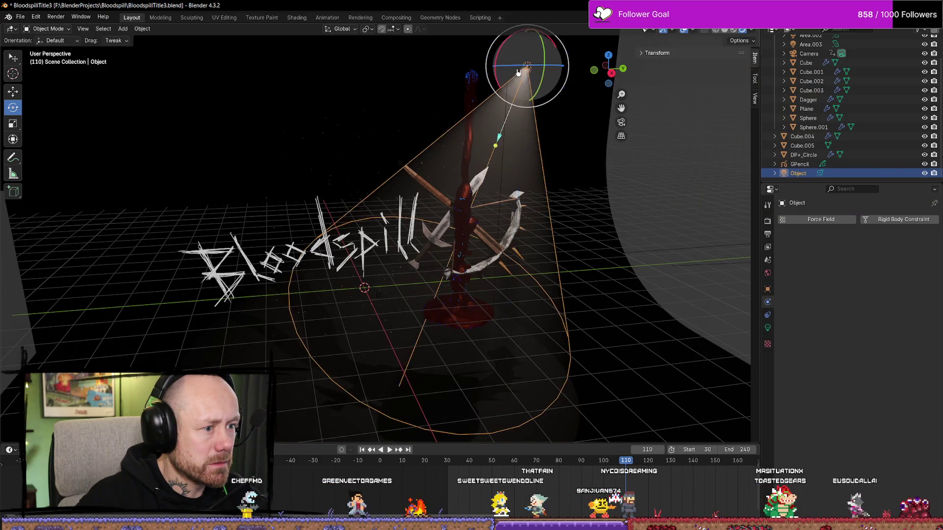
key("F12")
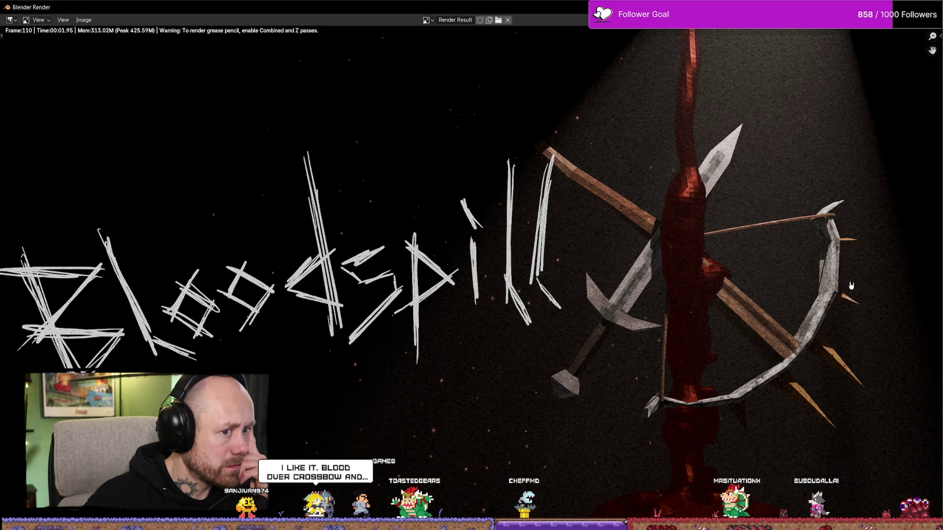
Zoom around the new spotlight render, then close it to return to the 3D scene
scroll(634, 276, "down", 5)
scroll(634, 276, "down", 3)
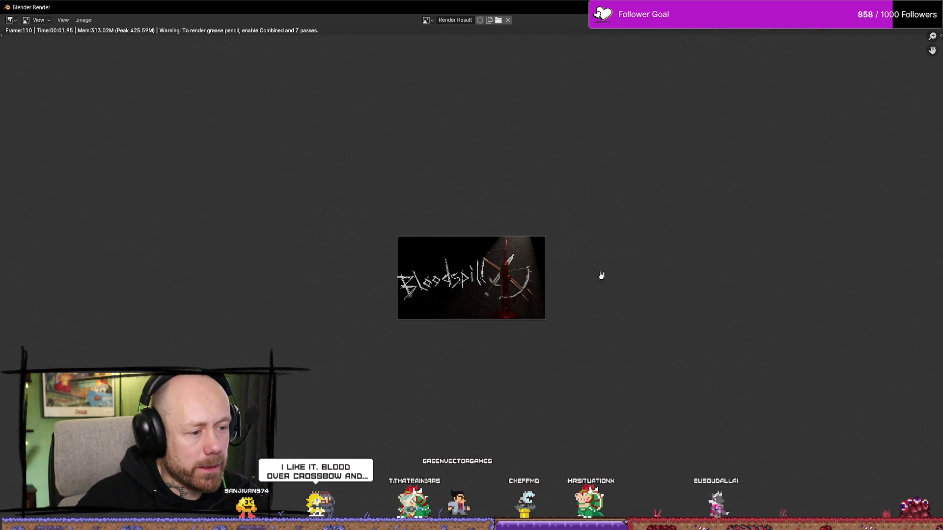
scroll(483, 307, "up", 3)
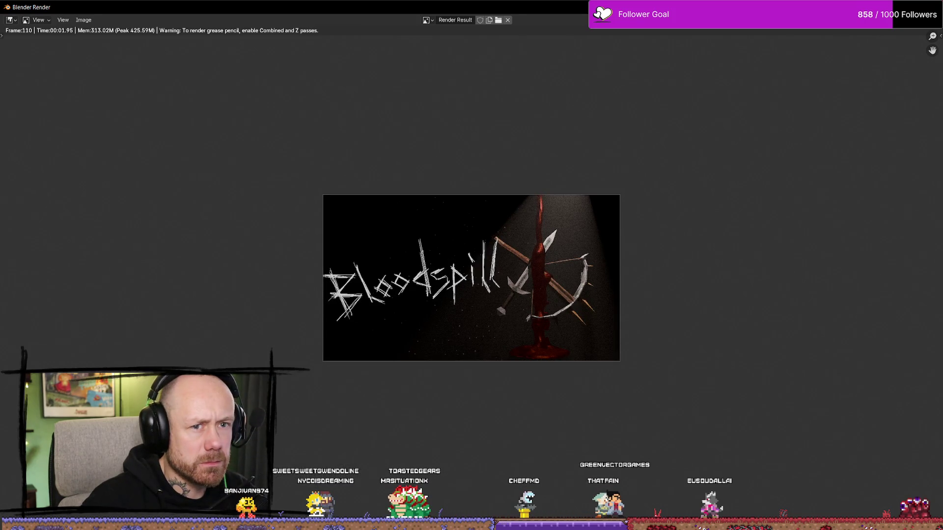
key("Escape")
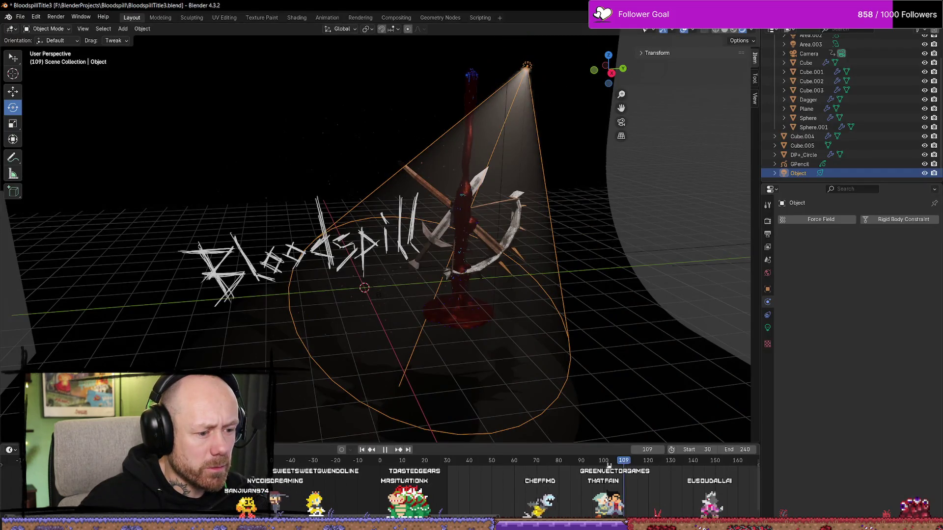
In camera view, scrub and play the blood animation, stop at frame 30, and render it
key("KP_Decimal")
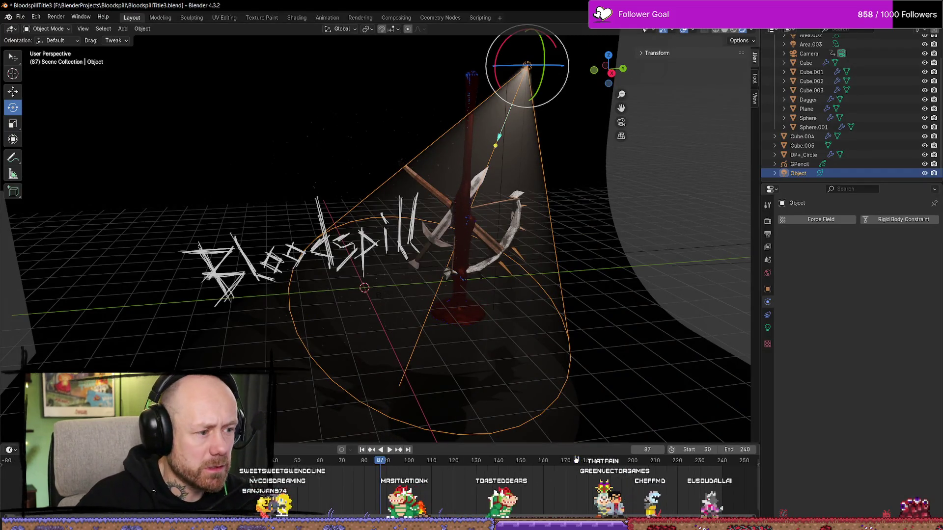
key("KP_0")
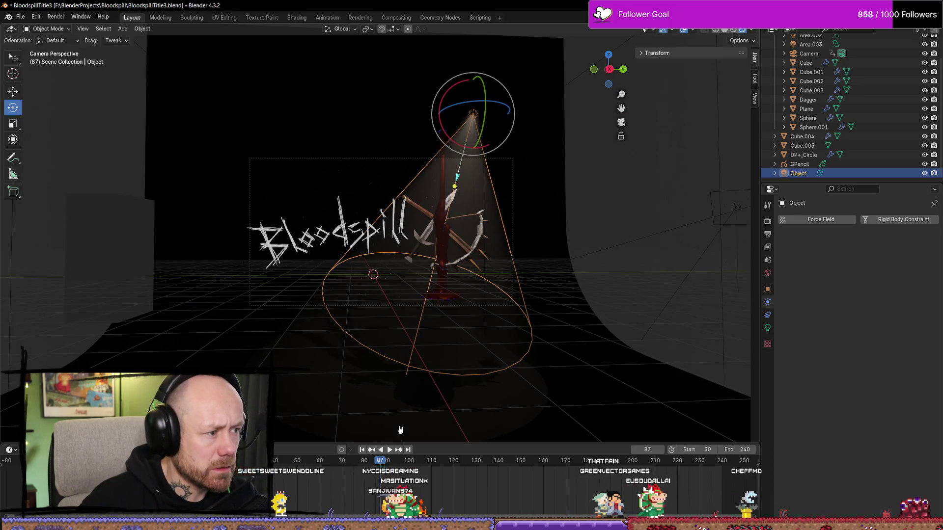
mouse_move(380, 463)
left_mouse_down()
mouse_move(337, 479)
mouse_move(241, 476)
left_mouse_up()
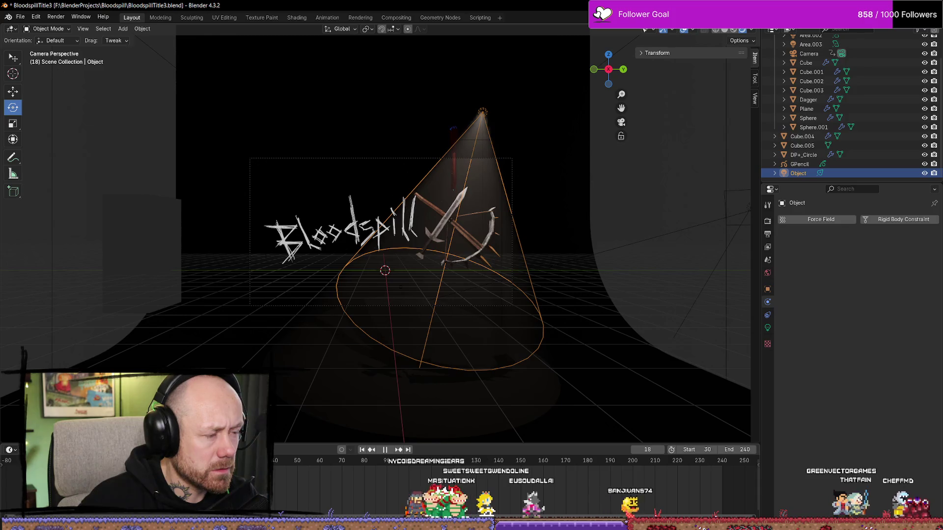
key("space")
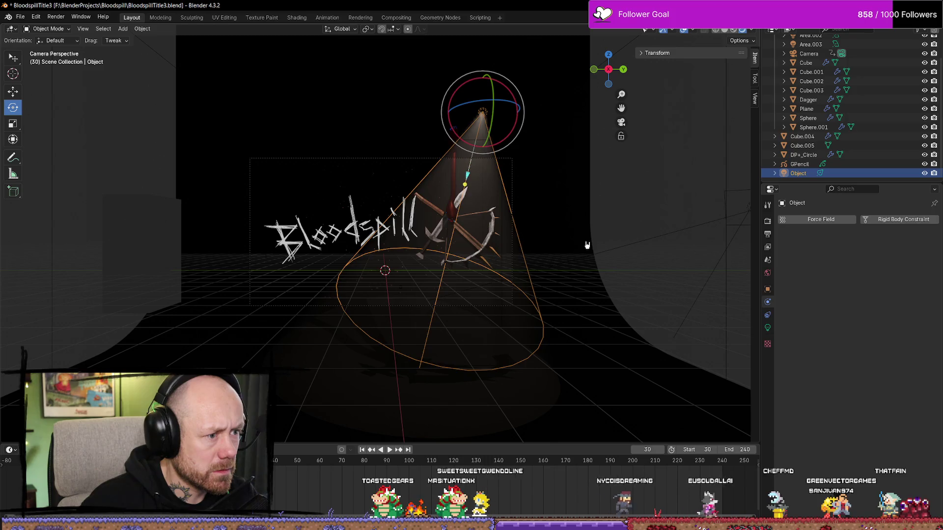
key("F12")
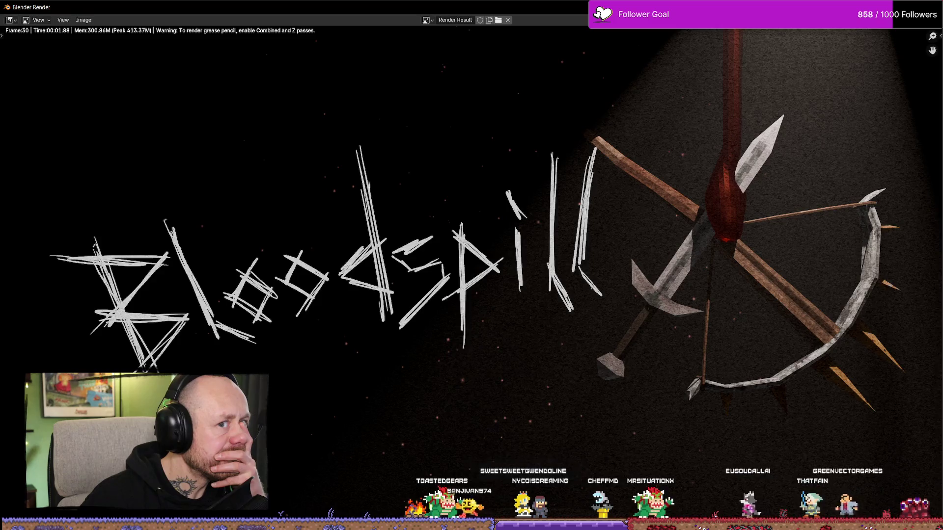
Close the frame 30 render and orbit around the scene
key("Escape")
scroll(405, 340, "down", 3)
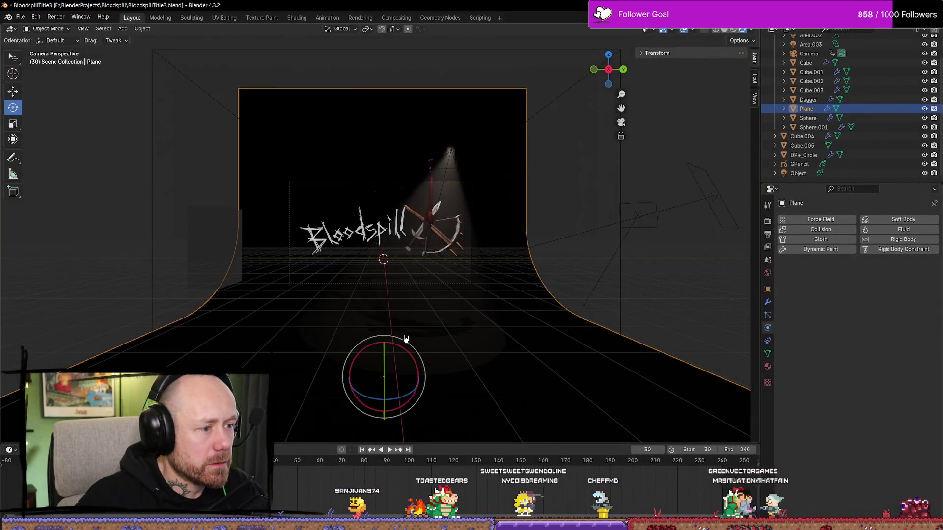
scroll(374, 373, "up", 1)
scroll(374, 372, "up", 1)
scroll(374, 371, "down", 2)
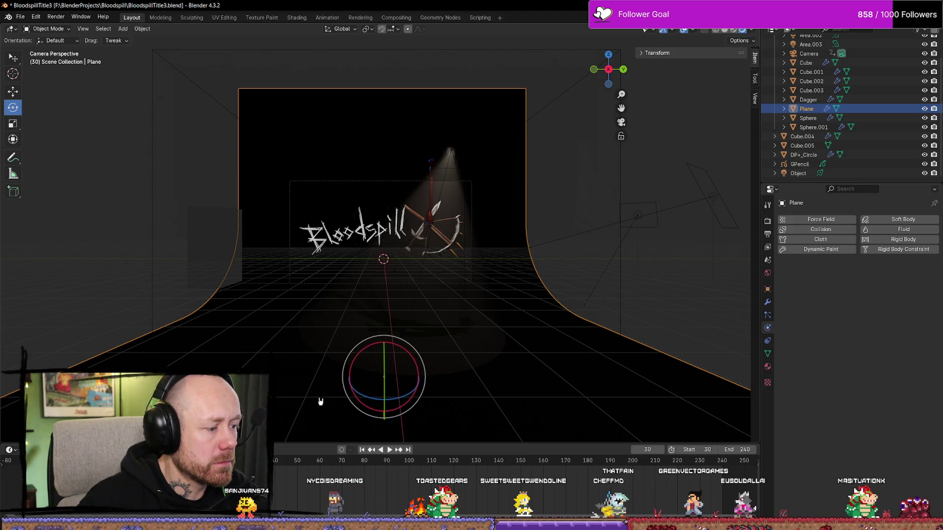
mouse_move(429, 285)
middle_mouse_down()
mouse_move(397, 303)
mouse_move(514, 291)
mouse_move(585, 301)
mouse_move(641, 236)
middle_mouse_up()
Select the camera, check an angled view, return to camera view, and select the Bloodspill lettering
left_click(641, 236)
middle_click_drag(630, 274, 449, 387)
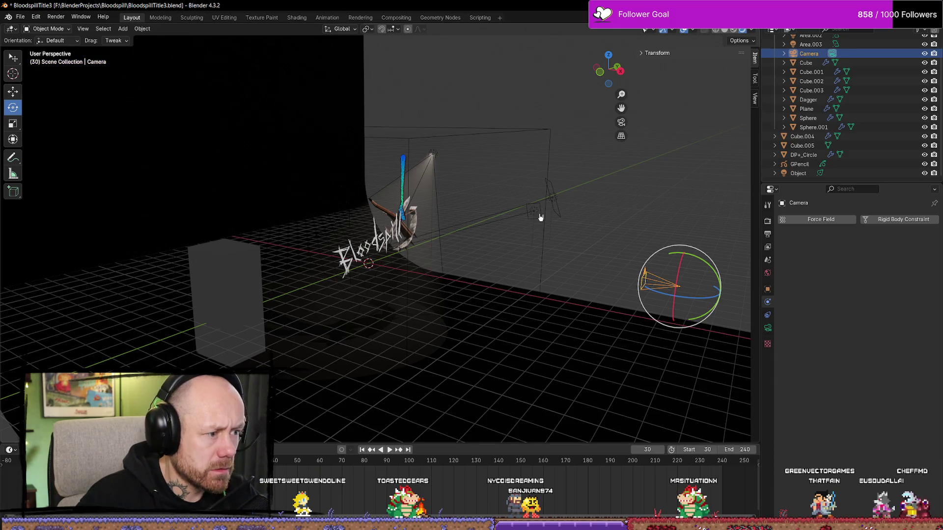
key("KP_0")
scroll(404, 224, "up", 7)
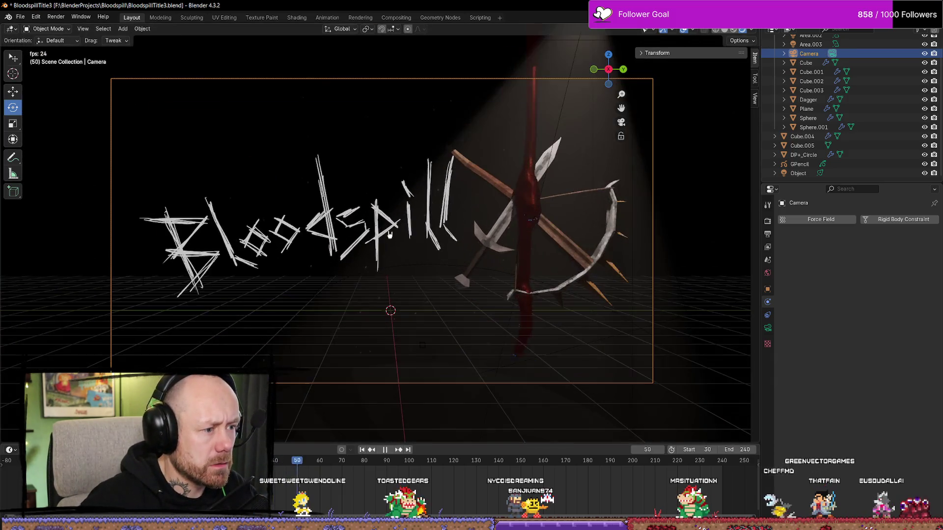
scroll(403, 224, "down", 2)
scroll(404, 224, "up", 1)
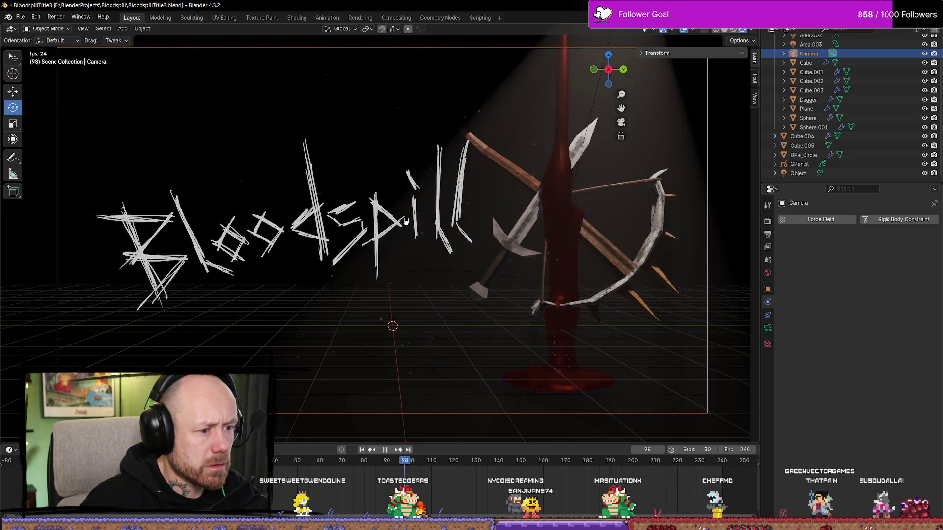
left_click(262, 231)
Slide the Bloodspill lettering along Y and scale it up
key("w")
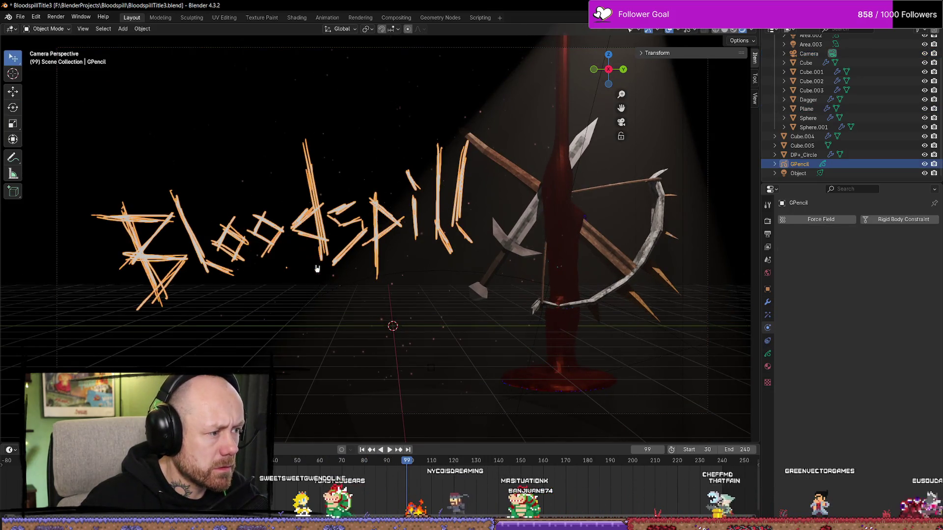
key("shift+space")
key("g")
left_click_drag(315, 267, 305, 267)
key("s")
left_click(337, 285)
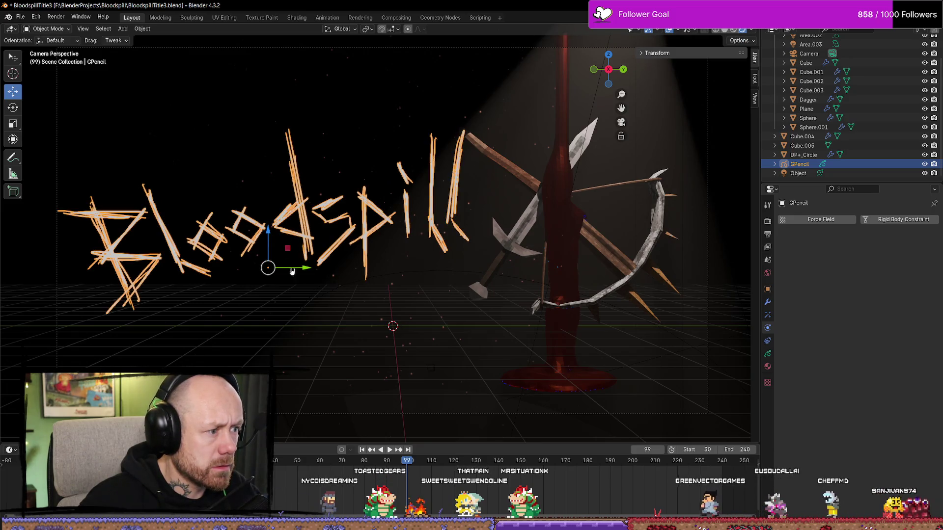
left_click_drag(305, 270, 310, 270)
Select the spotlight and move it sideways along one axis
scroll(479, 194, "down", 5)
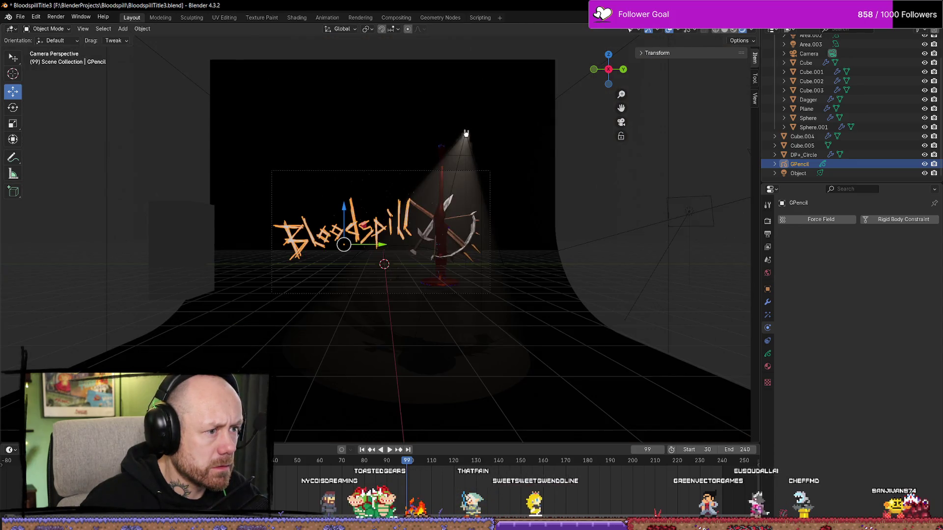
left_click(494, 124)
key("KP_Decimal")
mouse_move(568, 61)
left_mouse_down()
mouse_move(615, 64)
mouse_move(570, 66)
left_mouse_up()
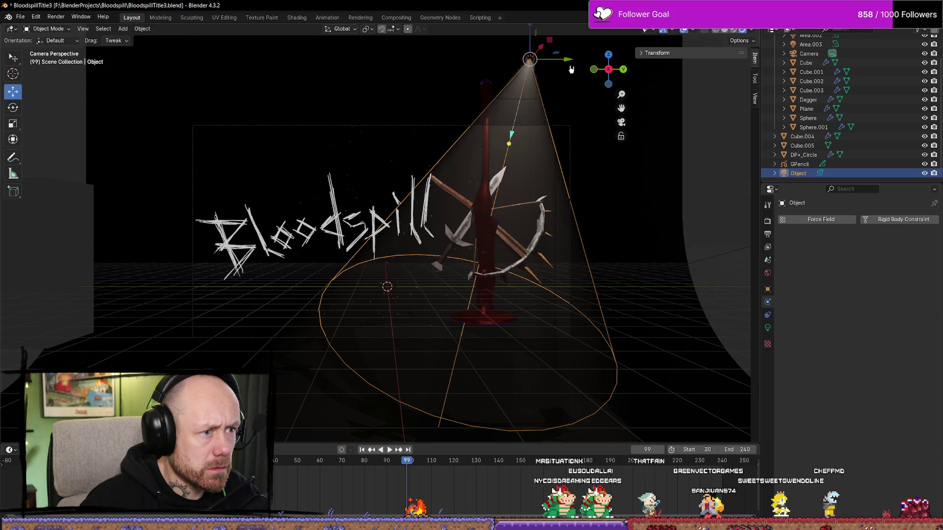
Widen the spotlight radius to 1.78 m and review its influence and shadow settings
left_click(768, 328)
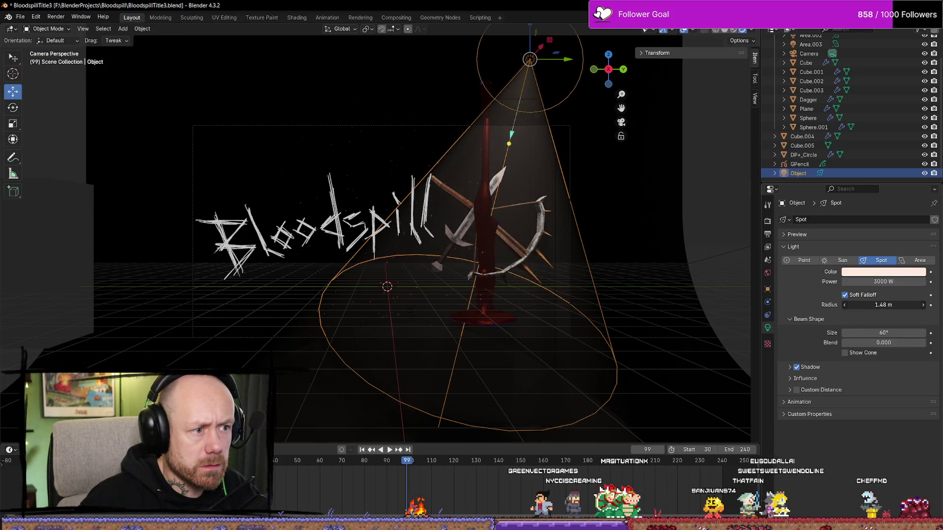
left_click_drag(884, 305, 899, 306)
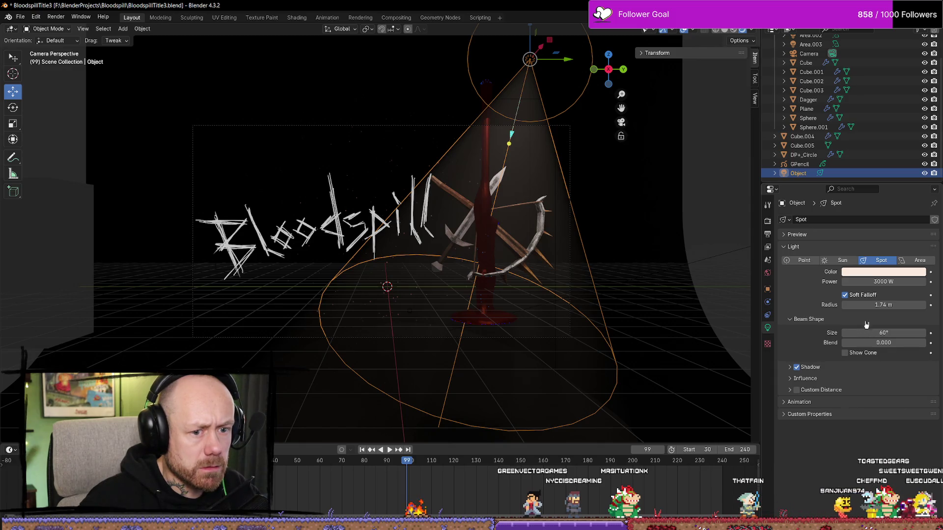
left_click(797, 381)
left_click(796, 380)
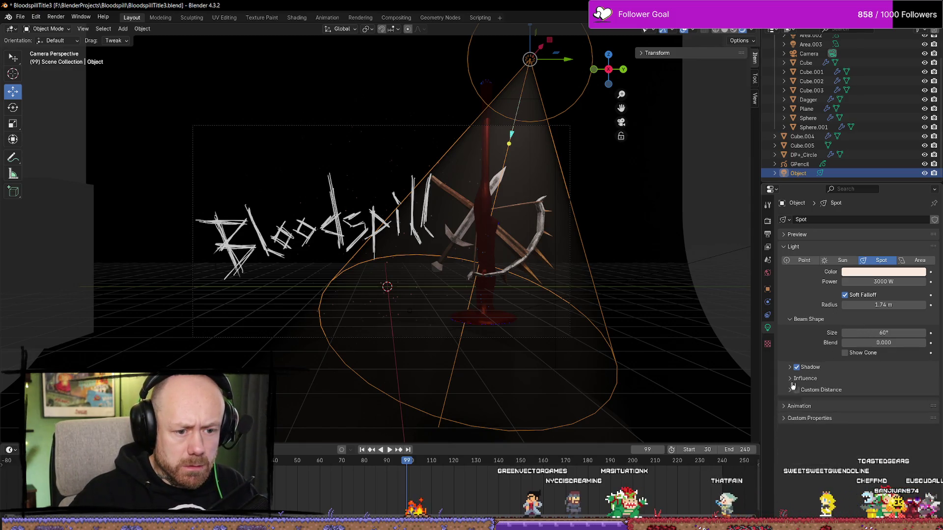
left_click(791, 388)
left_click(793, 379)
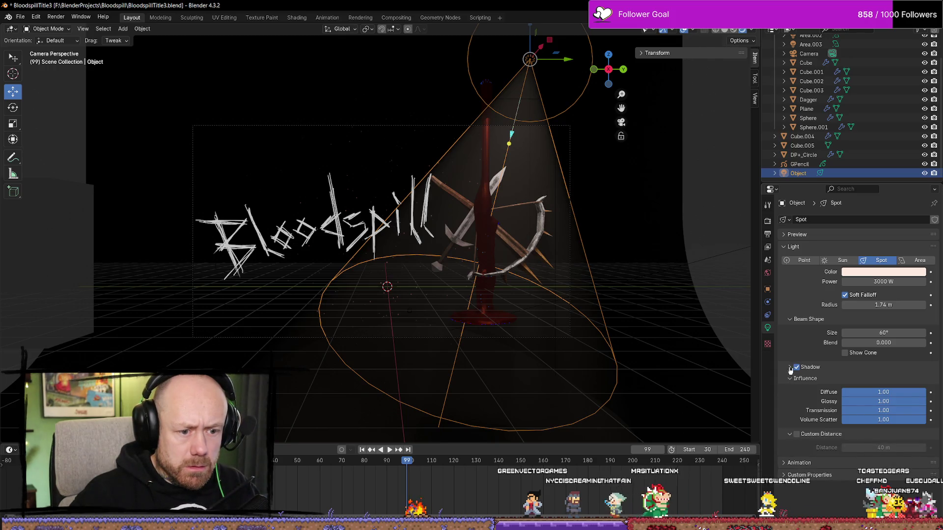
left_click(790, 368)
Soften the spotlight's blend edge to 0.528 and render the current frame
left_click(845, 353)
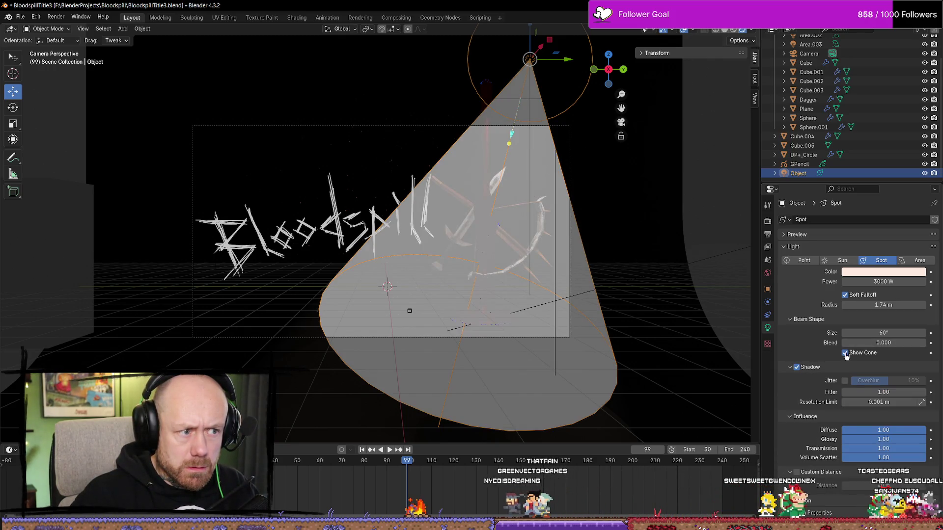
left_click(845, 353)
mouse_move(883, 347)
left_mouse_down()
mouse_move(936, 347)
mouse_move(921, 347)
left_mouse_up()
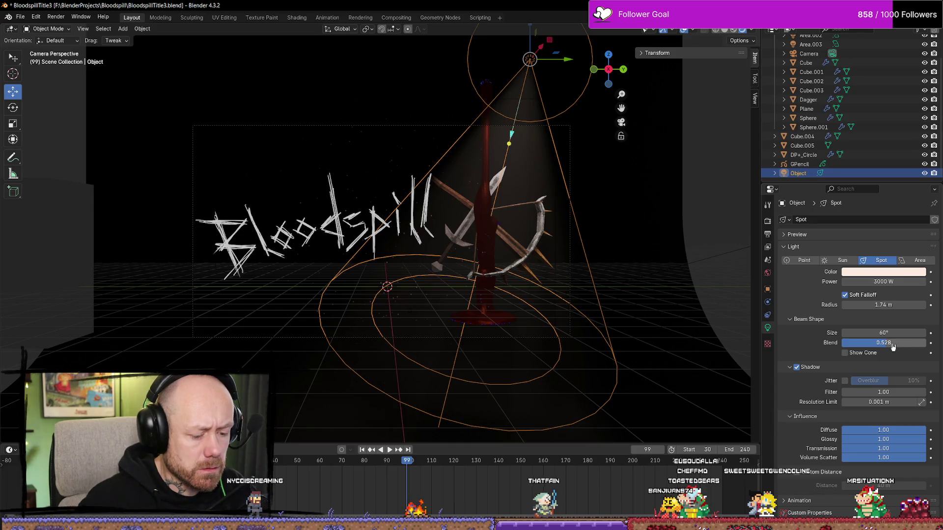
key("F12")
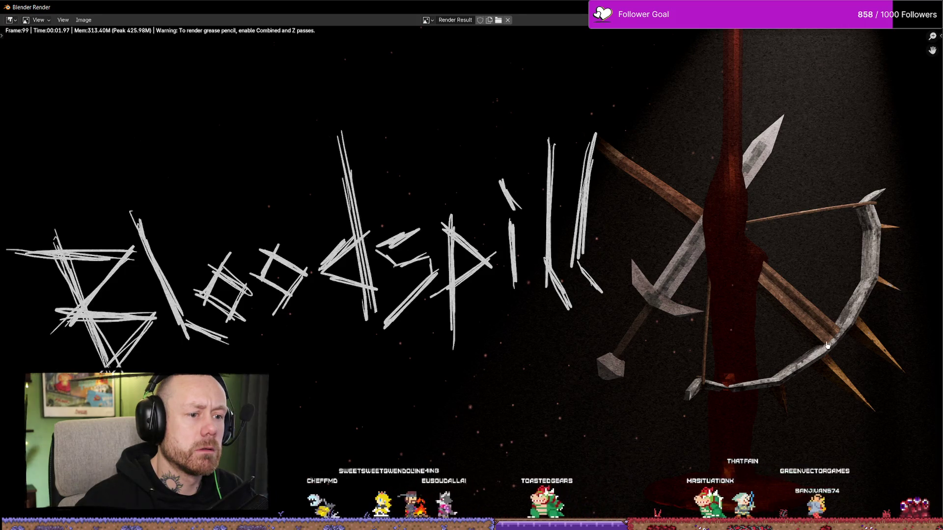
Zoom out to see the whole frame-99 render under the softened spotlight
scroll(715, 327, "down", 4)
scroll(727, 338, "down", 2)
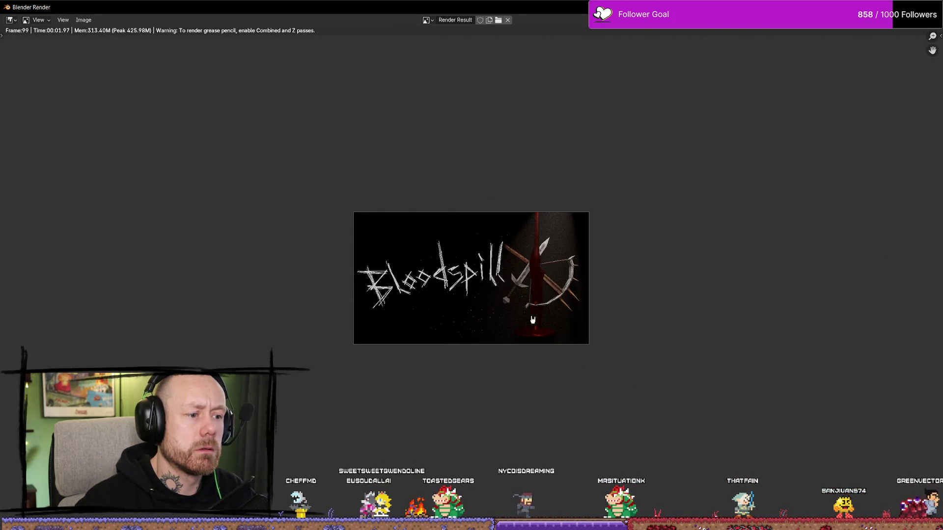
scroll(739, 348, "up", 1)
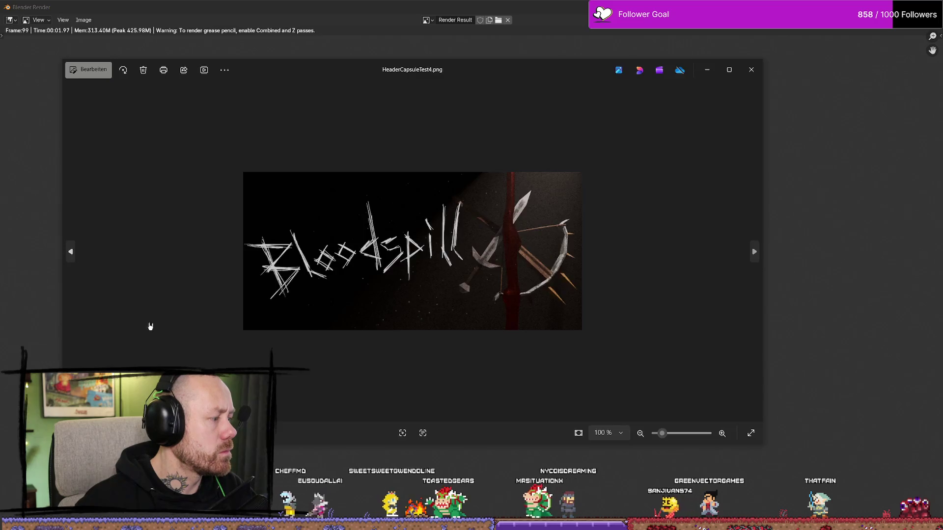
Compare HeaderCapsuleTest4.png beside the new render, then close Photos and the render window
mouse_move(570, 75)
left_mouse_down()
mouse_move(180, 85)
mouse_move(322, 92)
left_mouse_up()
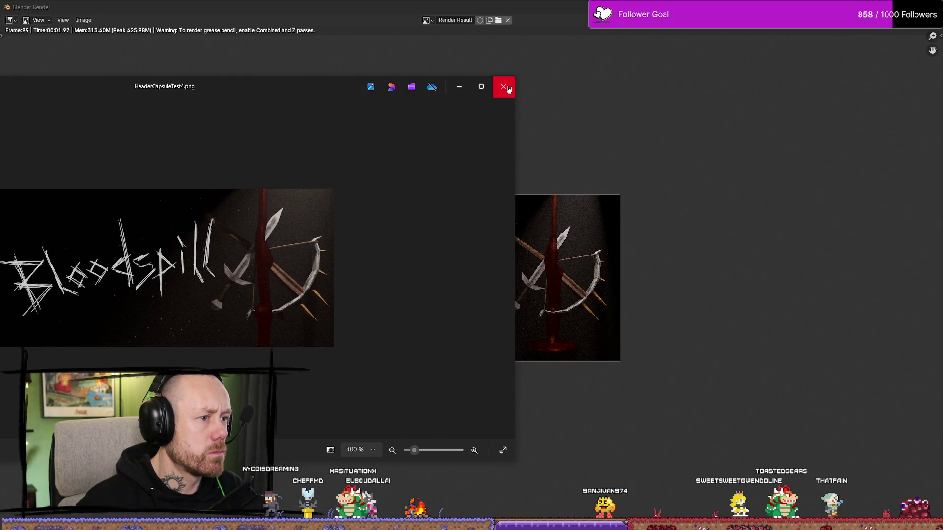
left_click(508, 89)
key("Escape")
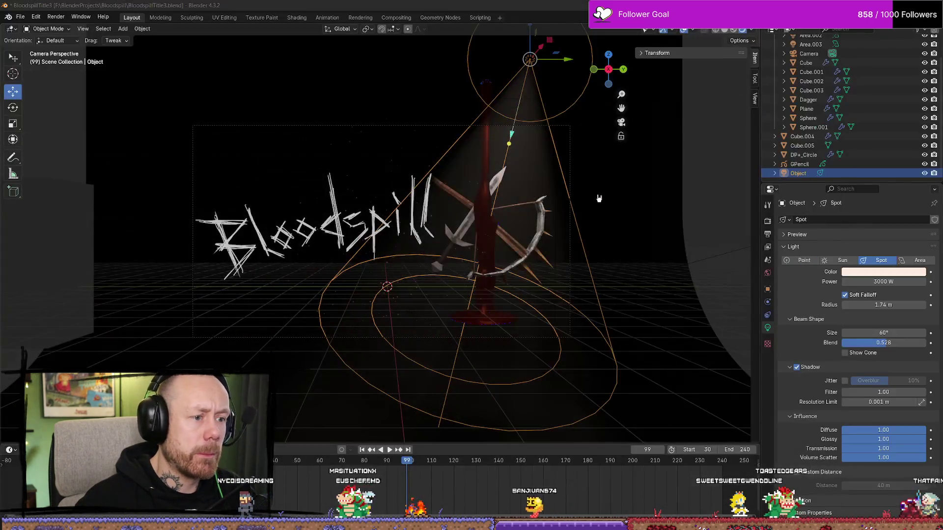
Shift the spotlight along Y and rightward, tilt it about X, and test-render the frame
left_click_drag(554, 58, 584, 57)
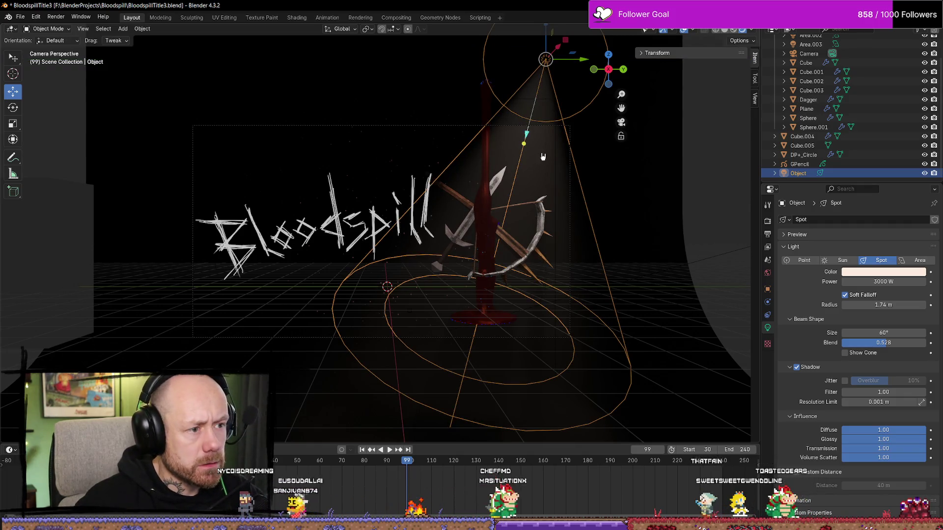
key("ctrl+z")
scroll(543, 156, "down", 3)
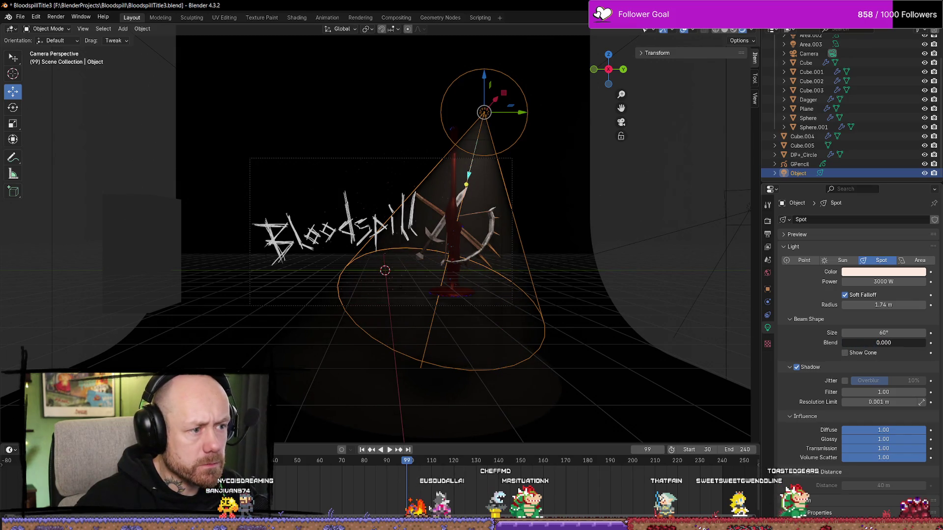
left_click_drag(519, 112, 536, 115)
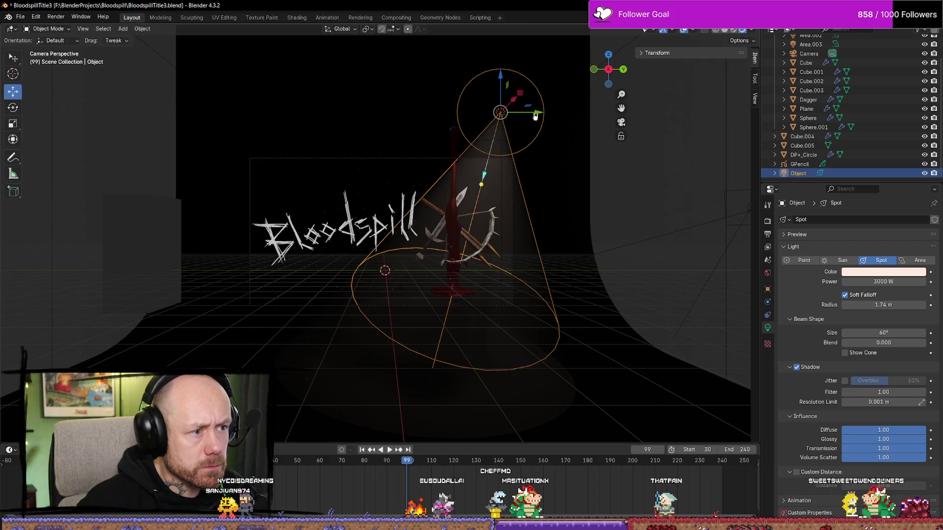
left_click(17, 109)
left_click_drag(487, 154, 484, 147)
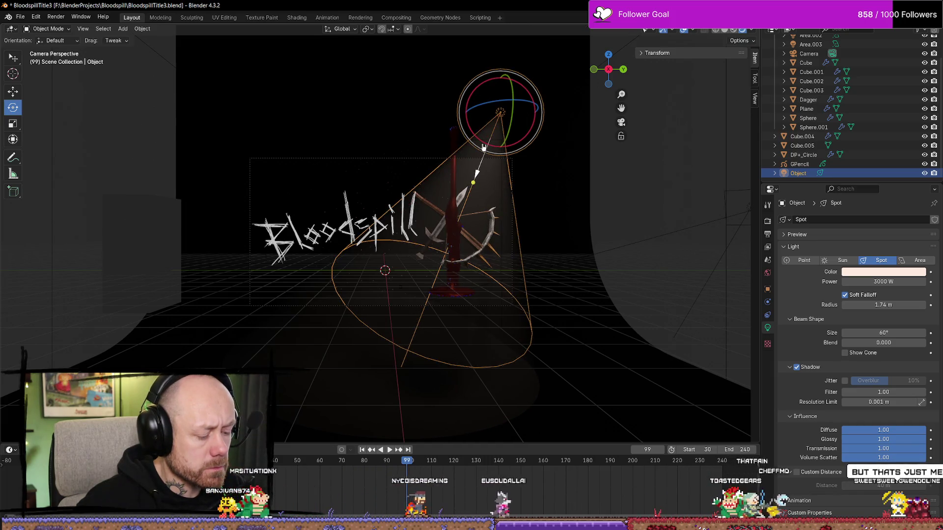
key("F12")
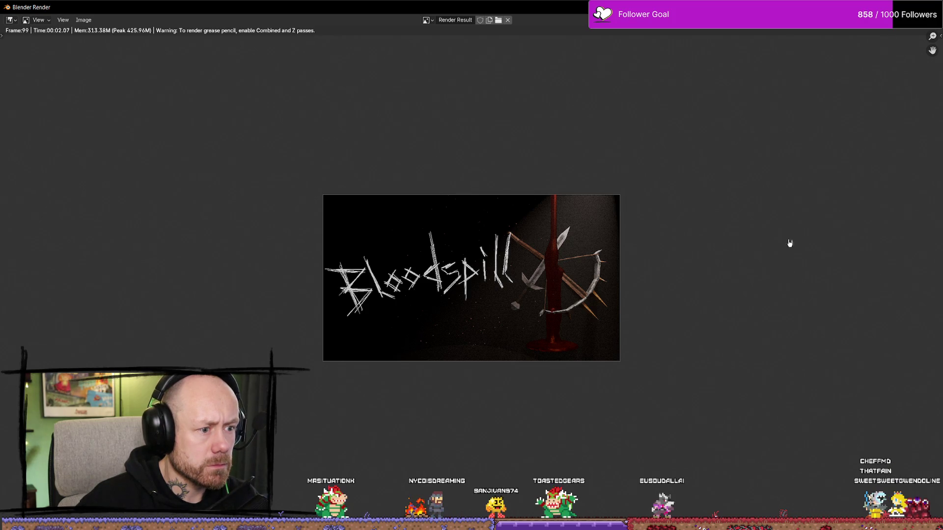
key("Escape")
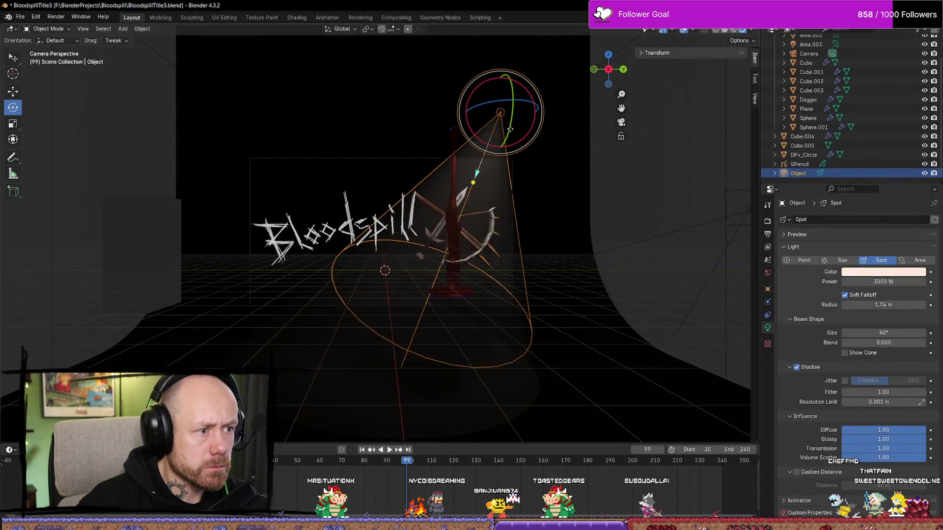
Nudge the spotlight along Y, tilt it further about X, and set its Blend to 0.160
key("shift+space")
key("g")
left_click_drag(544, 111, 548, 117)
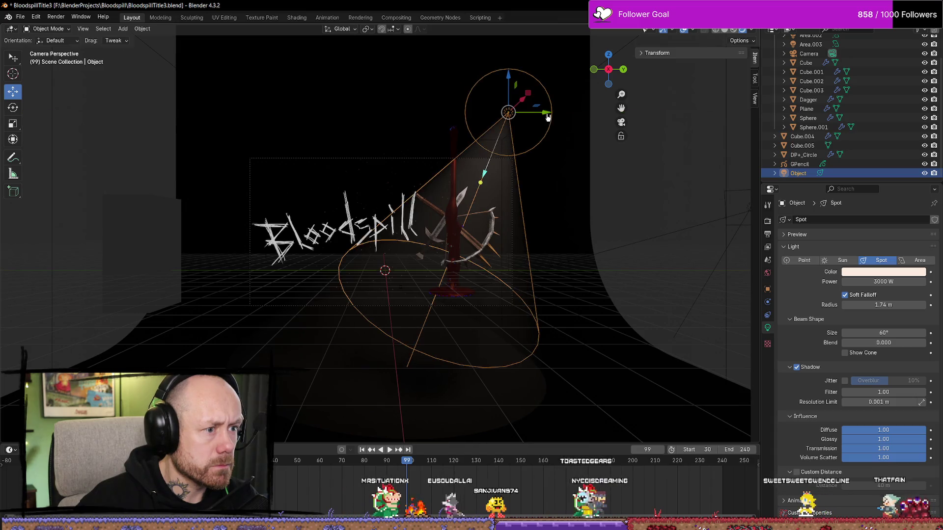
key("shift+space")
key("r")
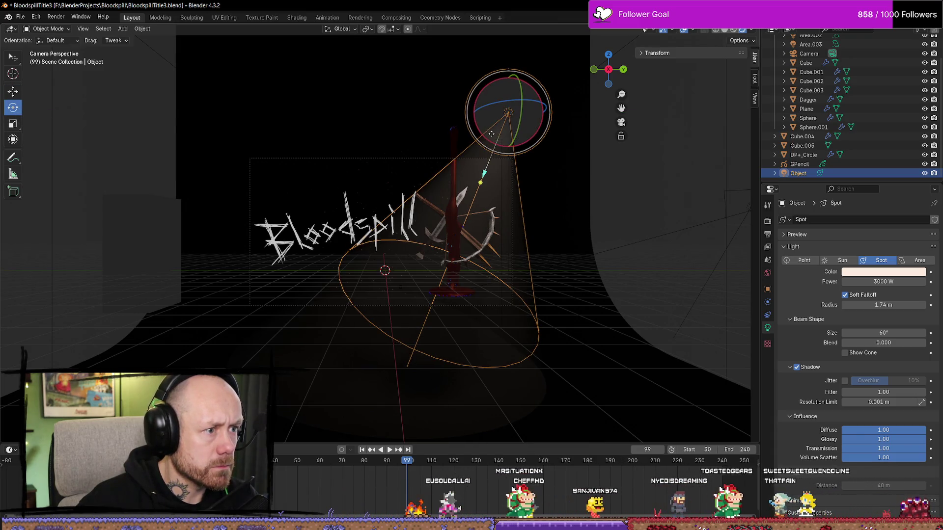
left_click_drag(490, 141, 494, 145)
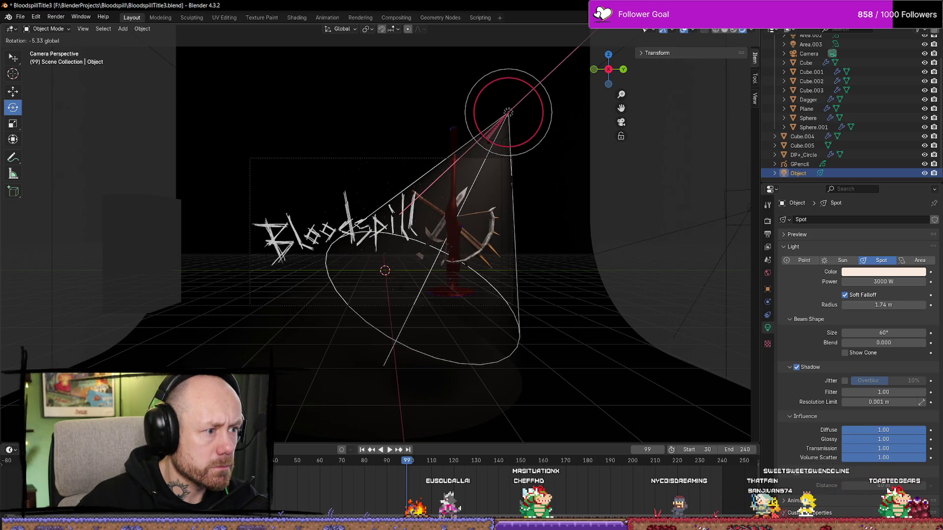
left_click_drag(494, 146, 486, 142)
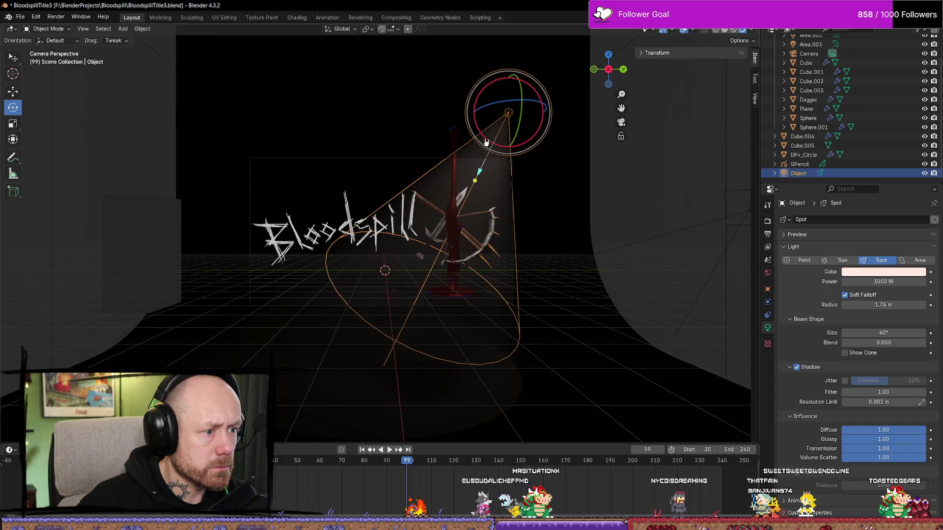
left_click_drag(884, 343, 894, 342)
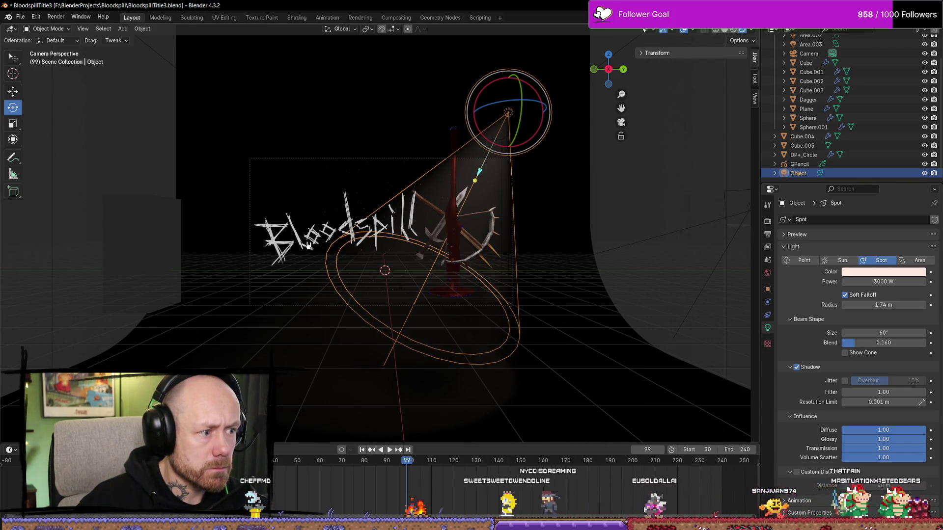
scroll(510, 306, "up", 3)
scroll(597, 294, "up", 2)
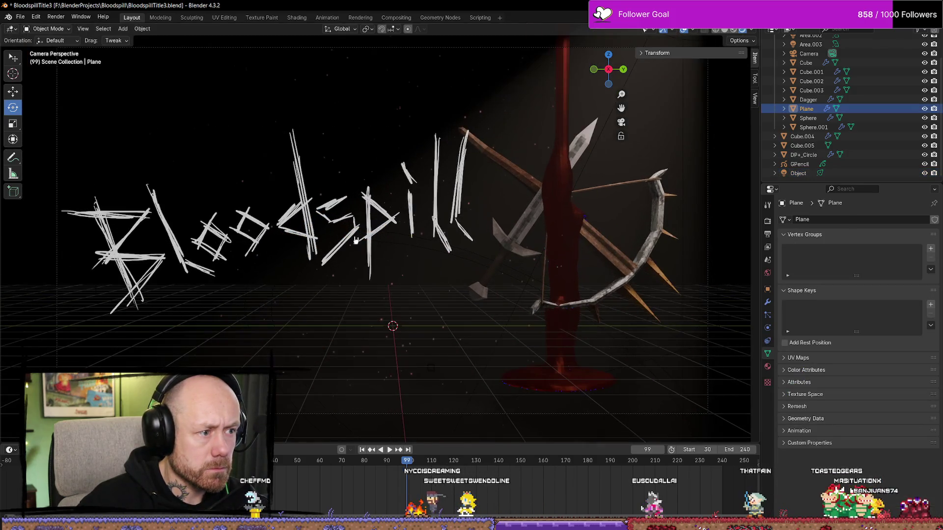
Scale the Bloodspill GPencil lettering to about 0.986, move it down and left, and render
left_click(343, 243)
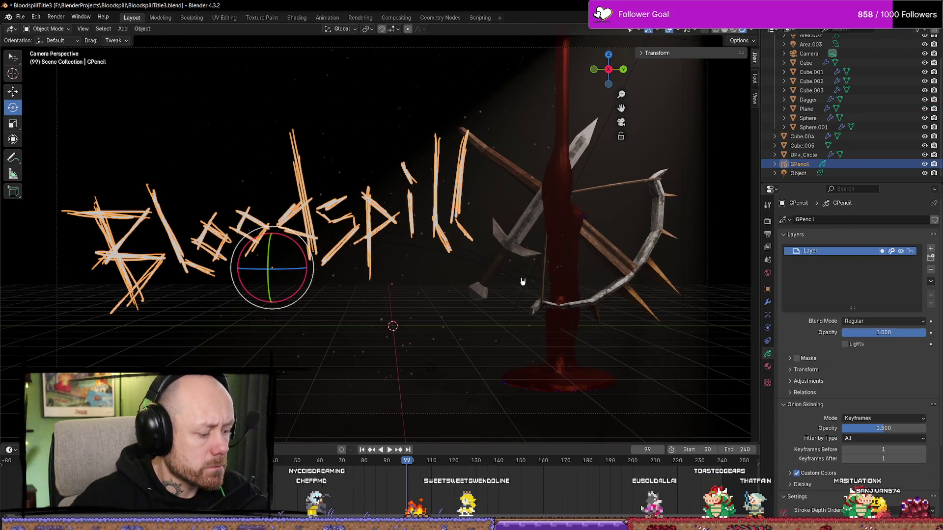
key("s")
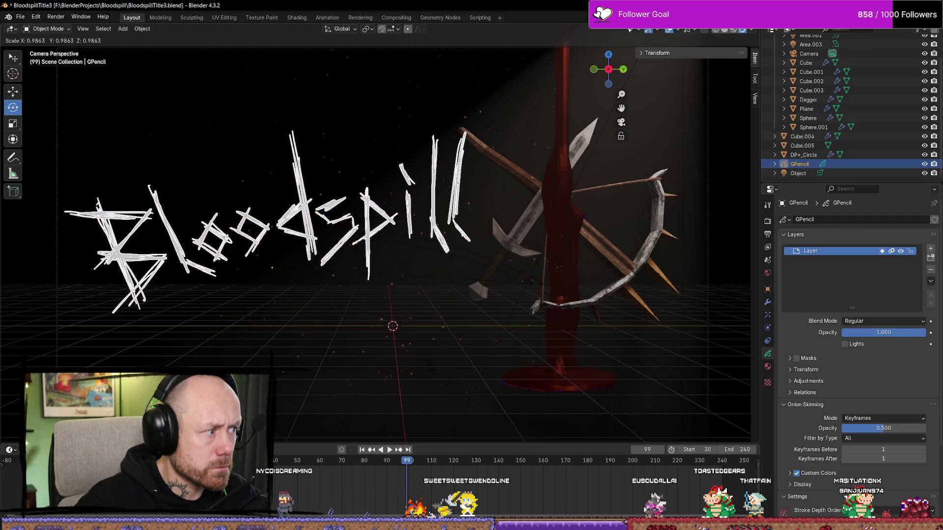
key("Return")
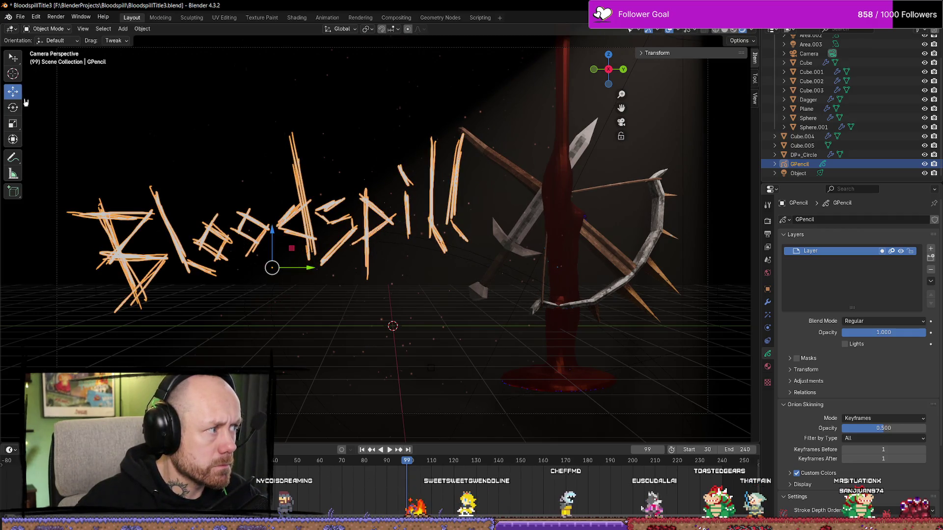
left_click_drag(278, 233, 278, 237)
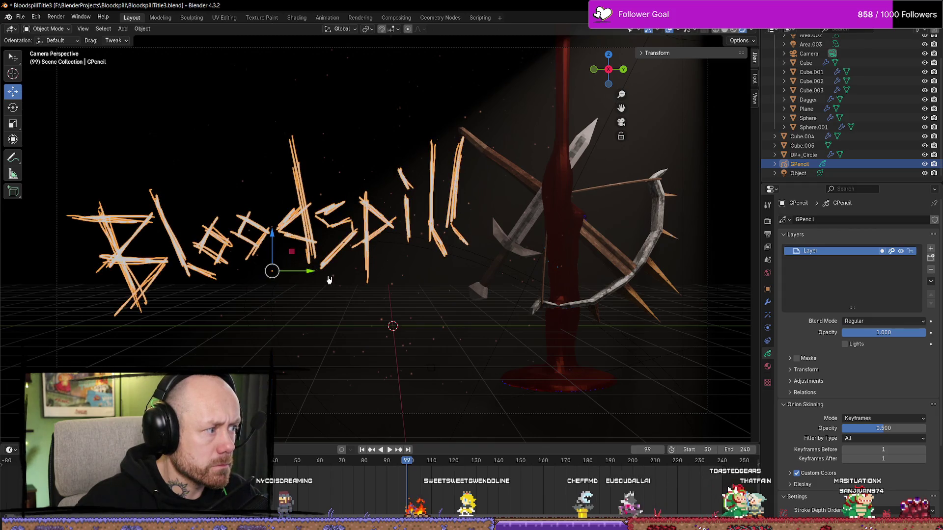
left_click_drag(310, 272, 307, 272)
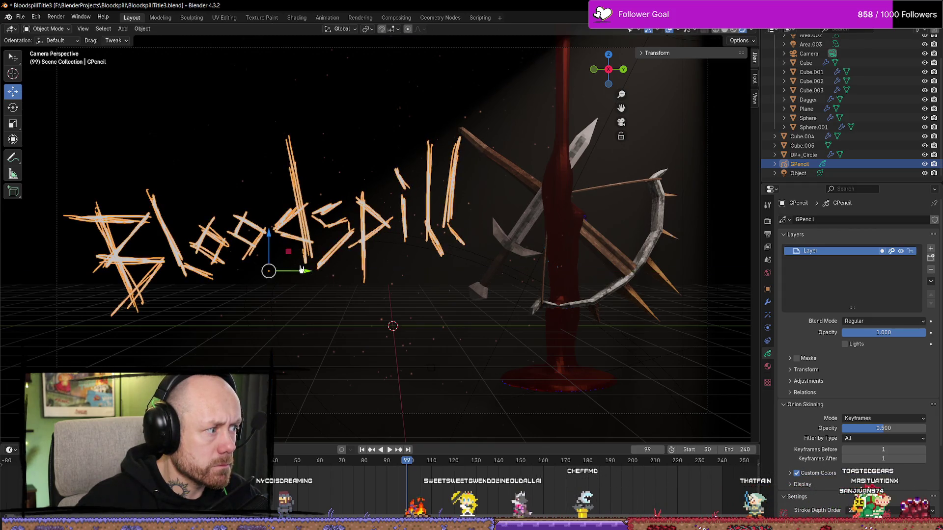
key("F12")
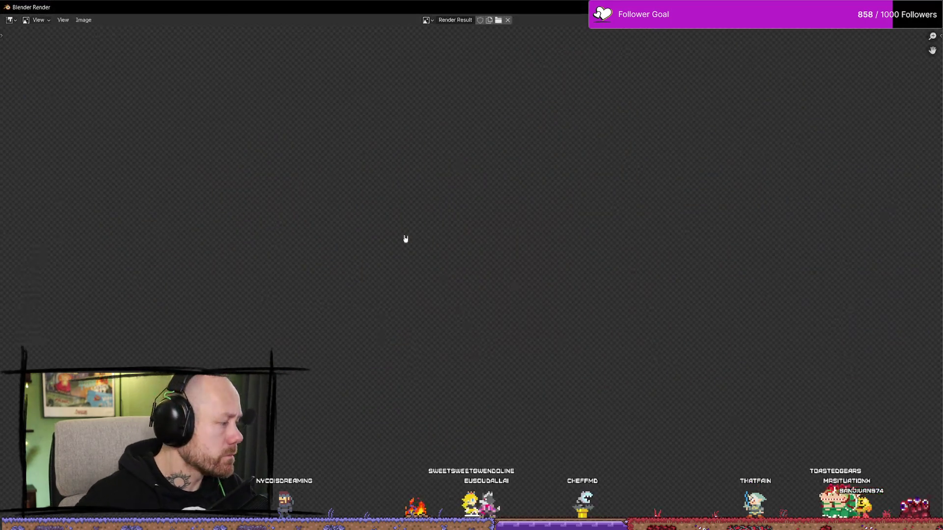
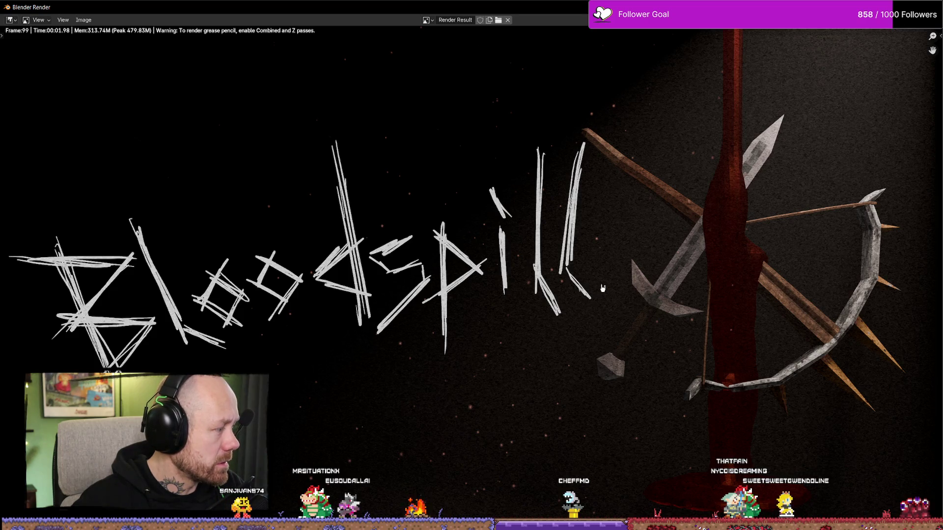
Zoom in and out on the frame 99 render of the Bloodspill title
scroll(607, 318, "down", 2)
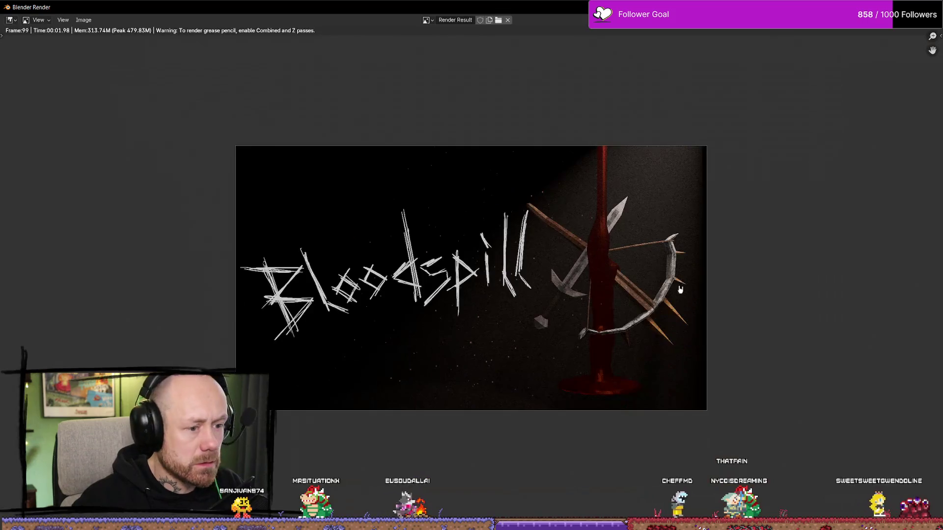
scroll(731, 287, "up", 1)
scroll(731, 287, "down", 1)
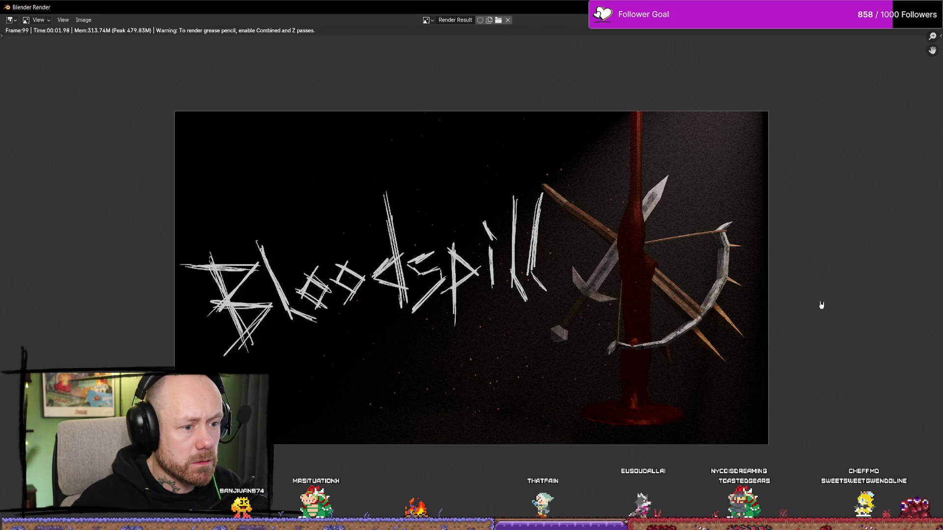
scroll(821, 306, "down", 3)
scroll(665, 308, "down", 2)
scroll(660, 307, "up", 2)
scroll(660, 307, "up", 2)
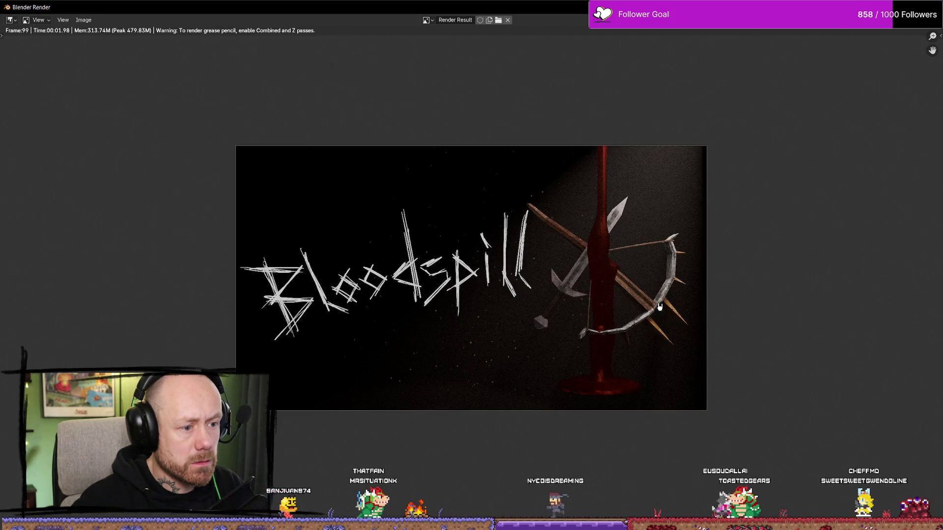
scroll(660, 307, "up", 1)
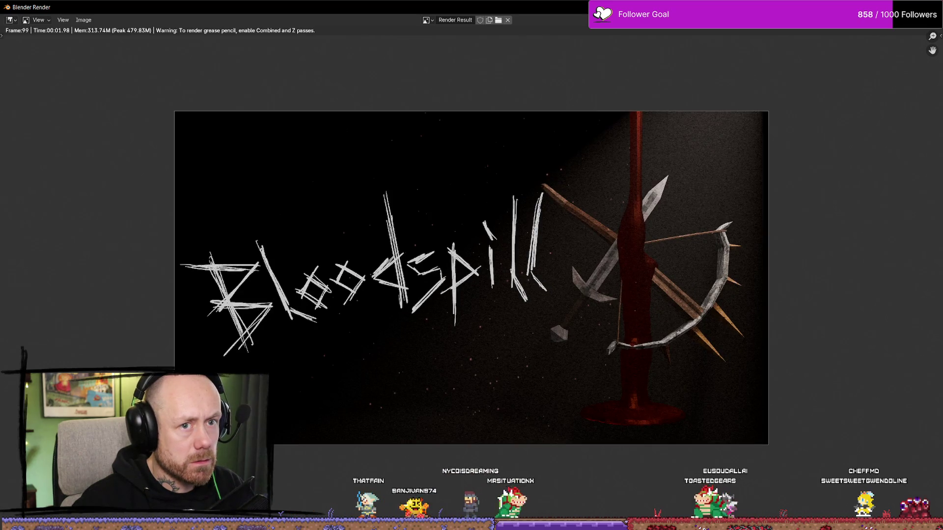
Close the render, select the crossbow and orbit the viewport out of camera view
key("Escape")
left_click(600, 298)
mouse_move(601, 299)
middle_mouse_down()
mouse_move(604, 320)
mouse_move(663, 325)
middle_mouse_up()
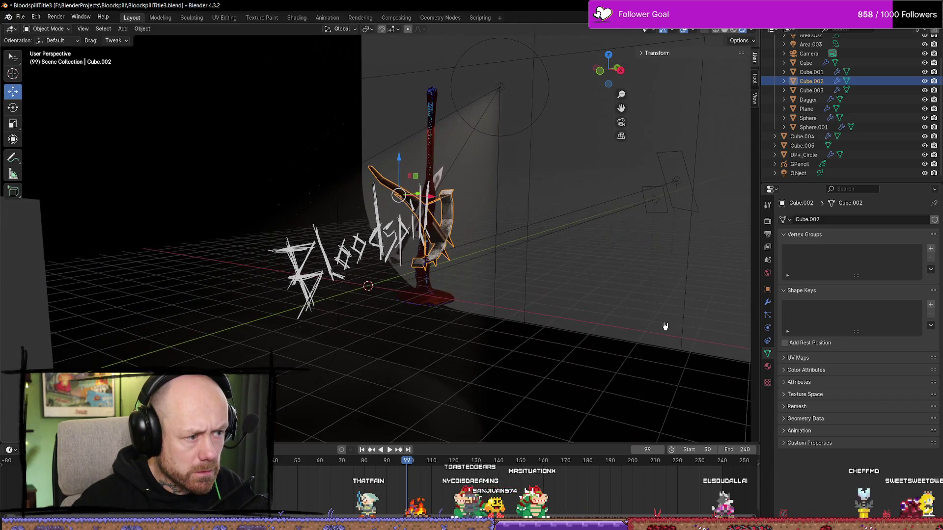
Select the Cube.003 blood drip and move it about 0.06 m along X
left_click(433, 92)
scroll(451, 182, "up", 4)
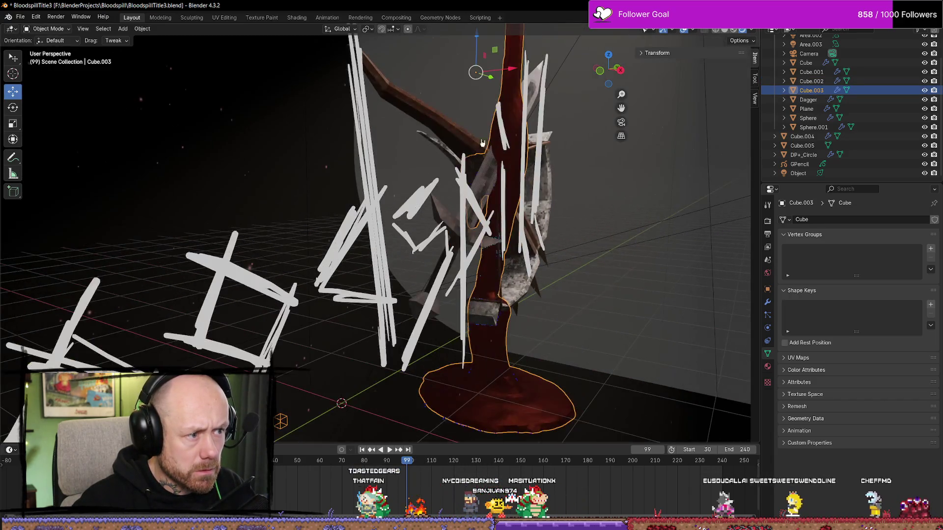
left_click_drag(490, 109, 495, 110)
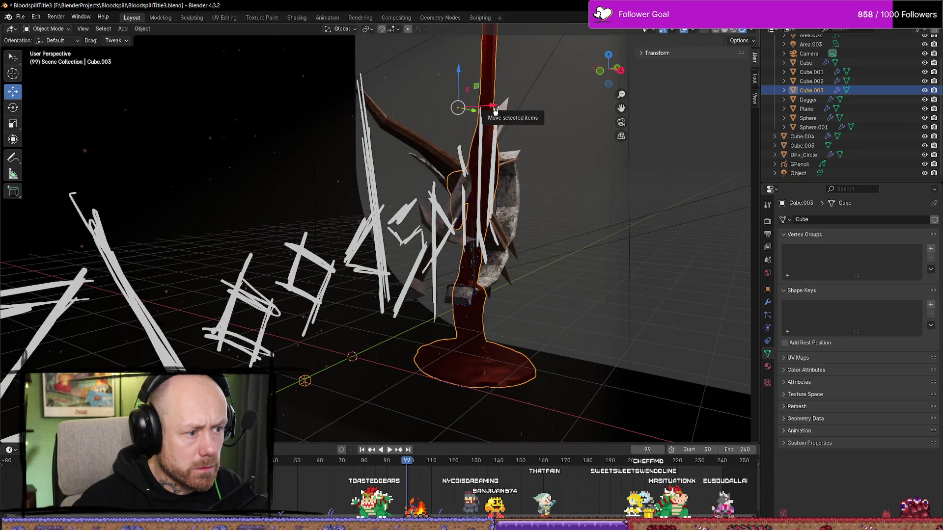
mouse_move(495, 110)
middle_mouse_down()
mouse_move(515, 165)
mouse_move(528, 116)
mouse_move(508, 147)
mouse_move(562, 263)
mouse_move(524, 245)
mouse_move(537, 260)
middle_mouse_up()
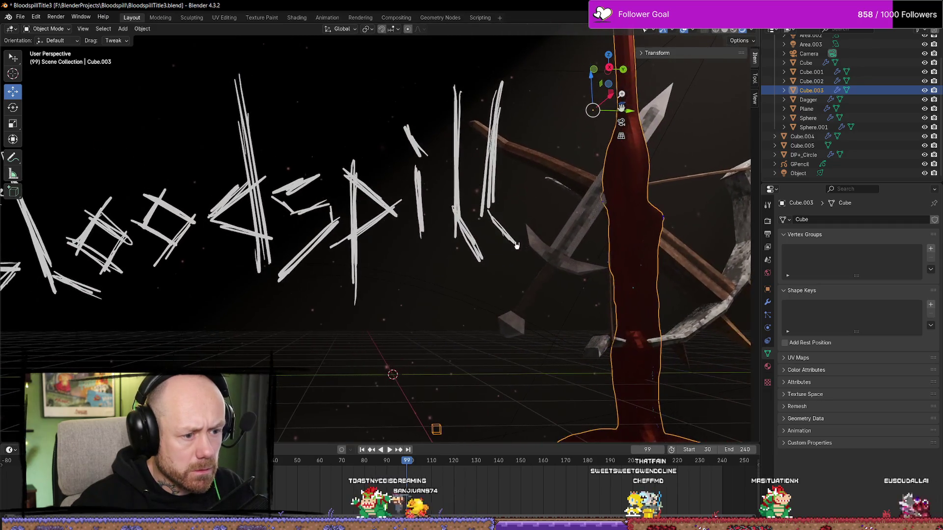
Re-render frame 99 of the Bloodspill title card with F12 and inspect it
key("F12")
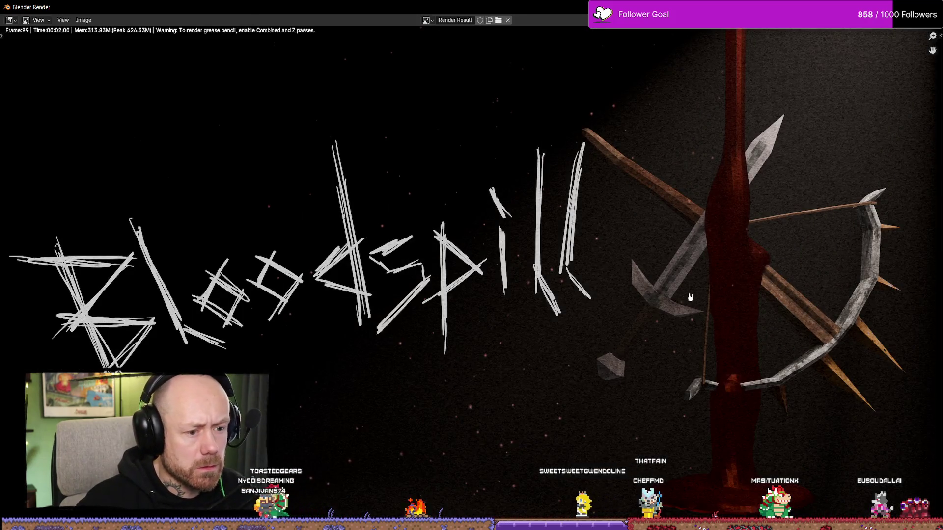
scroll(692, 299, "down", 4)
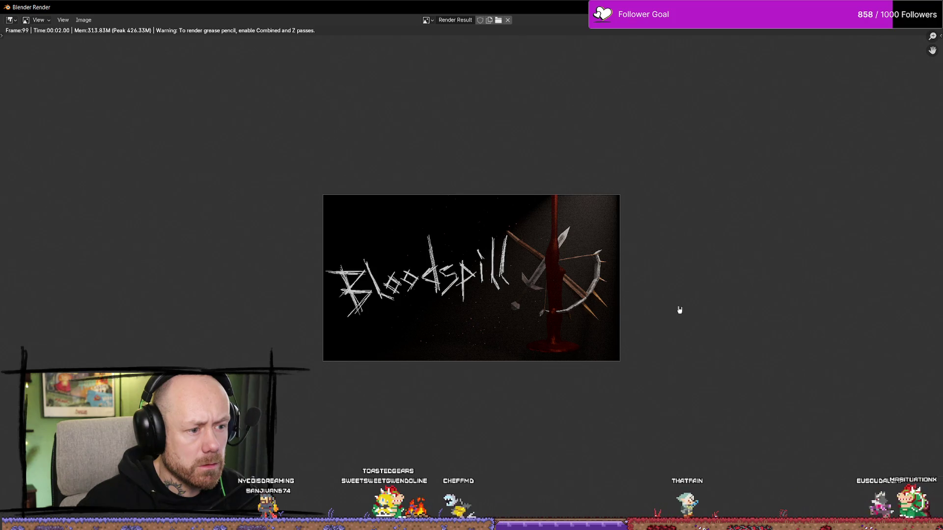
scroll(614, 310, "up", 1)
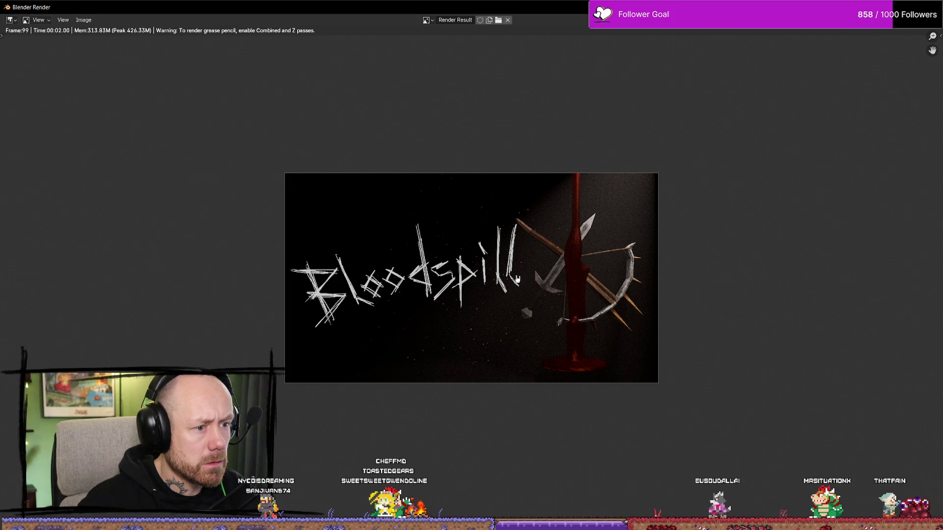
left_click(82, 20)
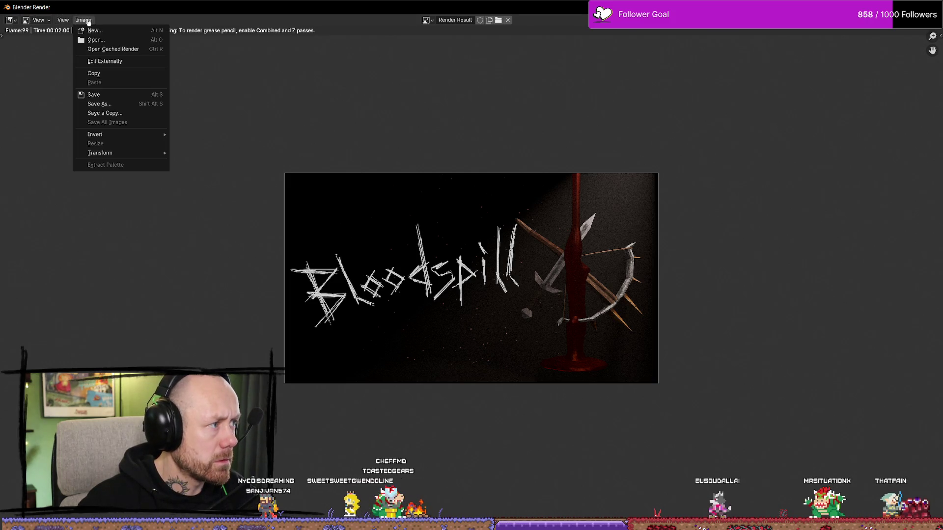
Overwrite TiteltestWithBlood4.png with the new render and close the render window
left_click(116, 104)
left_click(190, 243)
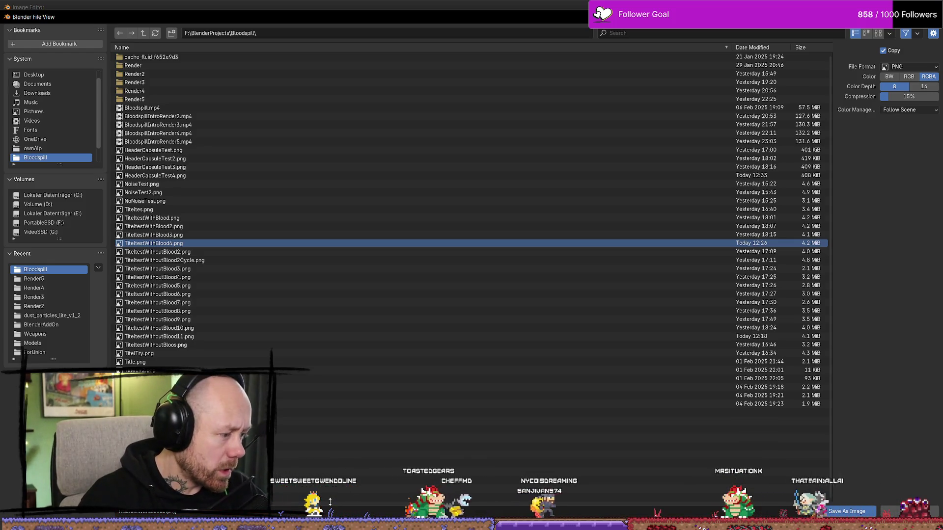
left_click(837, 514)
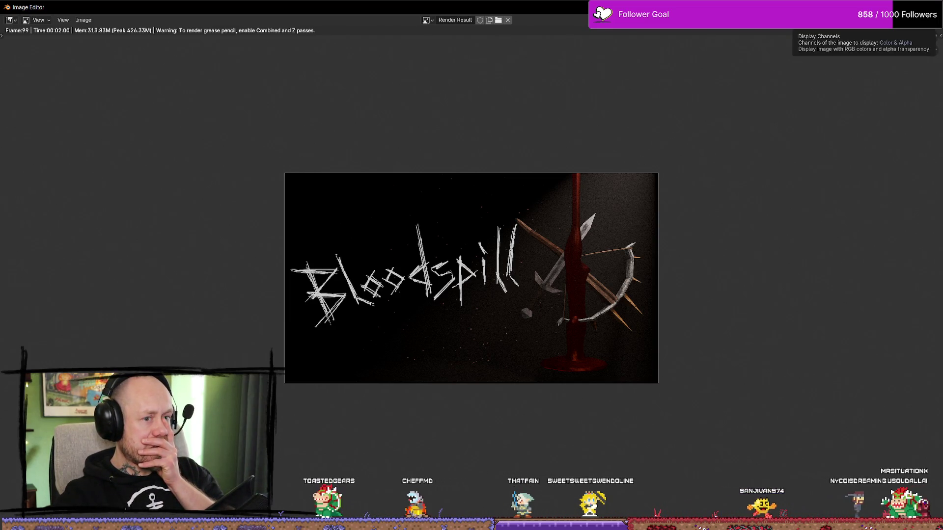
key("Escape")
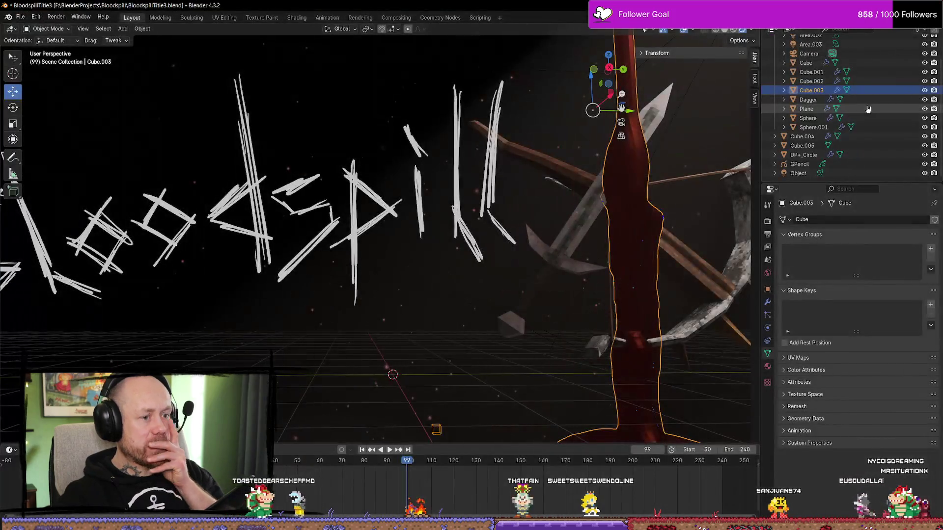
Select the blood drip and play the animation, stopping at frame 102
scroll(533, 268, "down", 8)
scroll(536, 247, "up", 3)
middle_click_drag(536, 247, 566, 295)
left_click(566, 295)
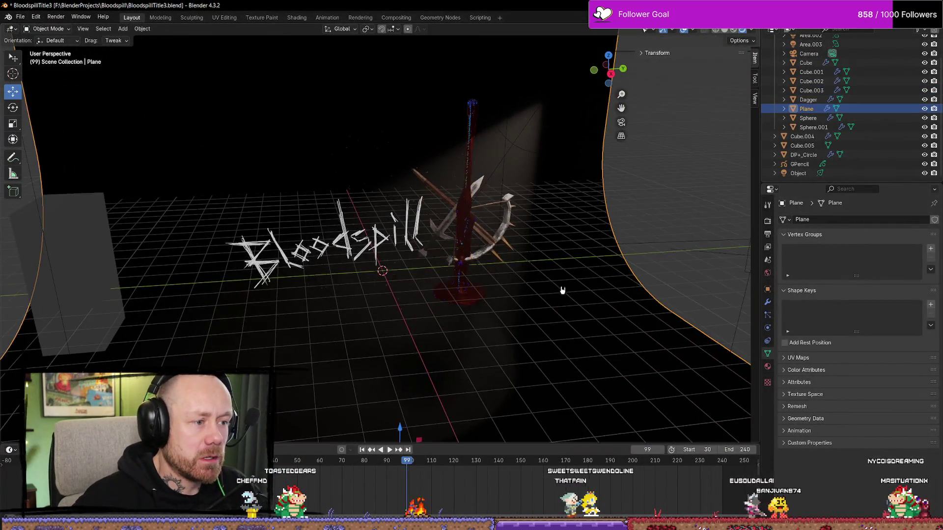
left_click(469, 206)
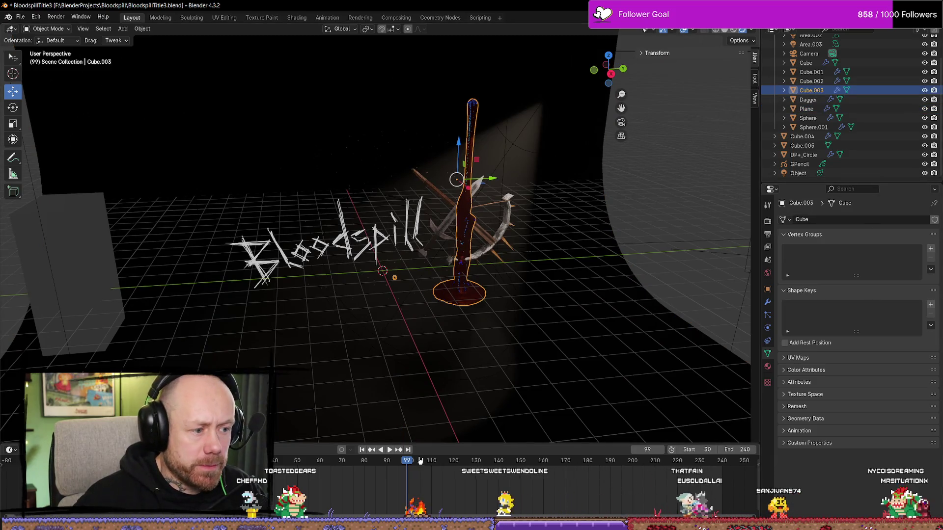
key("space")
key("space")
left_click_drag(421, 474, 414, 475)
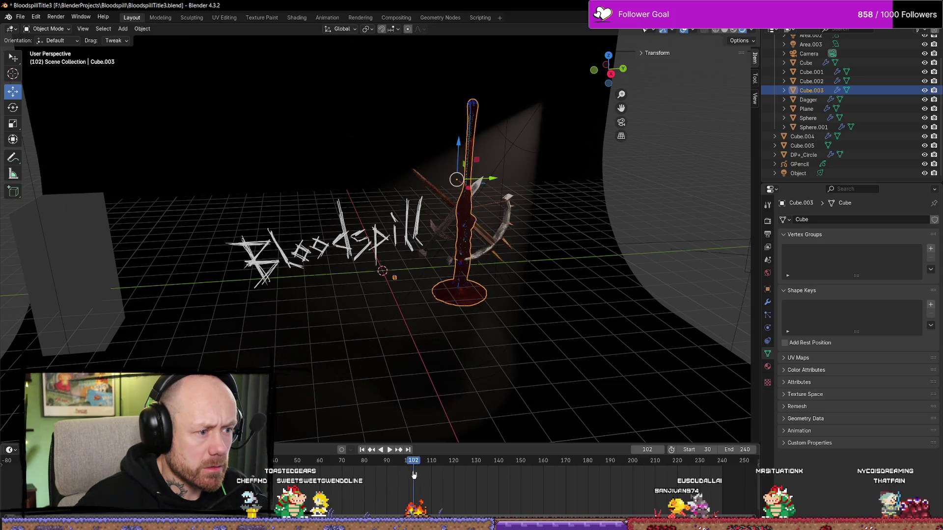
Reselect the blood drip domain and run Bake All in its fluid Physics cache
scroll(467, 255, "up", 5)
middle_click_drag(481, 275, 520, 288)
left_click(520, 288)
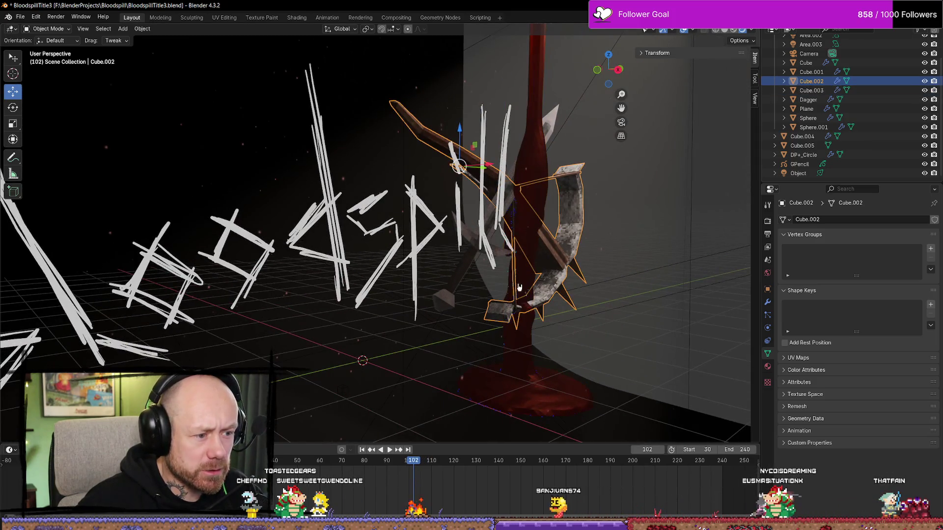
middle_click_drag(600, 264, 538, 245)
left_click(536, 236)
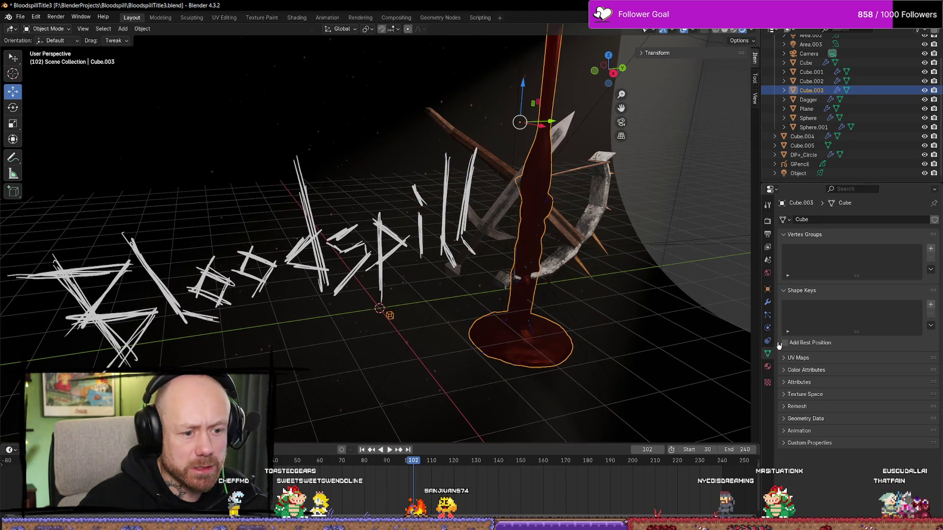
left_click(768, 341)
scroll(830, 333, "down", 20)
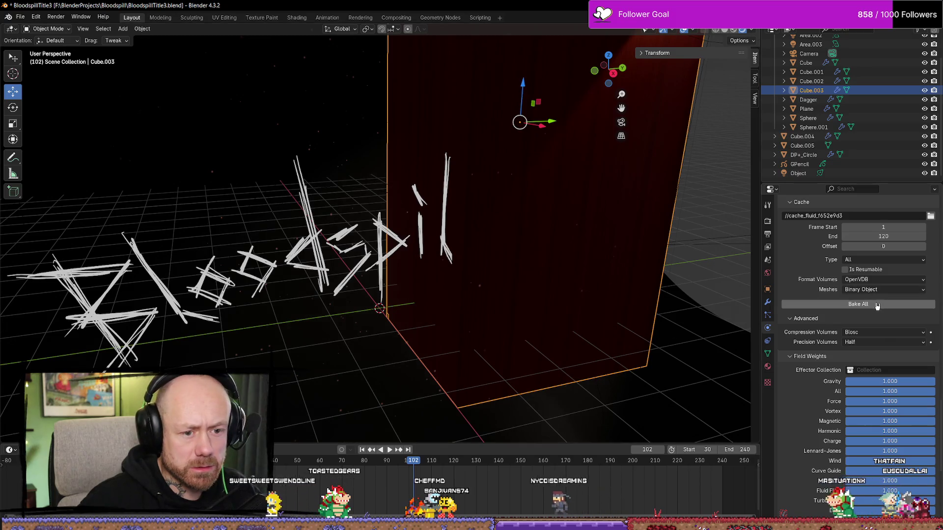
left_click(876, 305)
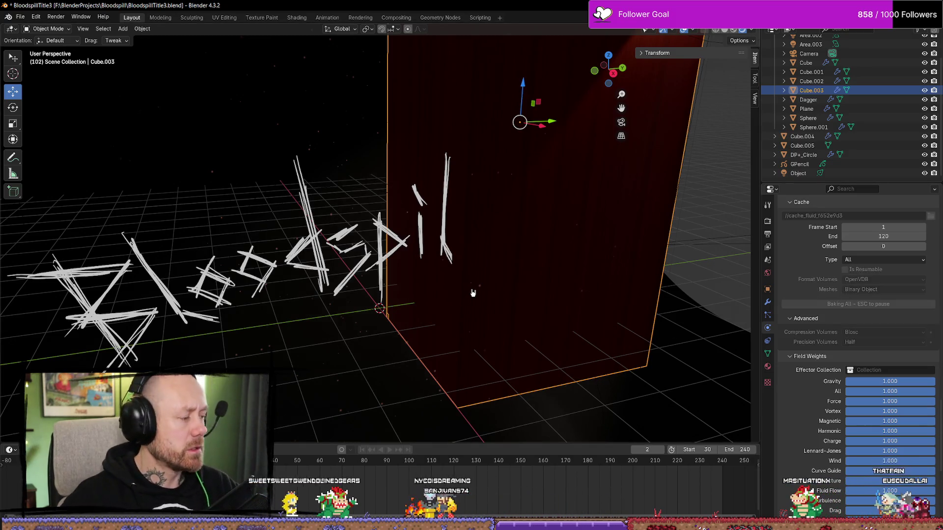
key("alt+Tab")
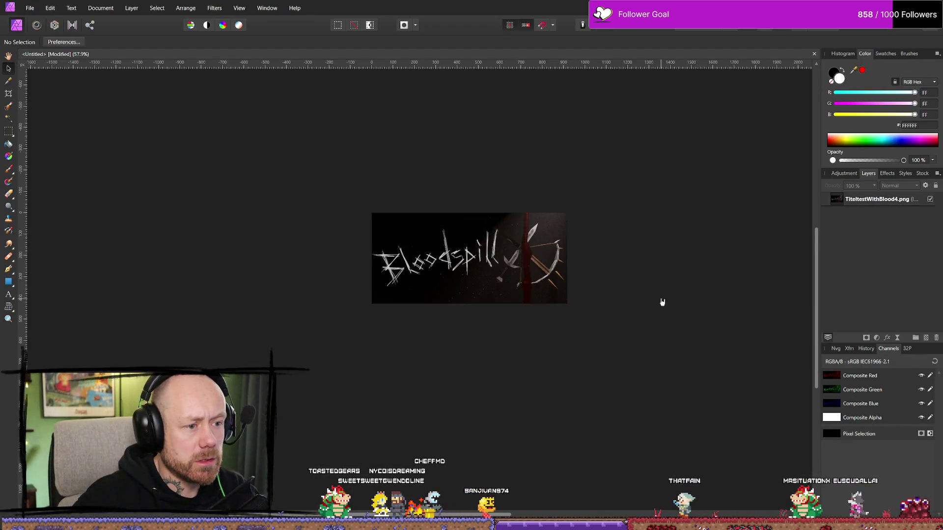
scroll(664, 301, "up", 3, "ctrl")
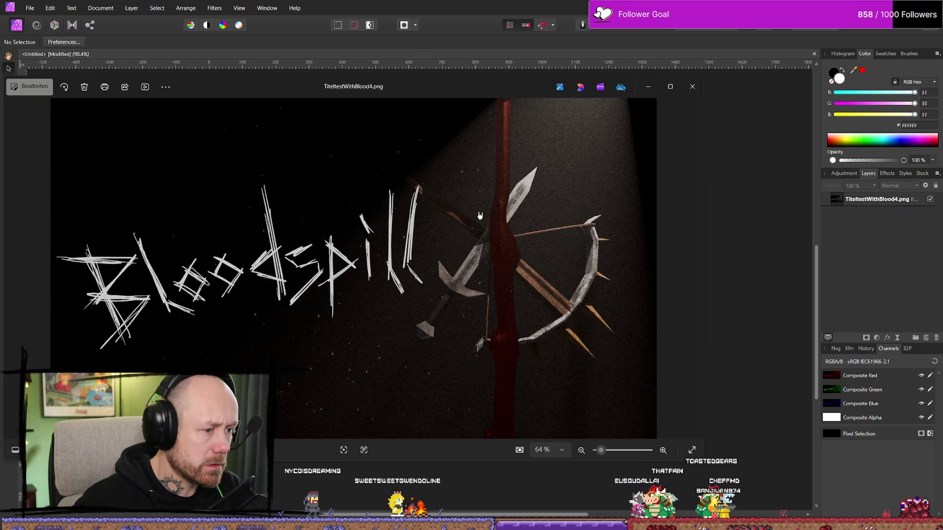
left_click(692, 87)
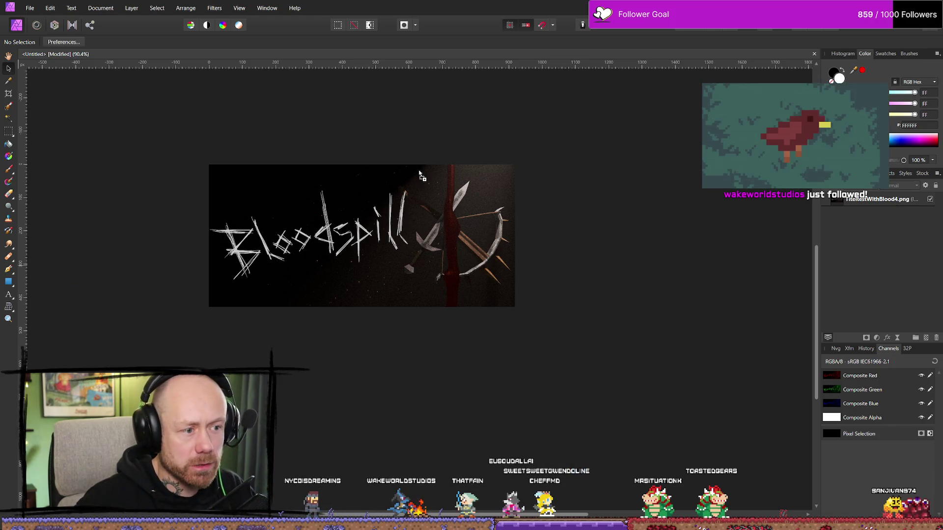
Place TiteltestWithBlood5.png on the canvas, shrink it and move it over the old render
left_click_drag(552, 156, 421, 216)
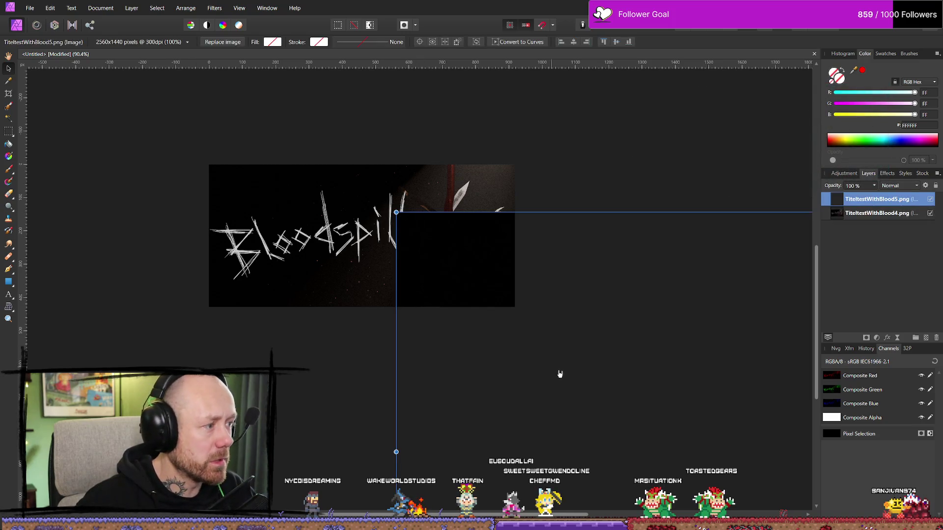
scroll(500, 309, "down", 2)
scroll(505, 319, "down", 3, "ctrl")
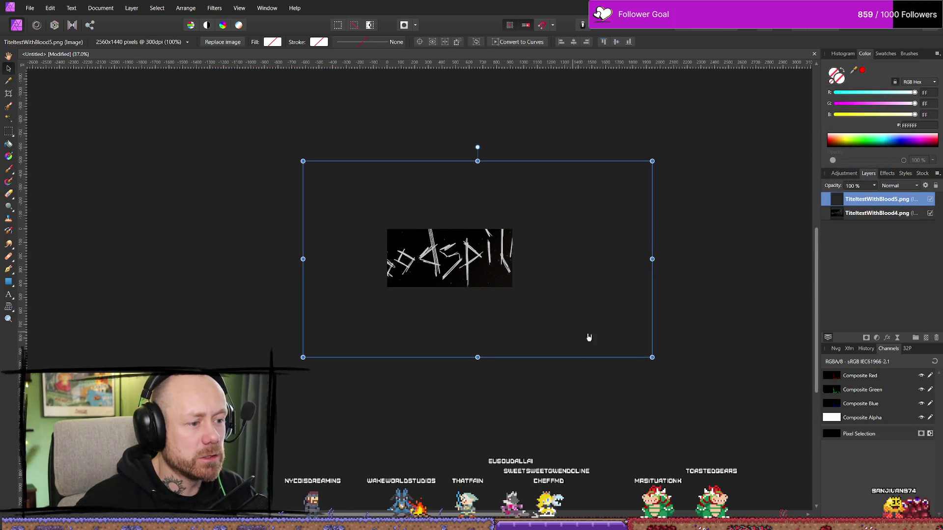
mouse_move(652, 357)
left_mouse_down()
mouse_move(584, 317)
mouse_move(562, 290)
mouse_move(551, 301)
left_mouse_up()
scroll(551, 302, "up", 3, "ctrl")
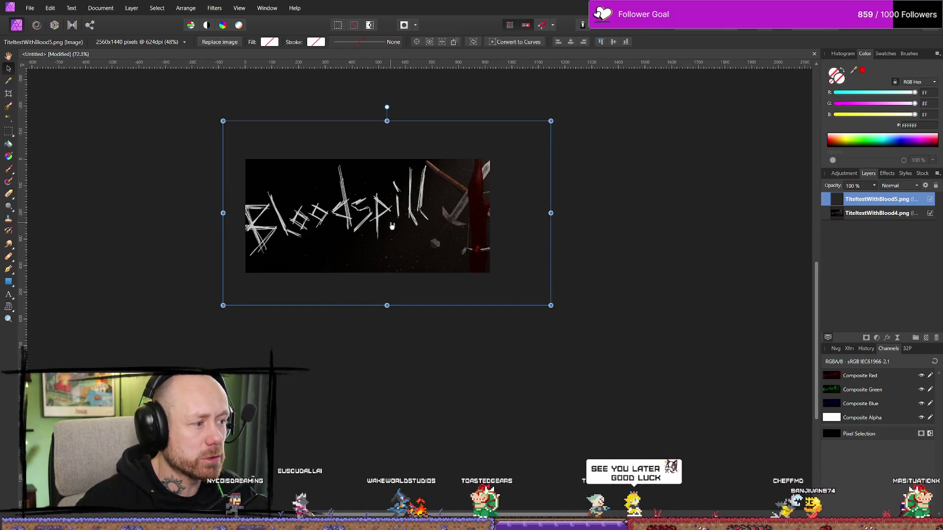
left_click_drag(351, 227, 397, 224)
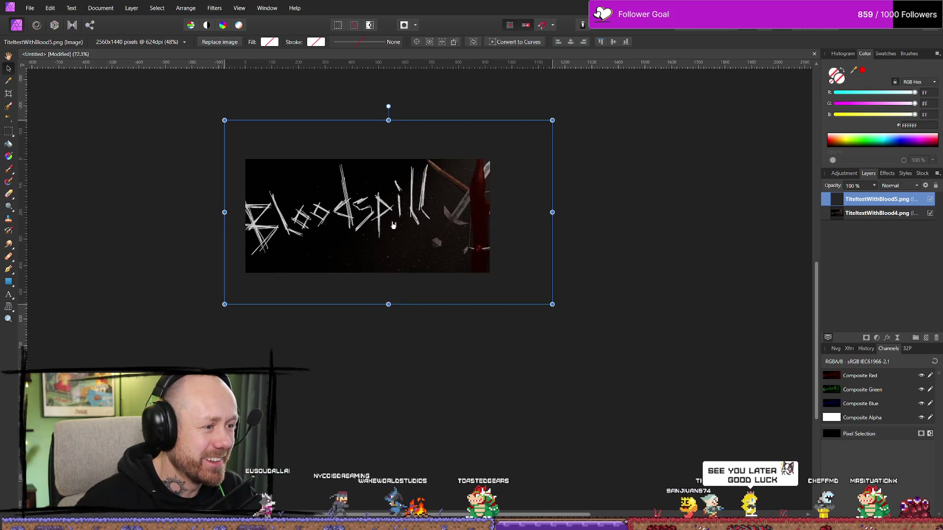
mouse_move(552, 303)
left_mouse_down("ctrl")
mouse_move(532, 286)
mouse_move(507, 285)
mouse_move(496, 268)
left_mouse_up("ctrl")
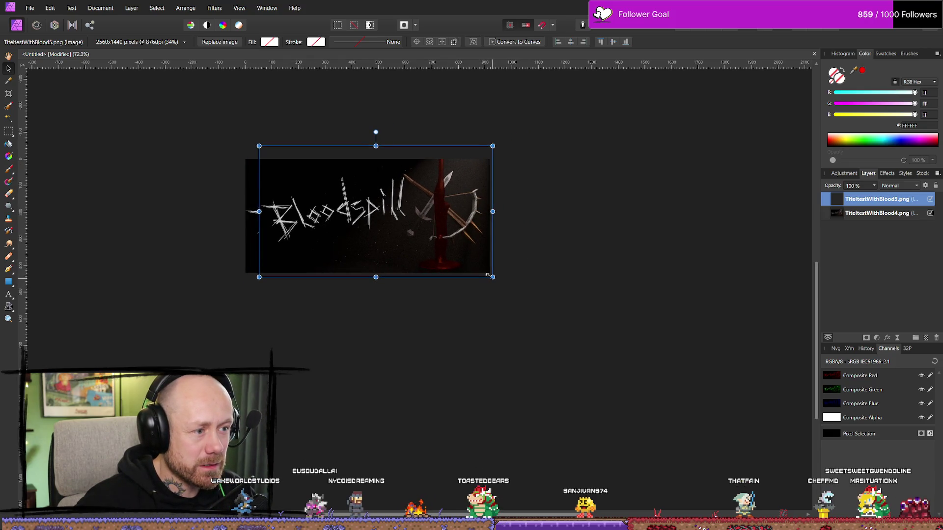
Fine-tune the new image's scale around its centre to match the layer beneath
left_click_drag(393, 240, 397, 241)
mouse_move(491, 282)
left_mouse_down("ctrl")
mouse_move(509, 292)
mouse_move(480, 269)
left_mouse_up("ctrl")
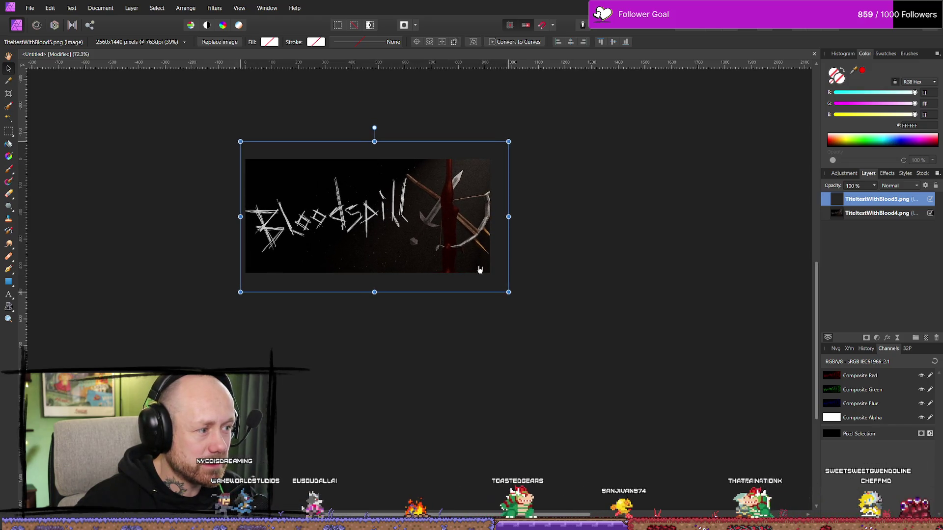
scroll(415, 263, "up", 3, "ctrl")
left_click_drag(632, 338, 623, 327, "ctrl")
left_click_drag(533, 273, 531, 270)
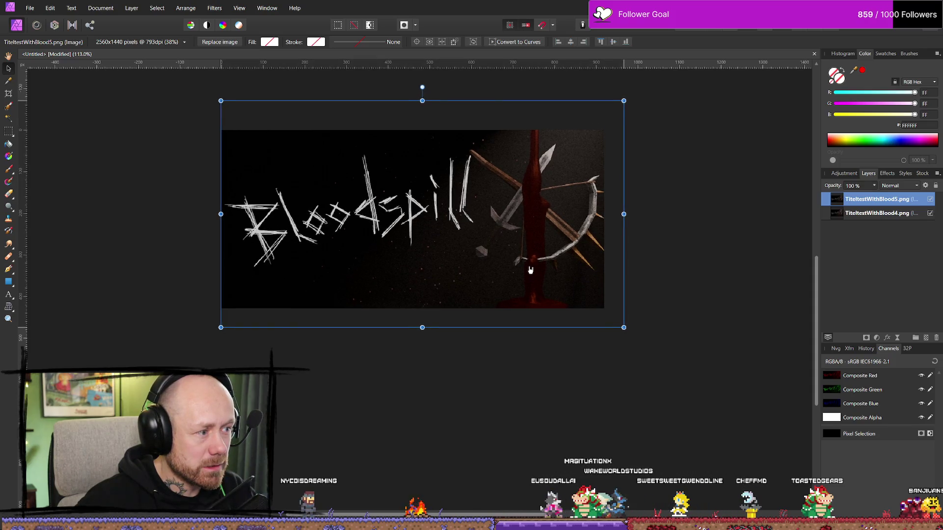
left_click(632, 107)
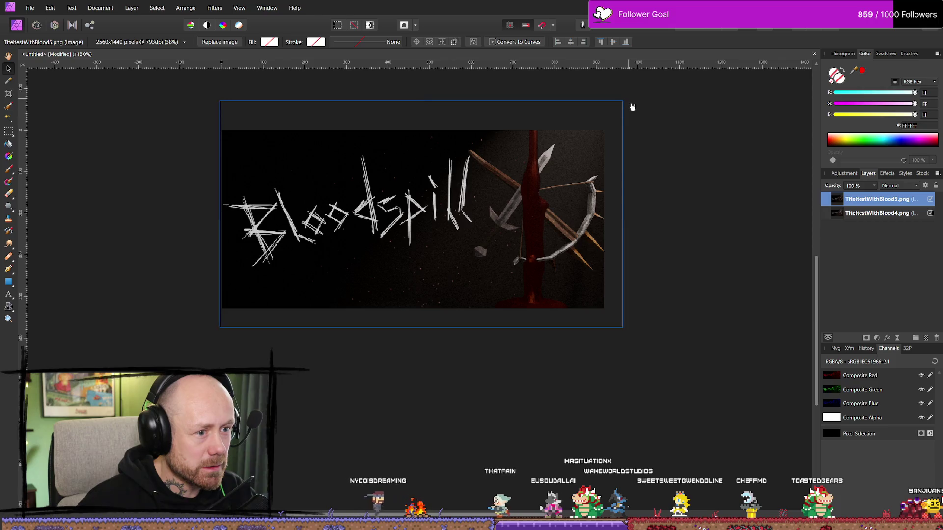
left_click_drag(622, 101, 618, 104, "ctrl")
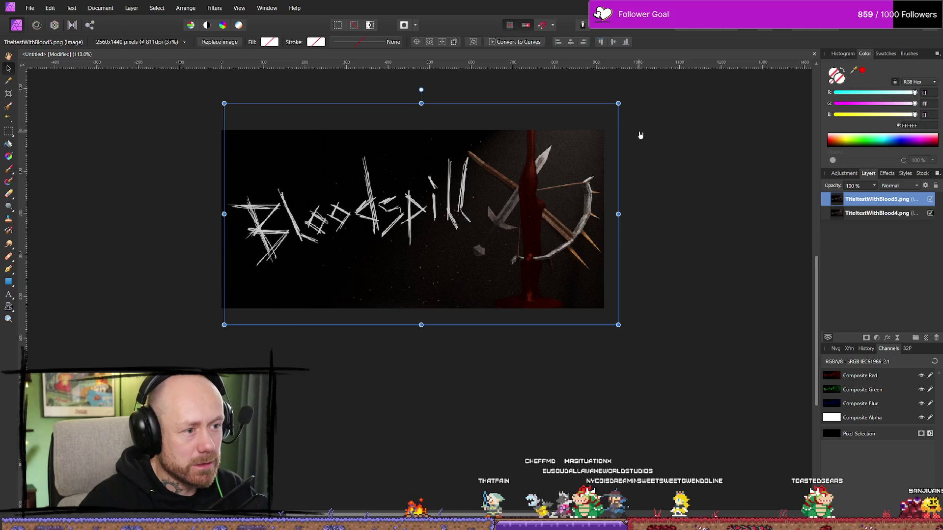
Nudge the image left, right and three steps down with arrow keys, then deselect
key("shift+Left")
key("Right")
key("Right")
key("Down")
key("Down")
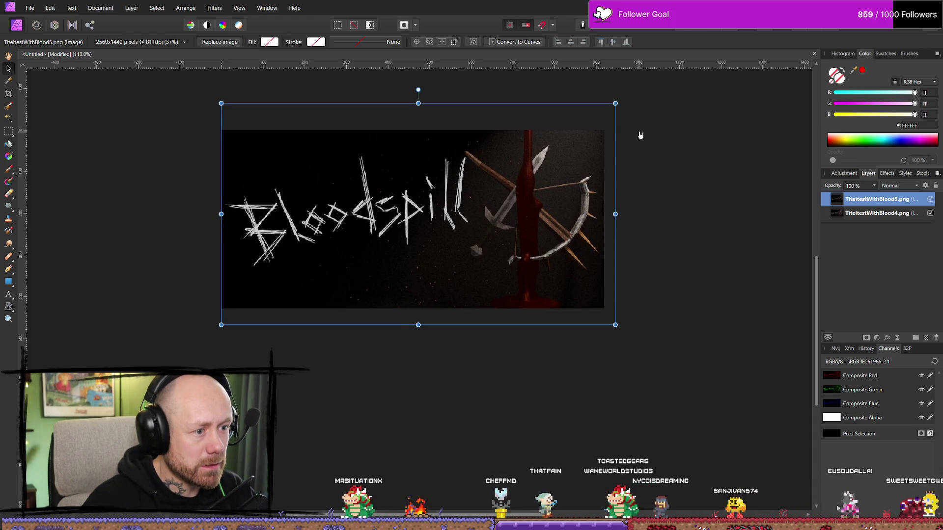
key("Down")
key("Down")
key("Down")
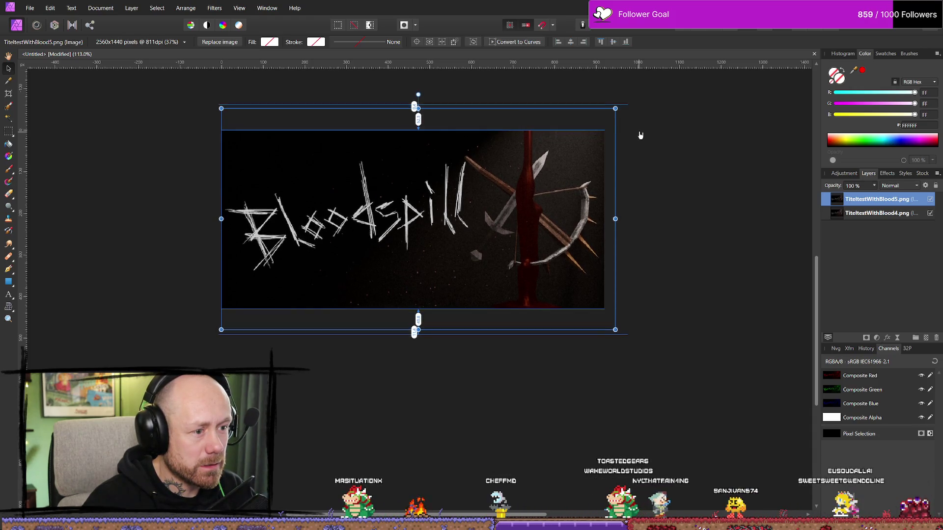
key("Down")
left_click(783, 310)
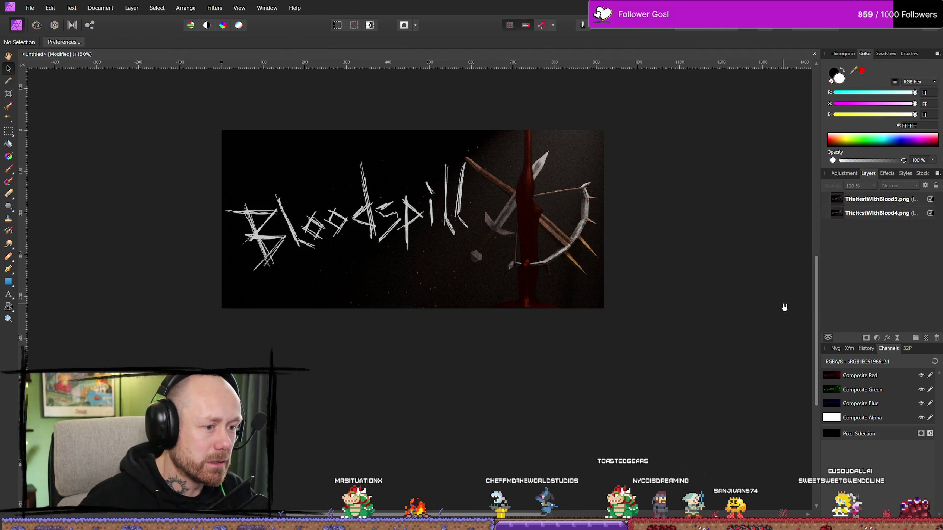
Zoom and pan to check the Bloodspill title alignment, then recentre on the whole canvas
scroll(735, 320, "down", 10, "ctrl")
scroll(714, 339, "up", 3, "ctrl")
scroll(692, 299, "up", 3, "ctrl")
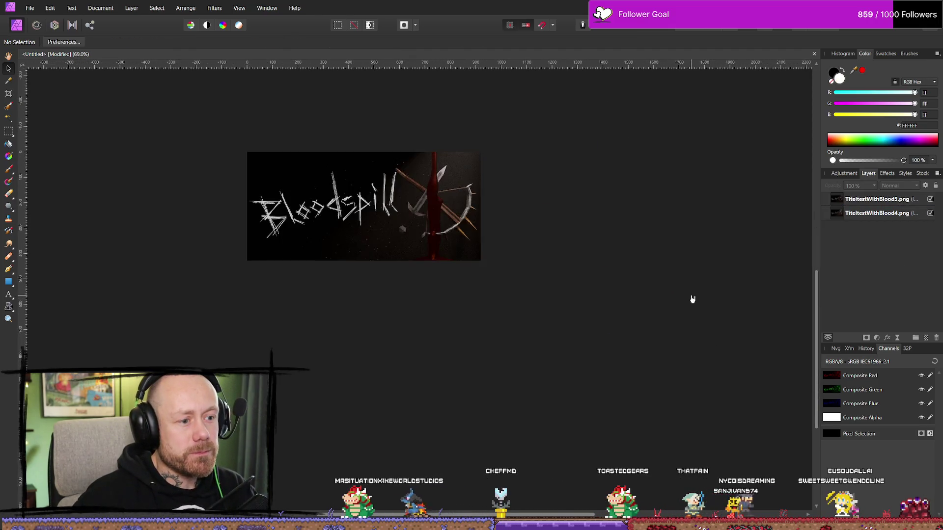
middle_click_drag(455, 307, 570, 341)
scroll(639, 353, "up", 2, "ctrl")
scroll(543, 330, "up", 3, "ctrl")
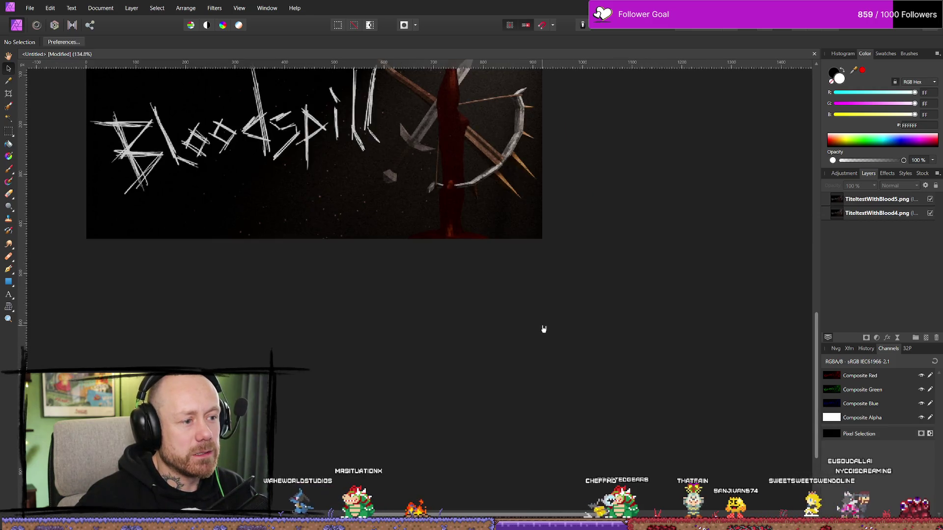
scroll(564, 375, "down", 4, "ctrl")
left_click(571, 321)
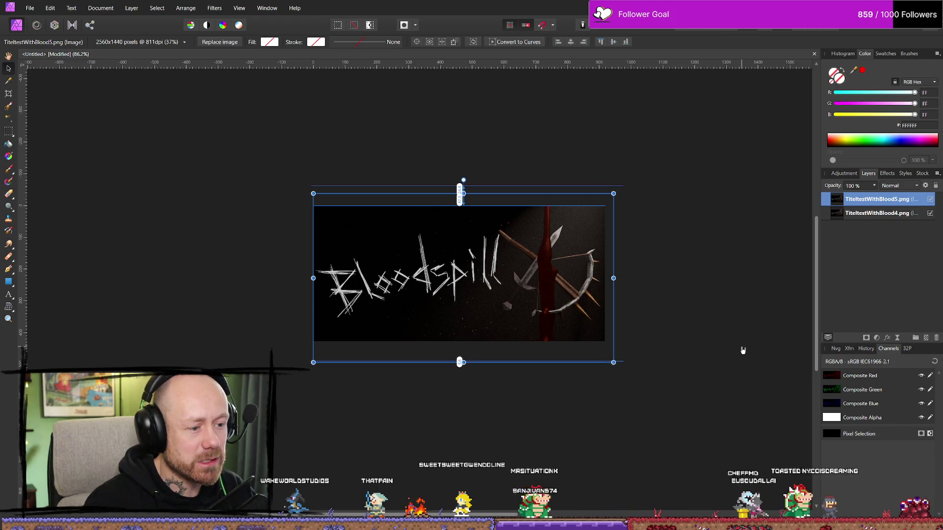
left_click(743, 350)
scroll(742, 349, "down", 2, "ctrl")
middle_click_drag(769, 341, 649, 295)
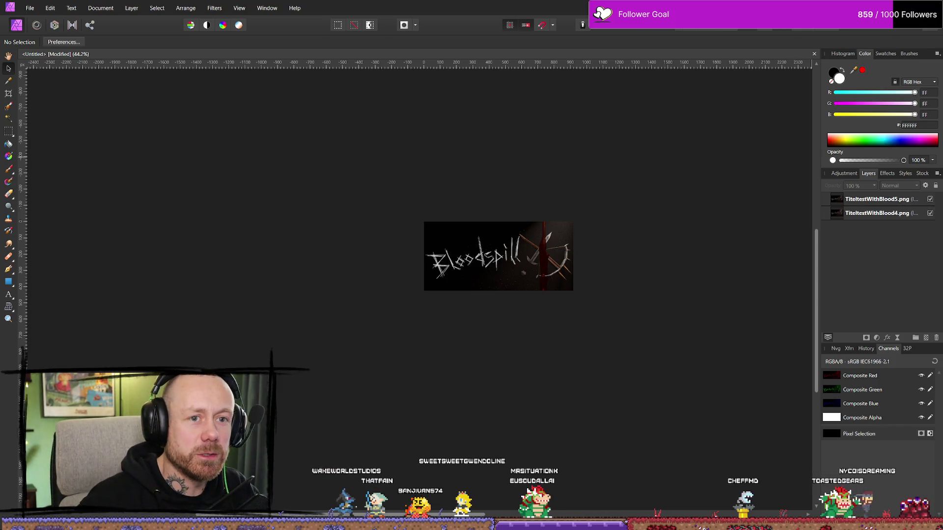
Glance at the Blender scene, then zoom into the canvas to inspect the aligned title
key("alt+Tab")
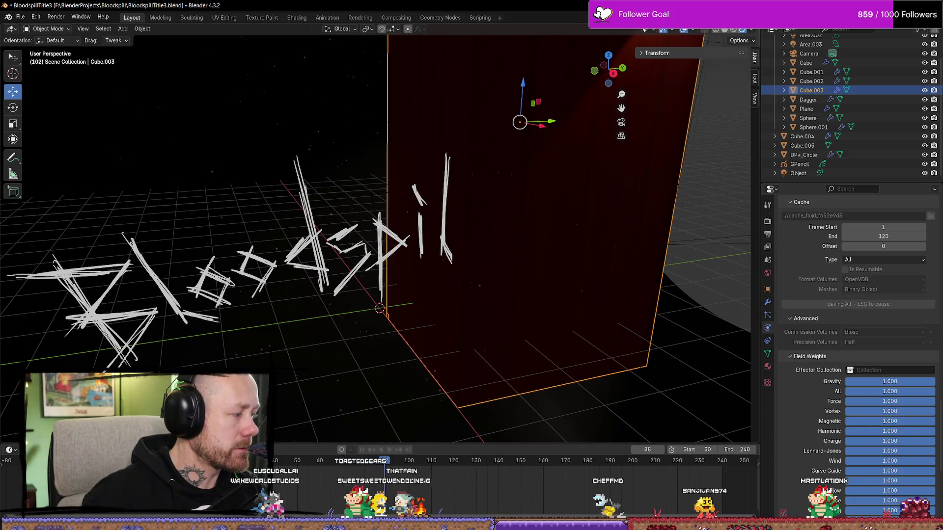
key("alt+Tab")
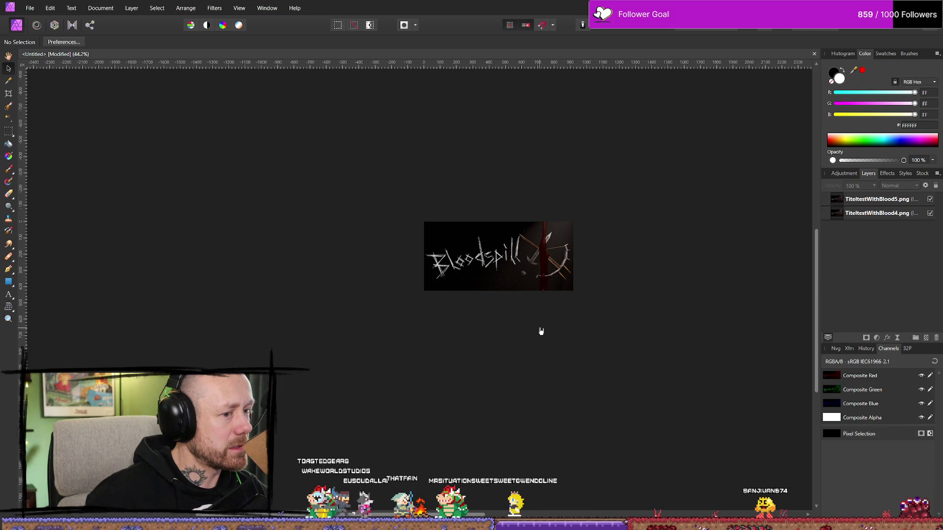
scroll(565, 290, "up", 1)
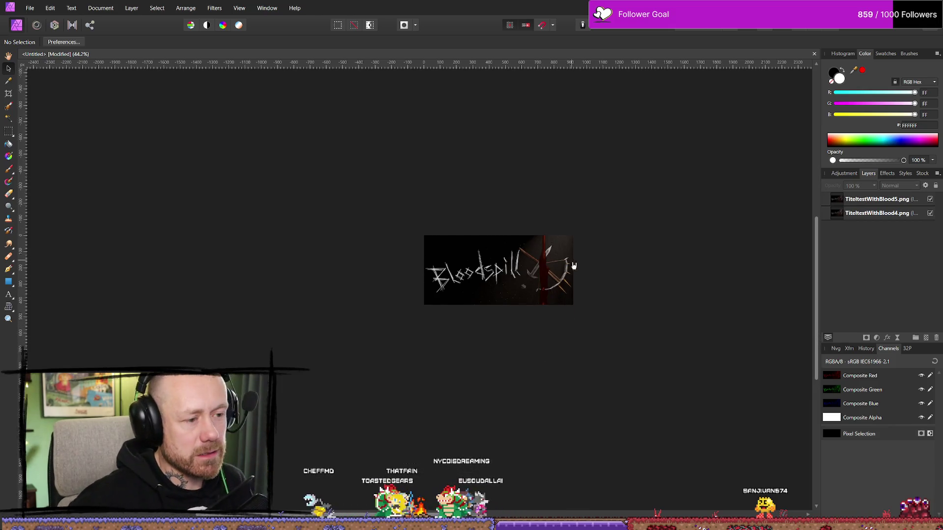
scroll(548, 282, "up", 4, "ctrl")
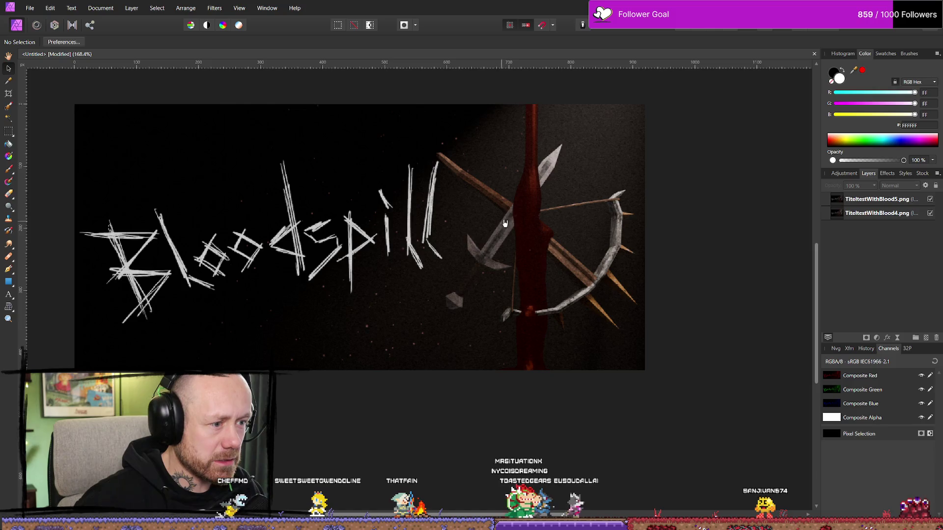
scroll(460, 280, "down", 2, "ctrl")
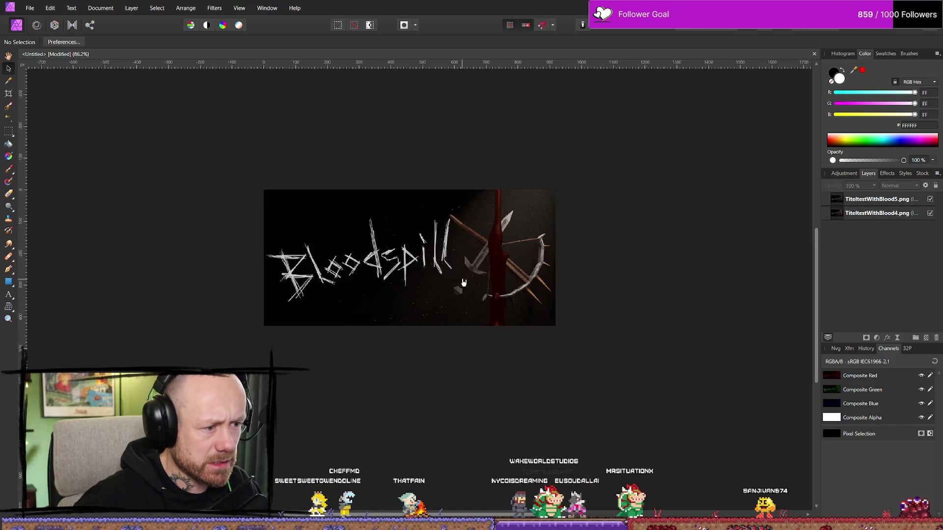
scroll(463, 282, "up", 1, "ctrl")
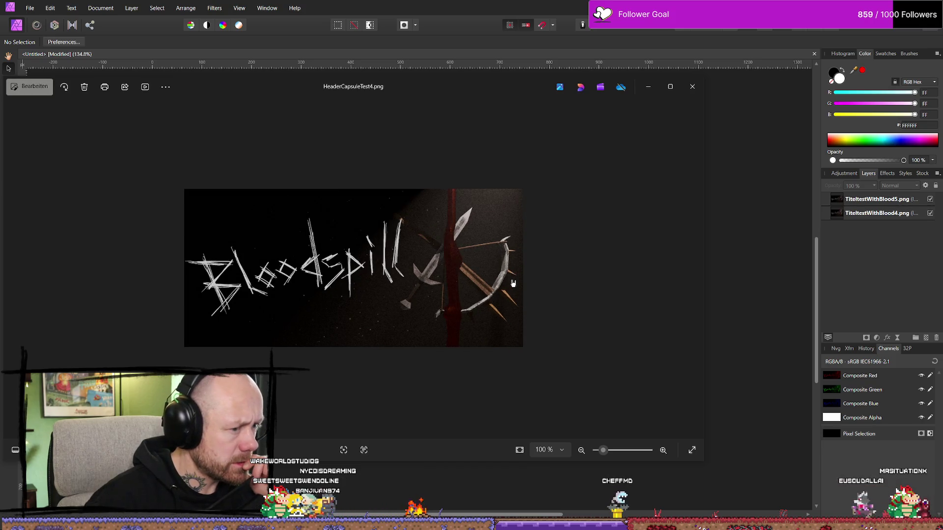
Place the HeaderCapsuleTest4.png Photos window beside the canvas, close it, and return to Blender
mouse_move(525, 81)
left_mouse_down()
mouse_move(196, 88)
mouse_move(267, 86)
mouse_move(222, 84)
left_mouse_up()
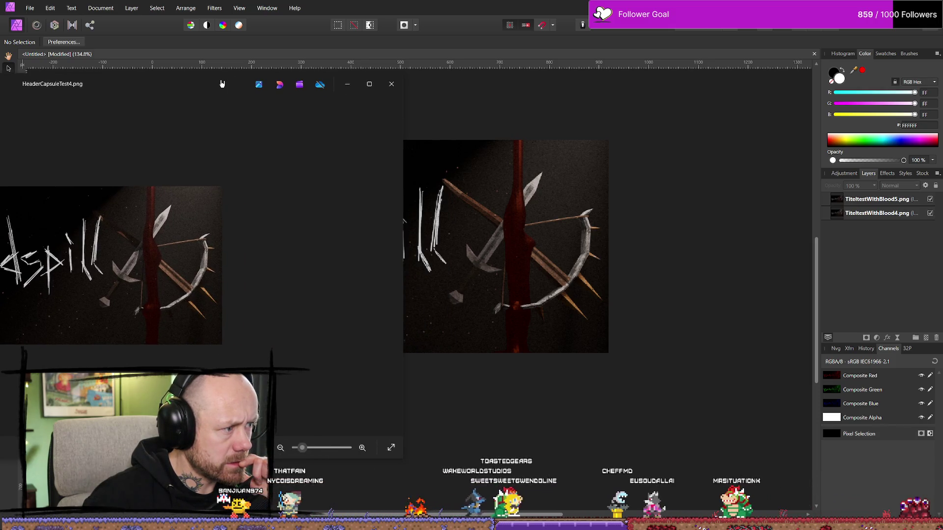
left_click_drag(222, 84, 238, 86)
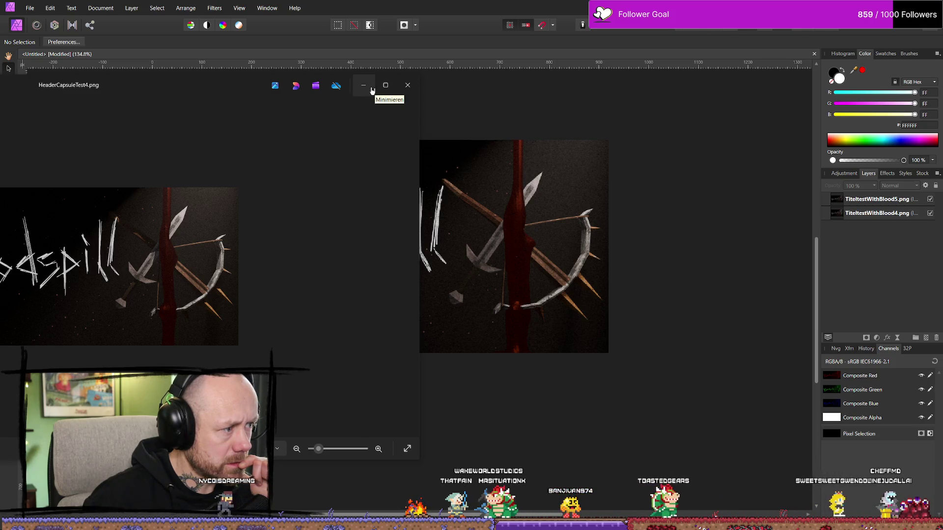
left_click(408, 86)
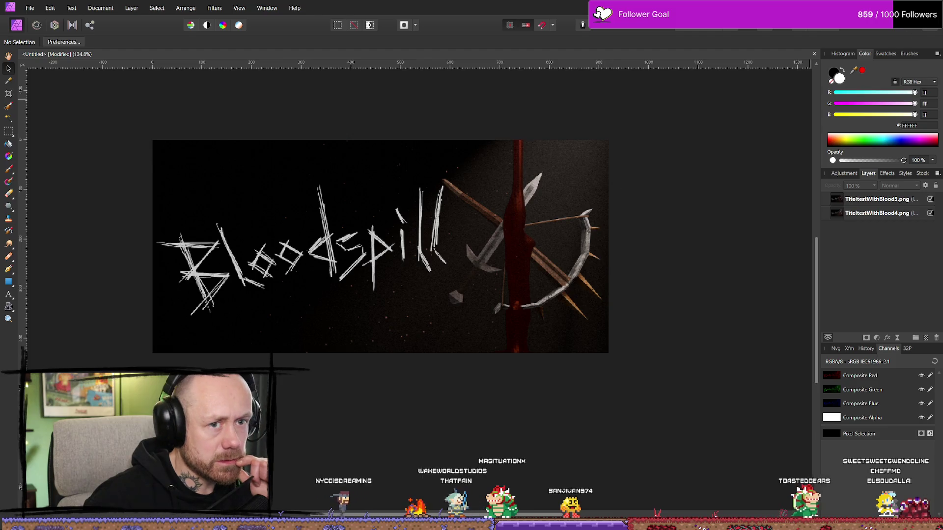
key("alt+Tab")
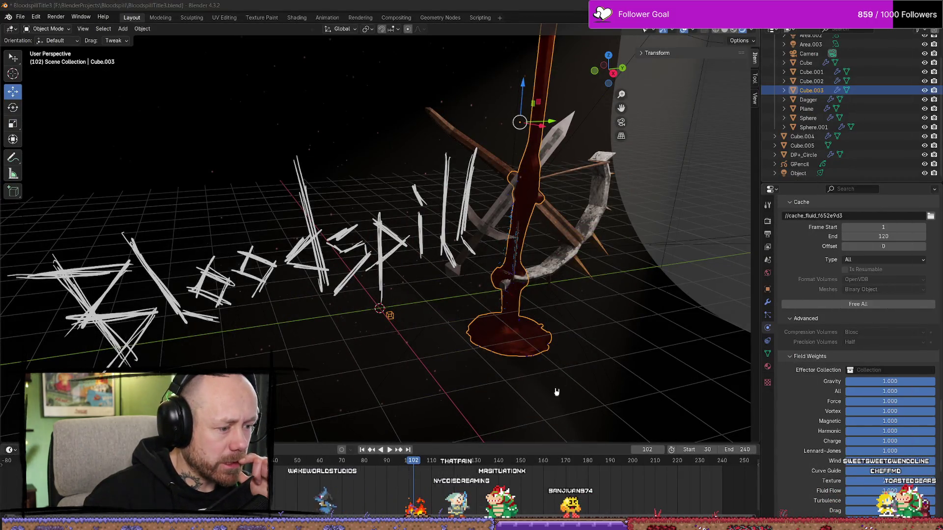
Replay the blood simulation from the start and stop at frame 42
key("shift+Left")
key("space")
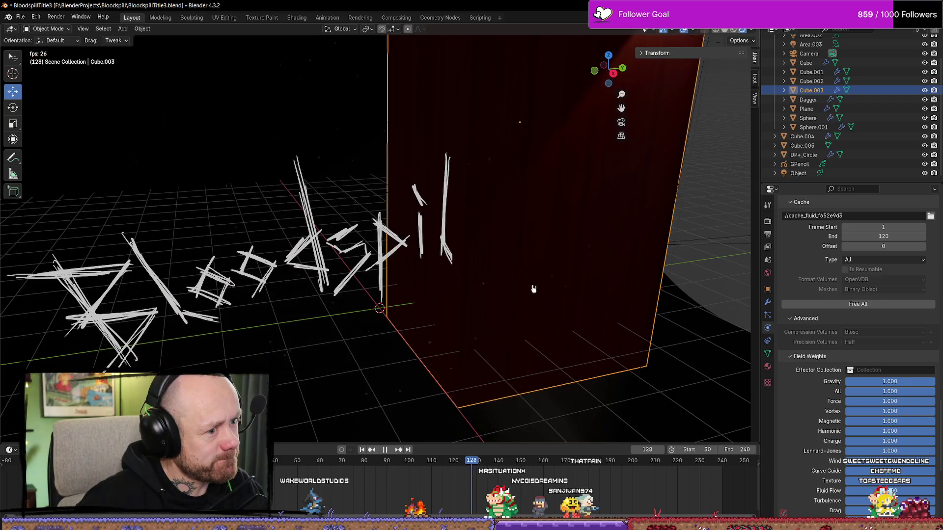
key("shift+Left")
key("space")
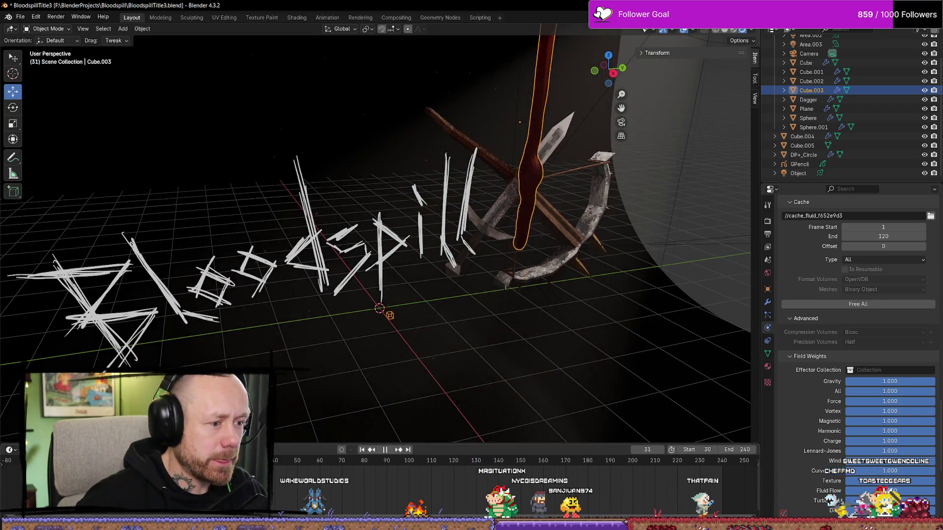
key("space")
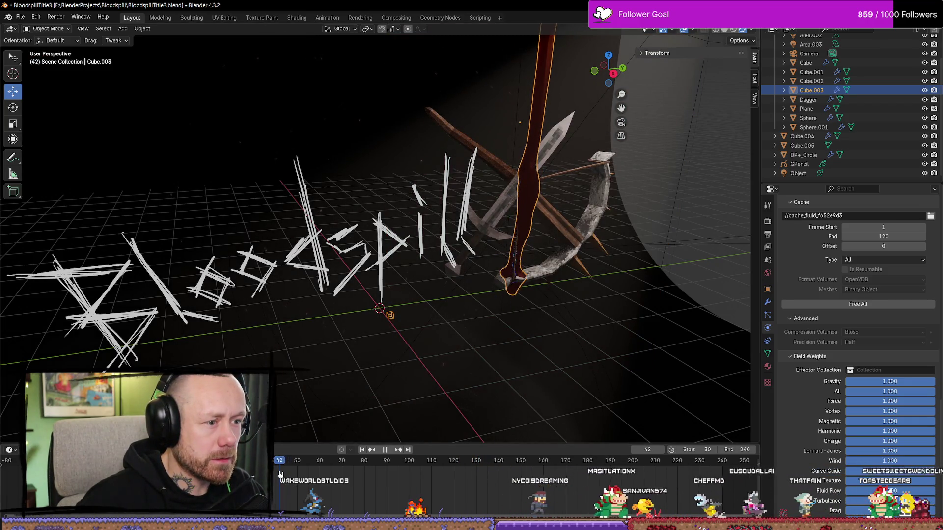
mouse_move(478, 353)
middle_mouse_down()
mouse_move(580, 306)
mouse_move(603, 316)
mouse_move(617, 358)
mouse_move(470, 102)
middle_mouse_up()
Move Sphere.001 slightly along X with G X, then select Cube.003 and undo a stray edit
left_click(383, 46)
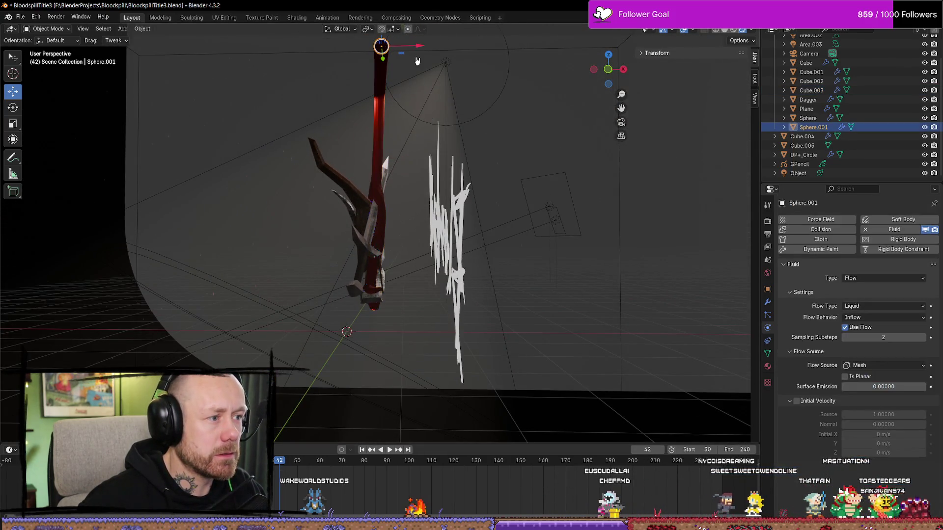
key("g")
key("x")
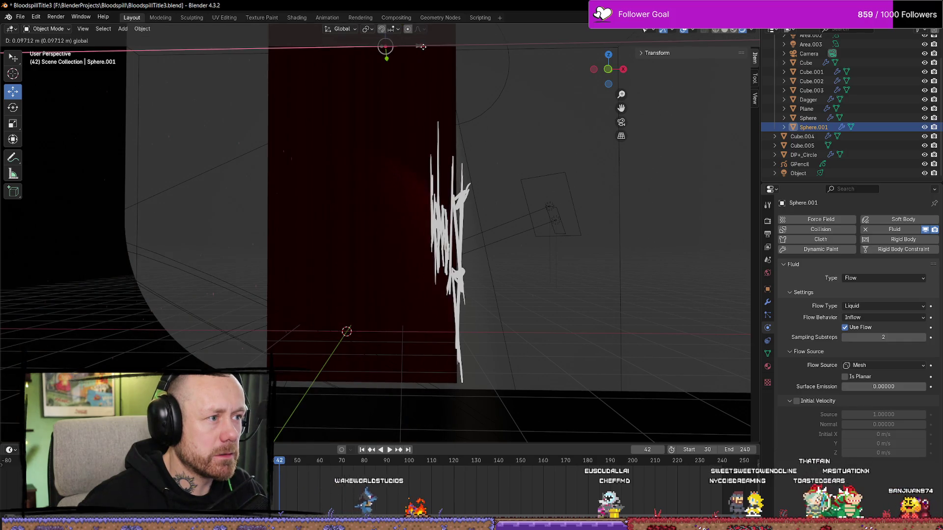
left_click(426, 48)
left_click_drag(426, 48, 428, 49)
left_click(382, 51)
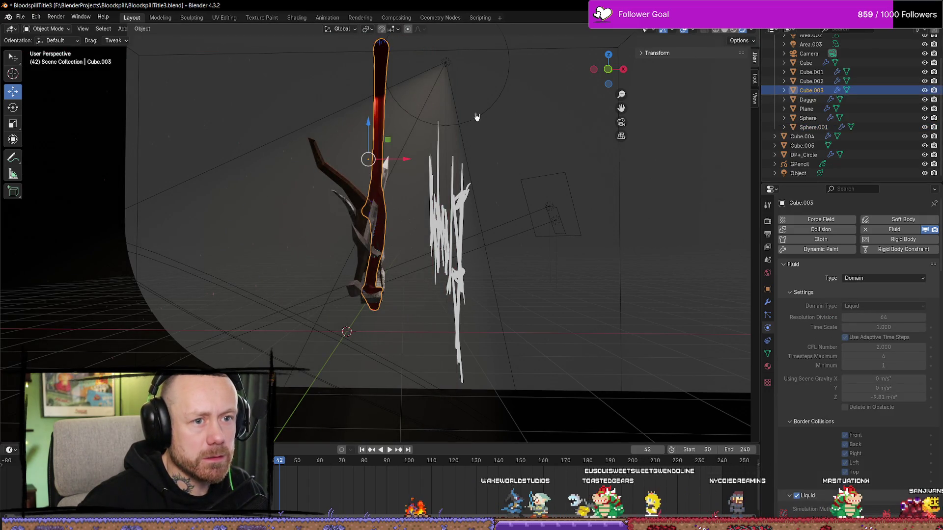
left_click_drag(407, 162, 407, 162)
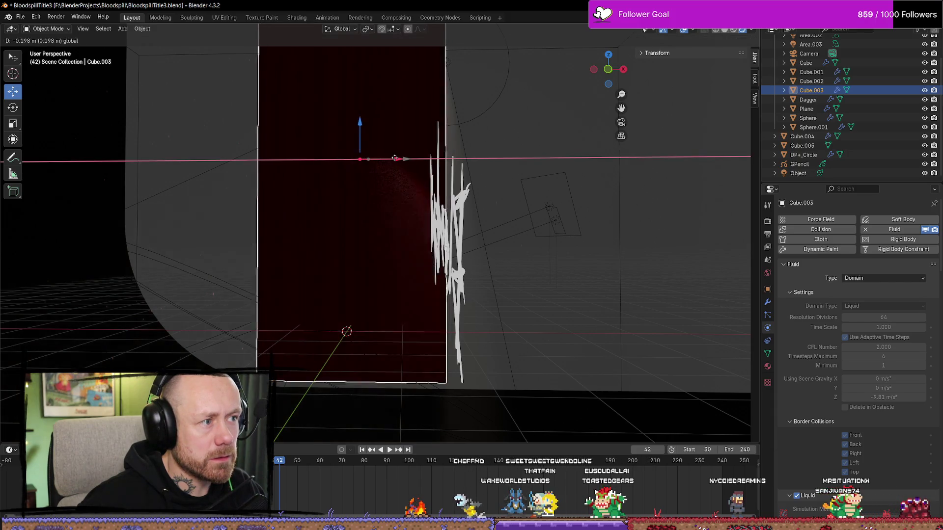
left_click(806, 128)
key("ctrl+z")
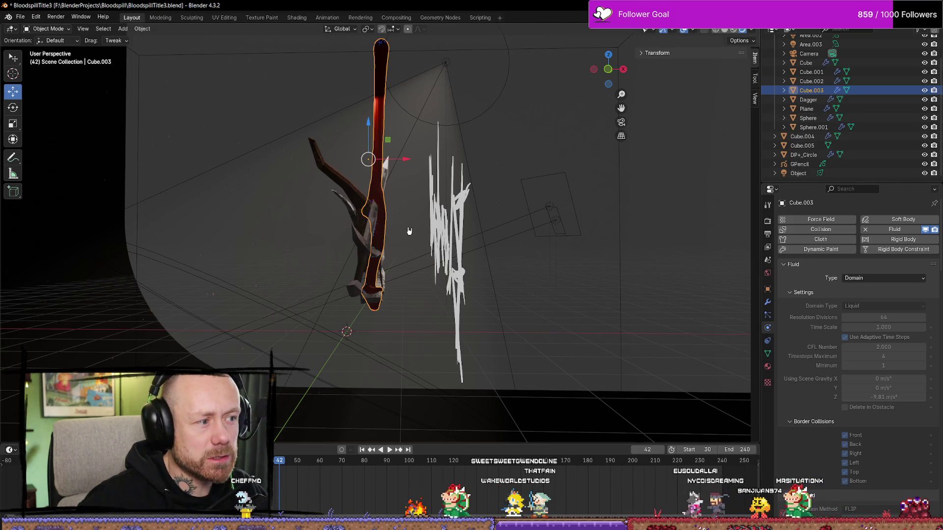
Check Cube.004, Cube.003, Sphere.001 and the spotlight, then frame the Sphere inflow
left_click(379, 231)
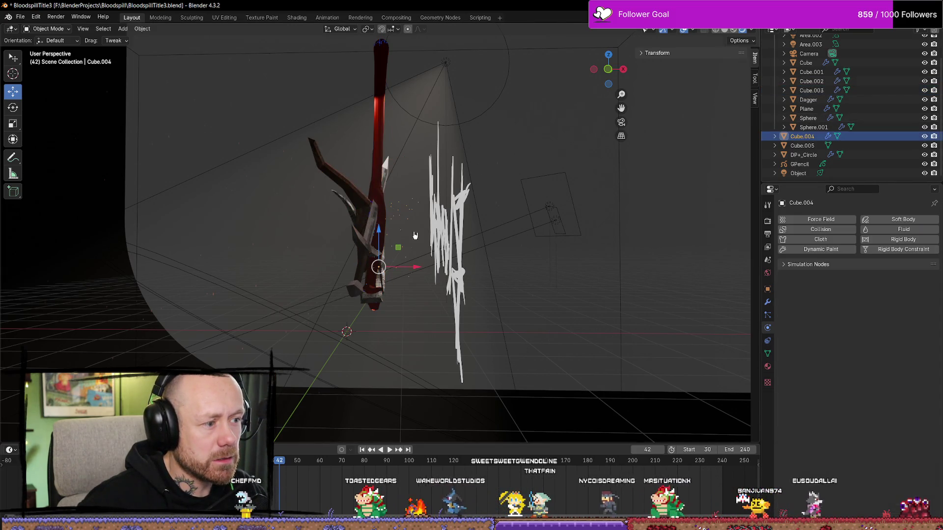
left_click(389, 158)
left_click(407, 156)
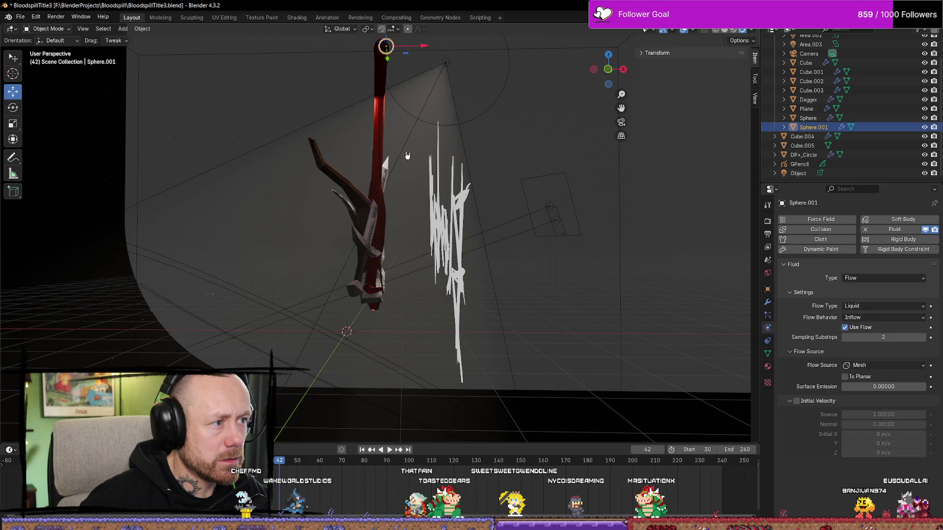
left_click(445, 98)
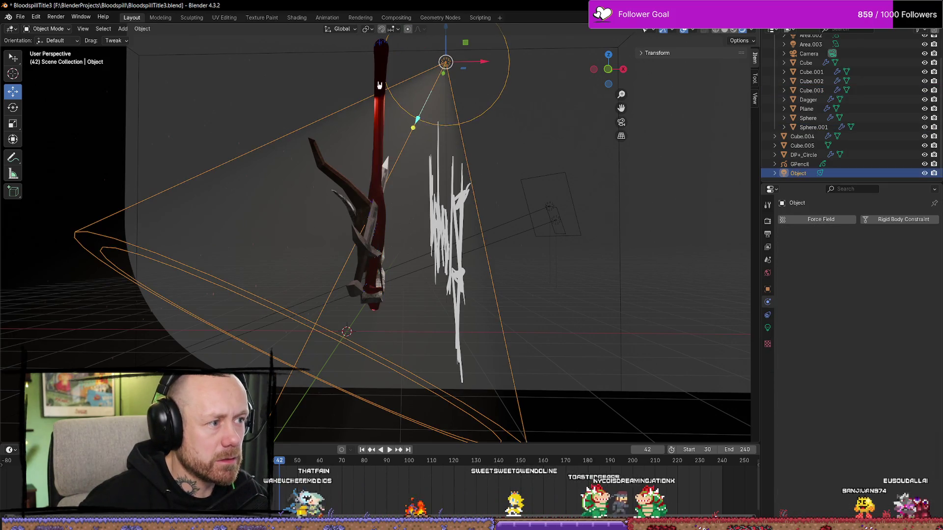
left_click(381, 99)
scroll(826, 113, "up", 3)
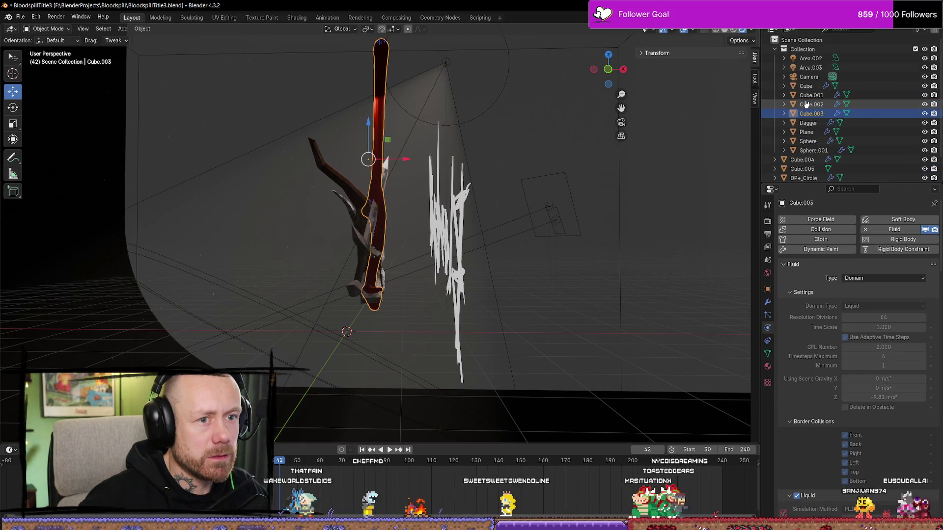
left_click(808, 141)
key("KP_Decimal")
scroll(421, 120, "down", 5)
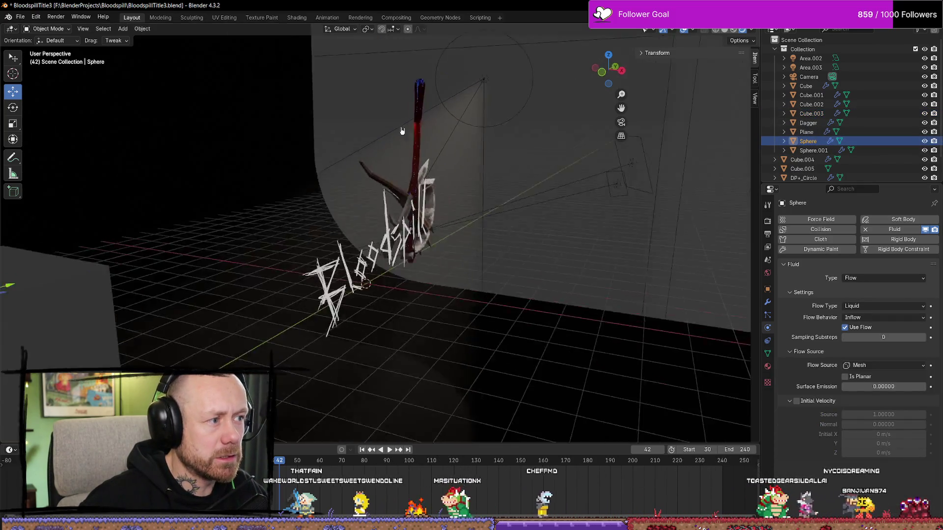
scroll(388, 131, "up", 2)
scroll(818, 135, "down", 2)
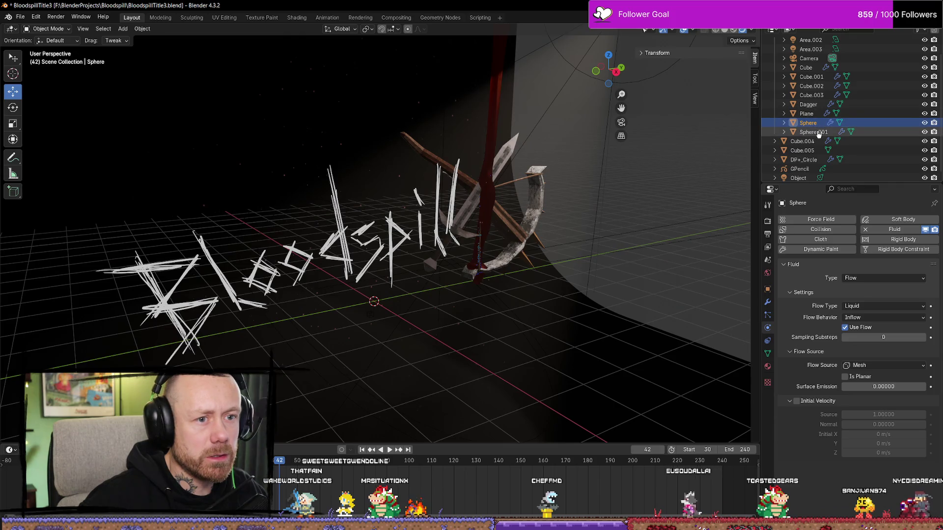
Frame Sphere.001 and drag it slightly right along X
left_click(818, 134)
scroll(484, 46, "down", 3)
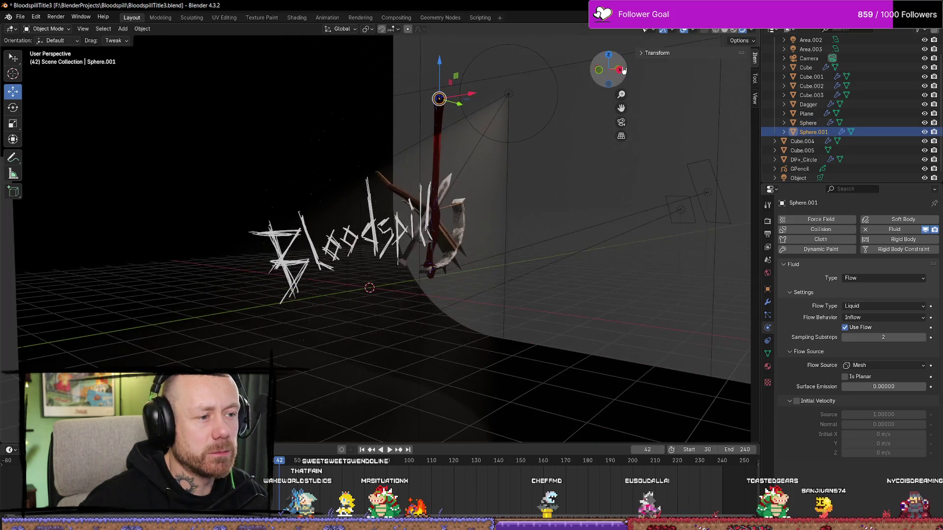
key("KP_Decimal")
scroll(537, 195, "down", 3)
mouse_move(537, 196)
middle_mouse_down()
mouse_move(528, 308)
mouse_move(468, 272)
mouse_move(432, 326)
mouse_move(420, 252)
middle_mouse_up()
left_click_drag(418, 235, 422, 233)
Select the Cube.003 fluid domain and enter Edit Mode on it
mouse_move(514, 311)
middle_mouse_down()
mouse_move(488, 273)
mouse_move(377, 285)
middle_mouse_up()
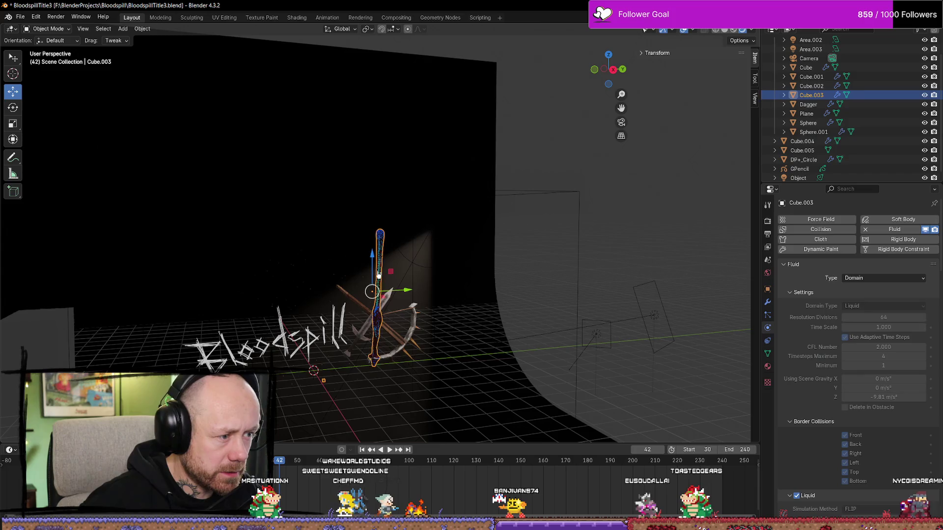
left_click(408, 393)
key("Tab")
mouse_move(408, 392)
middle_mouse_down()
mouse_move(423, 324)
mouse_move(374, 341)
mouse_move(375, 374)
middle_mouse_up()
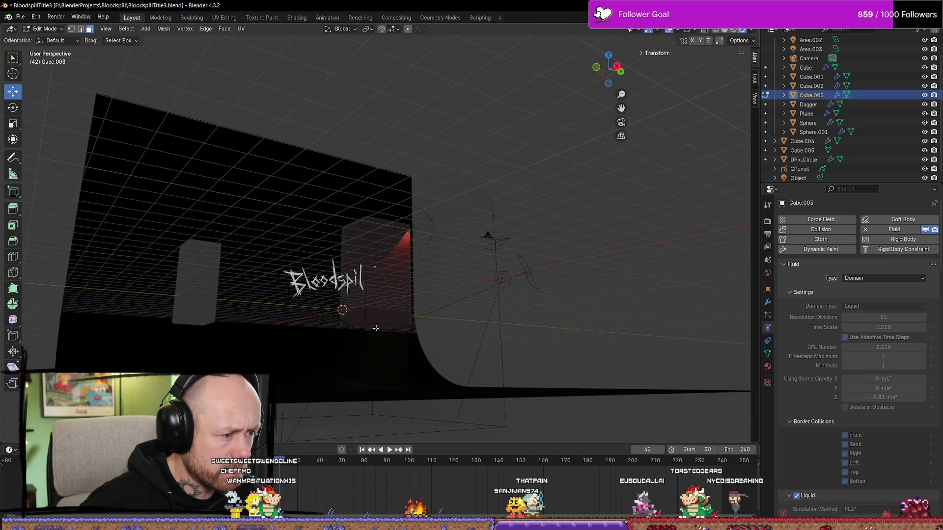
In wireframe shading from the camera view, raise the domain's bottom face about 0.97 m
key("z")
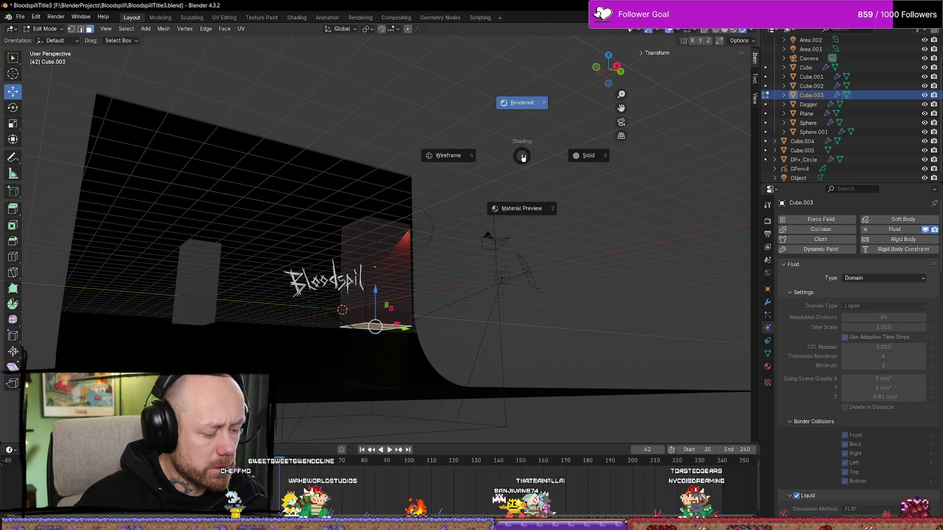
left_click(480, 154)
key("KP_Decimal")
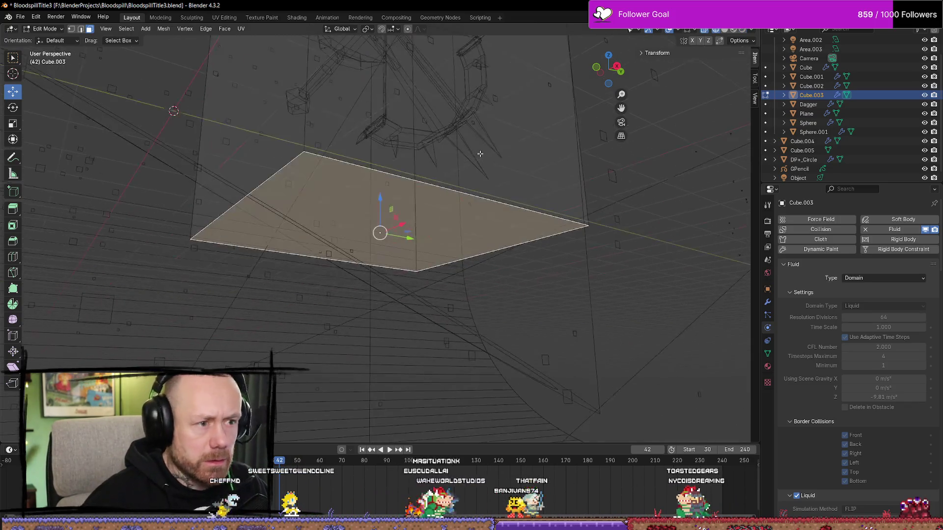
key("KP_0")
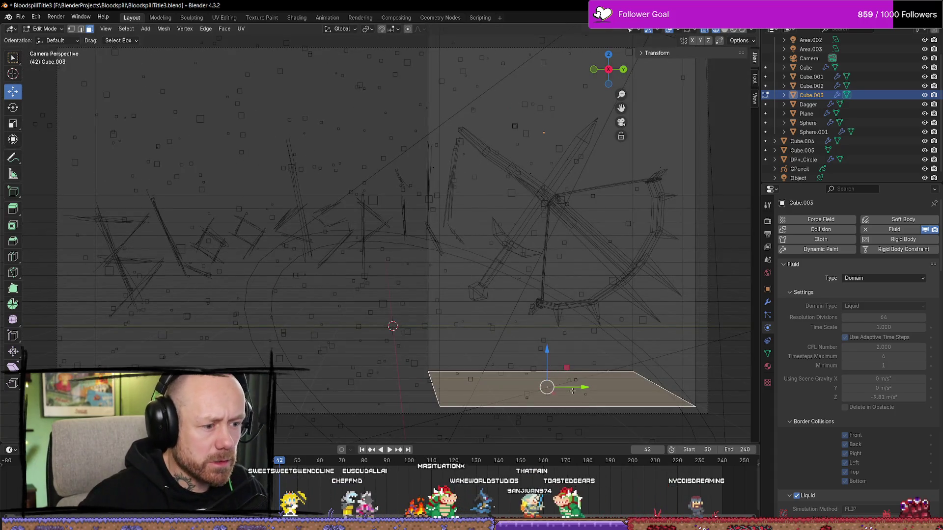
left_click_drag(546, 348, 549, 299)
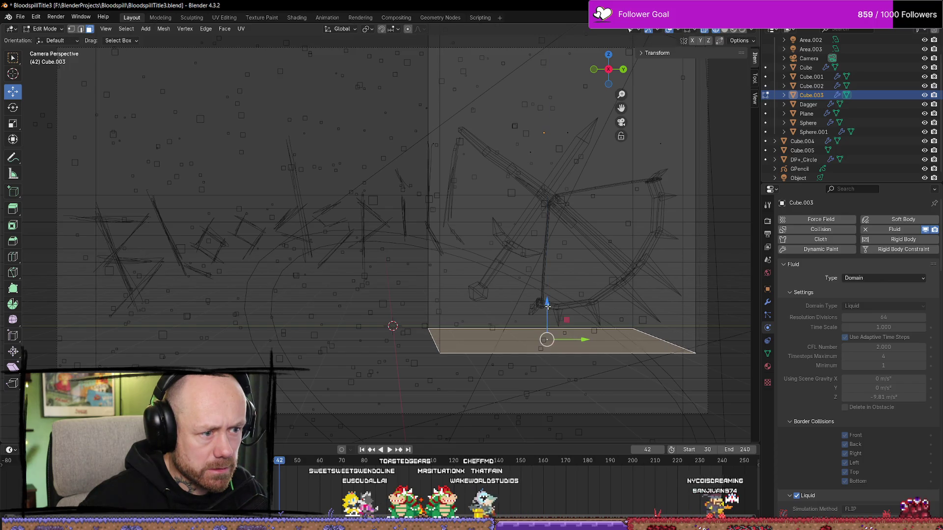
left_click(593, 304)
Switch to Rendered shading, deselect the faces and return to Object Mode
scroll(593, 304, "down", 3)
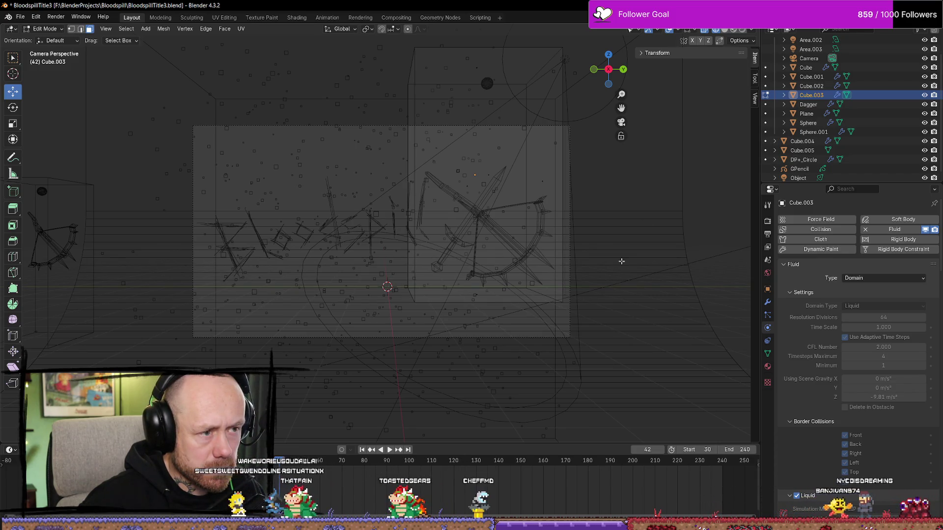
left_click(739, 30)
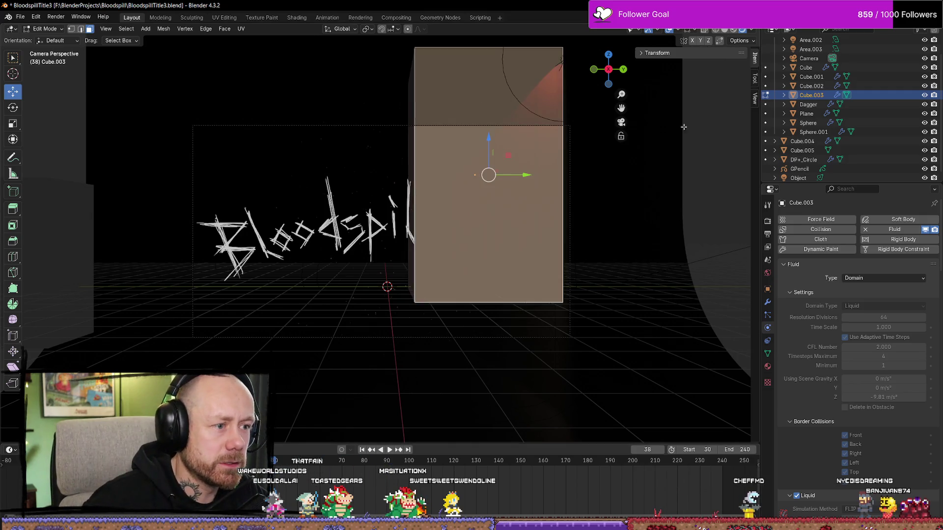
left_click(666, 216)
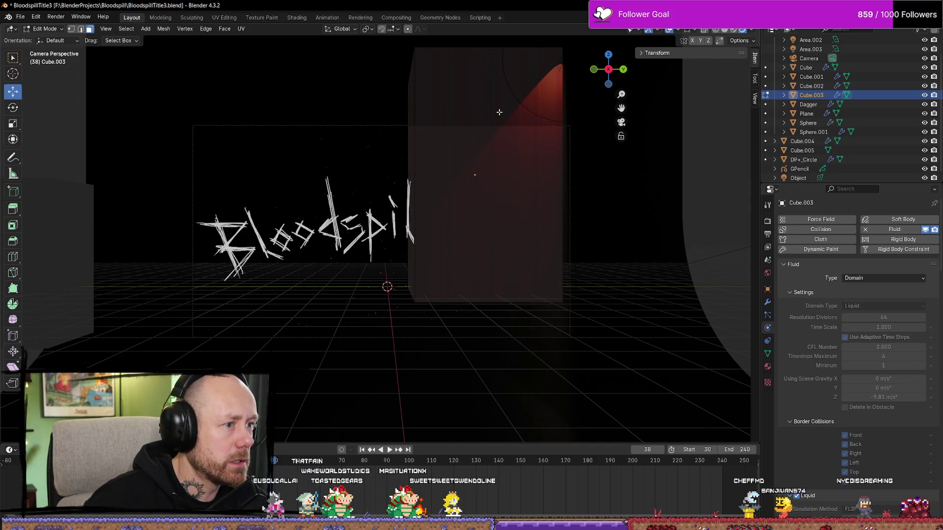
key("Tab")
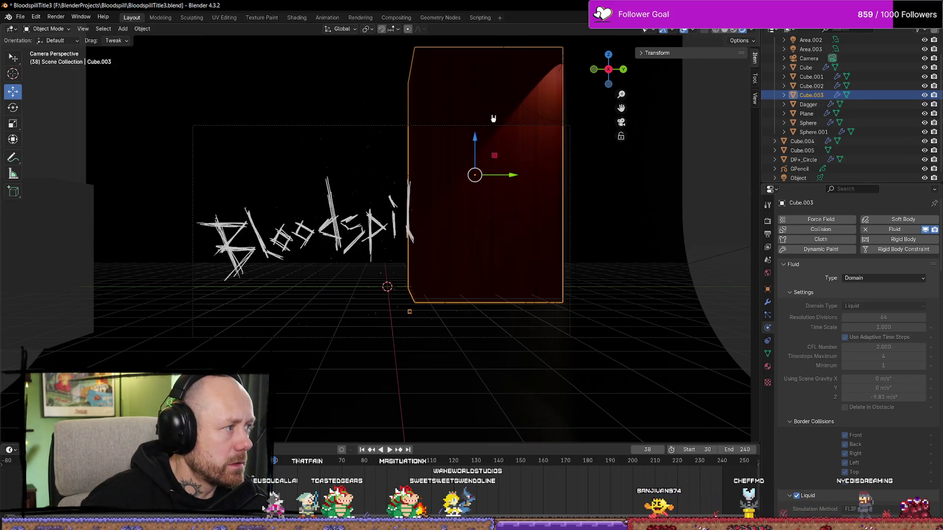
Hide Cube.003, check the frame 38 render from the camera, then close it and orbit away
left_click(926, 95)
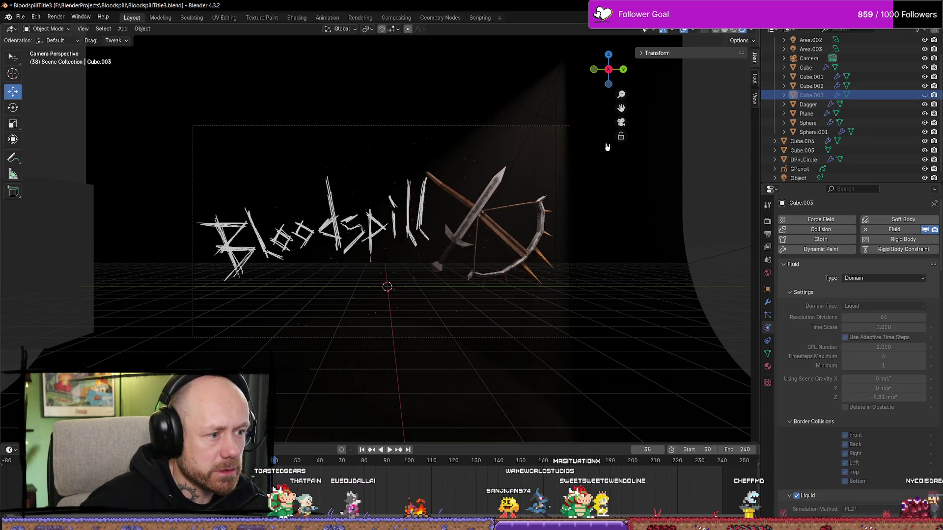
mouse_move(539, 180)
middle_mouse_down()
mouse_move(552, 120)
mouse_move(569, 164)
middle_mouse_up()
key("KP_0")
scroll(558, 154, "up", 3)
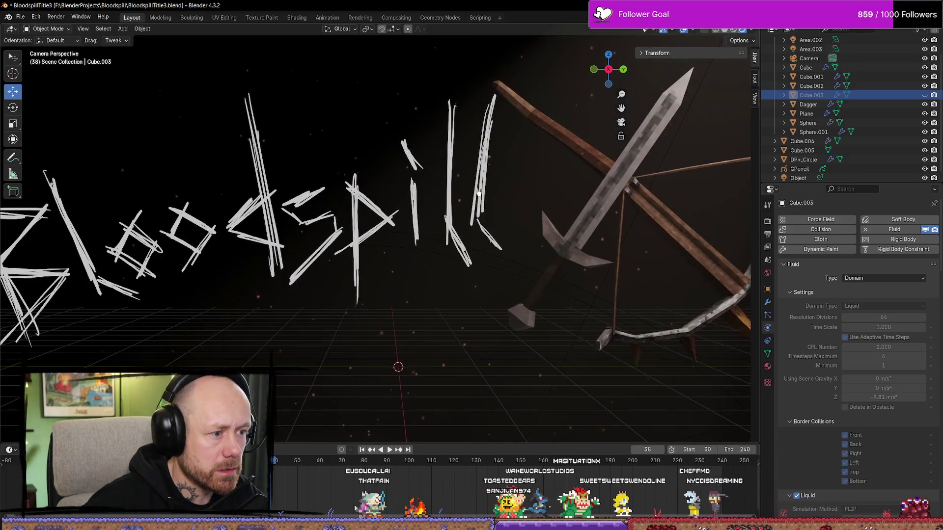
scroll(558, 154, "down", 3)
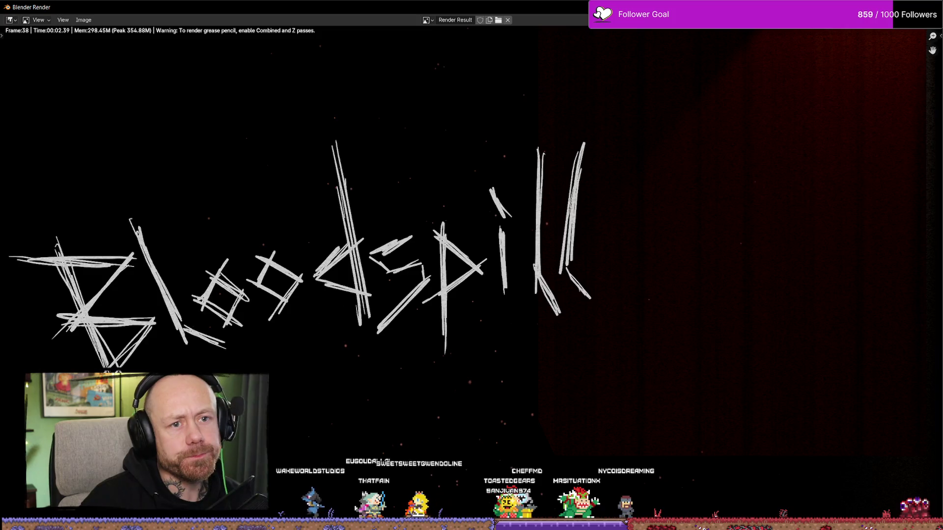
key("Escape")
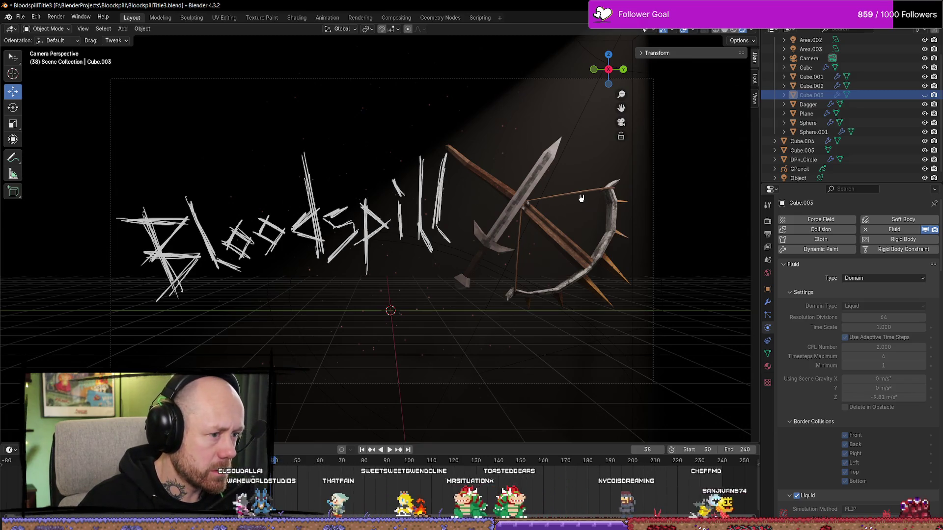
scroll(583, 198, "down", 1)
scroll(580, 201, "down", 3)
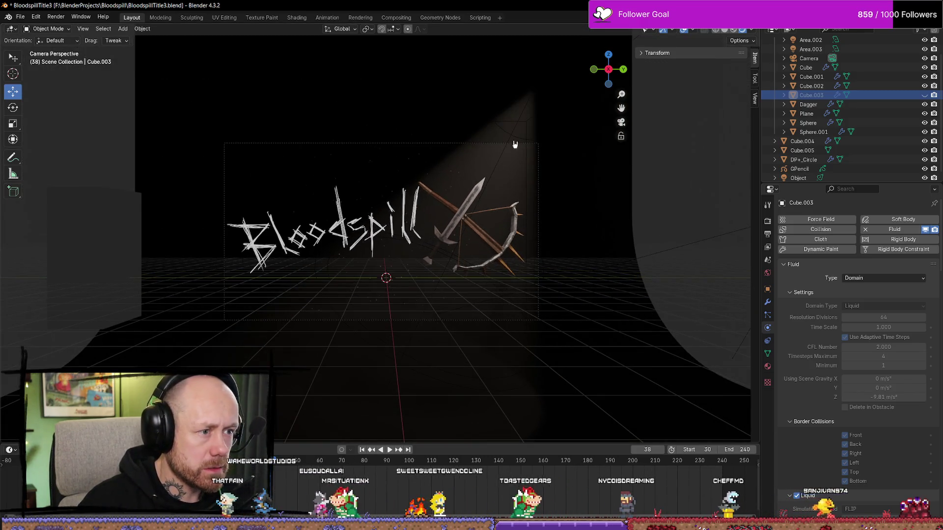
mouse_move(508, 123)
middle_mouse_down()
mouse_move(532, 131)
mouse_move(552, 86)
middle_mouse_up()
Raise the spot light's power to 4000 W
left_click(544, 98)
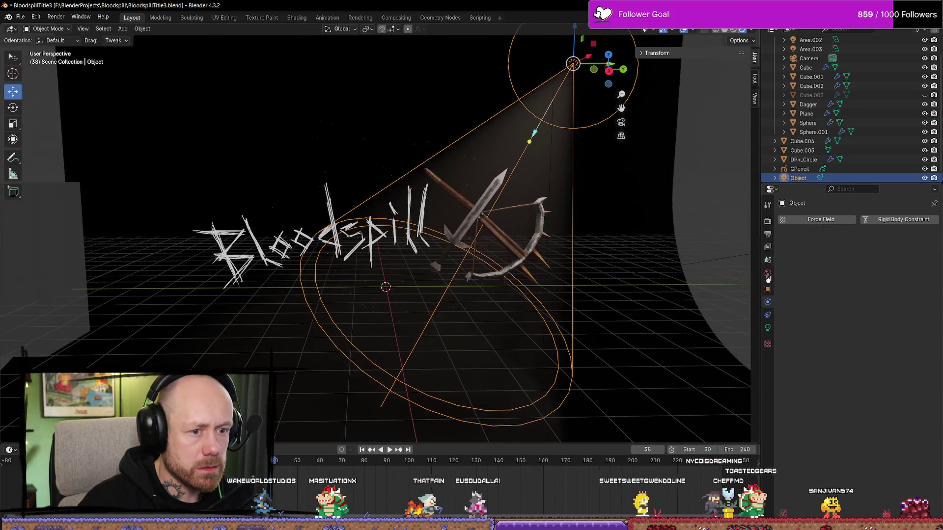
left_click(768, 328)
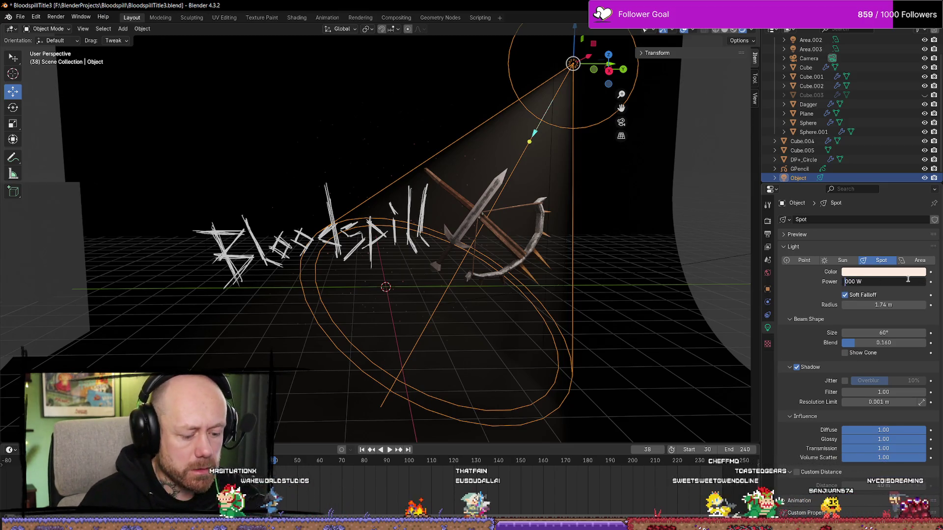
key("BackSpace")
type("4")
key("Return")
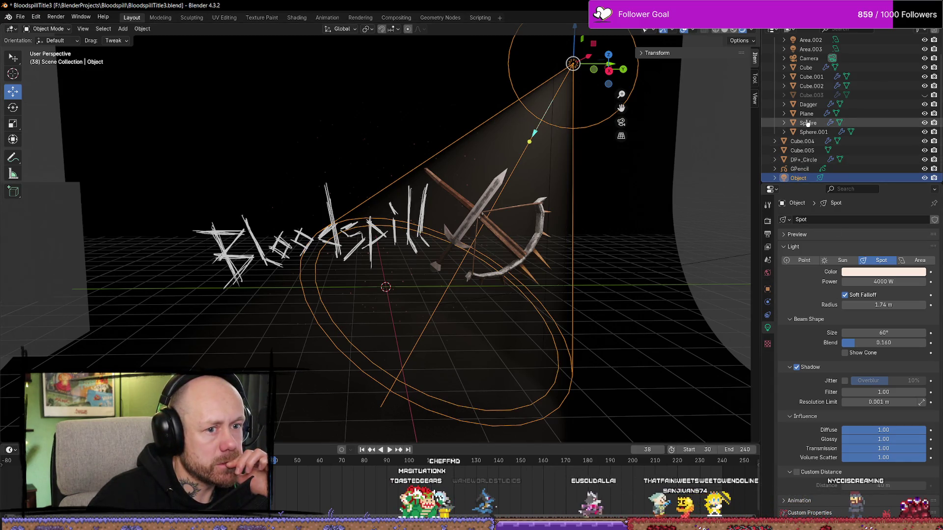
Unhide and select Cube.003, then review its constraints, fluid physics, Liquid particles and modifiers
left_click(924, 96)
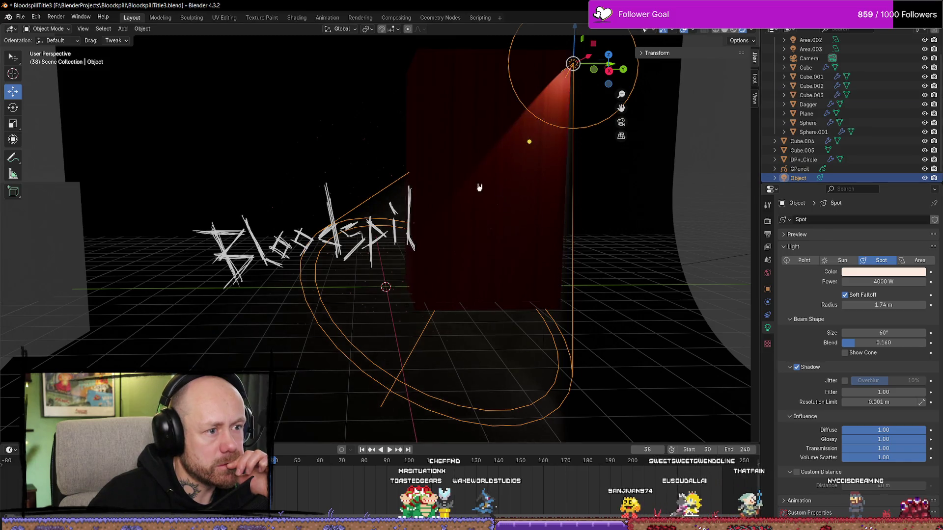
left_click(812, 95)
left_click(768, 341)
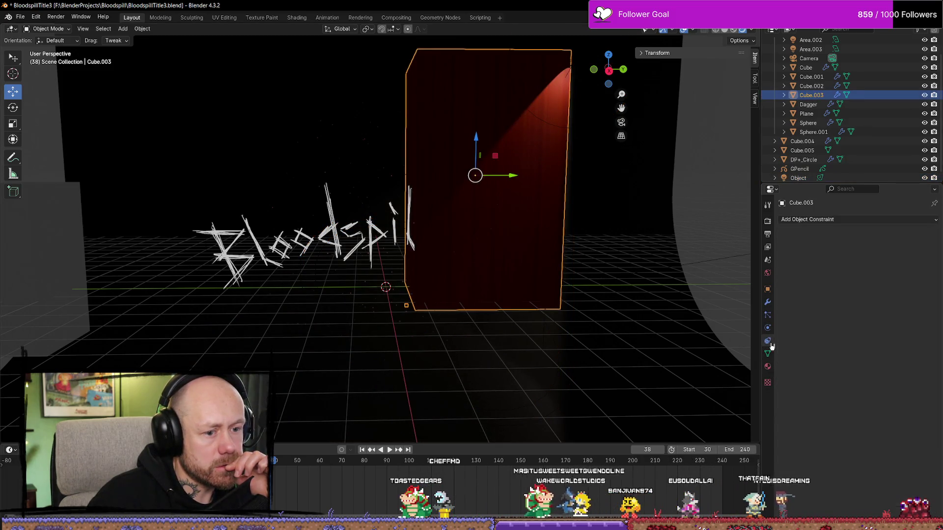
left_click(769, 329)
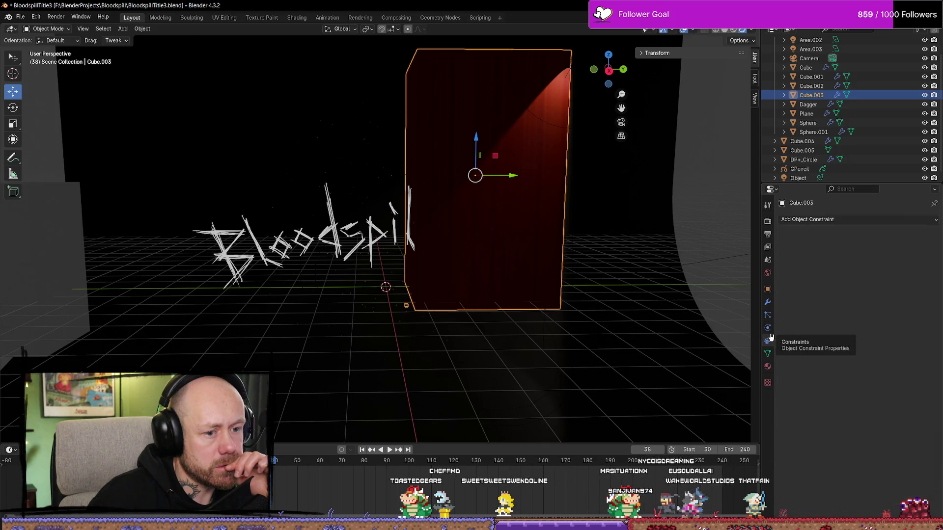
left_click(775, 320)
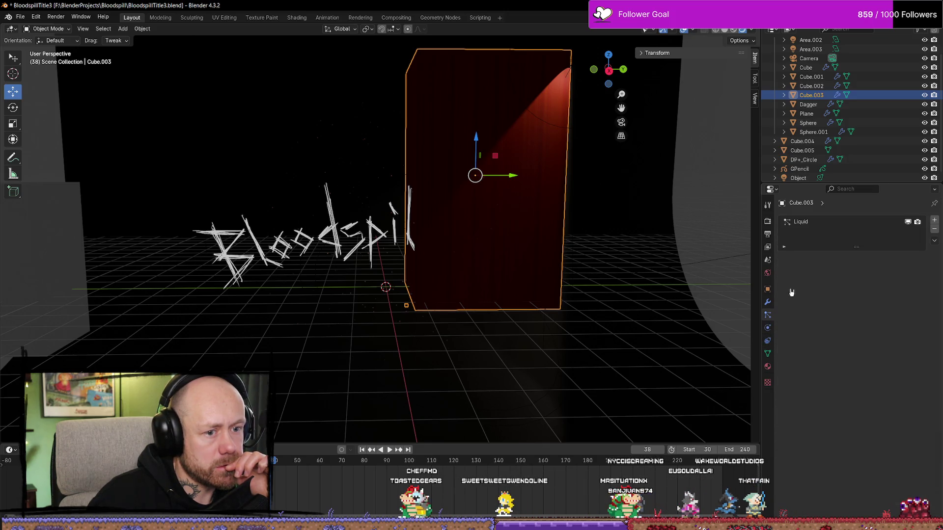
left_click(769, 303)
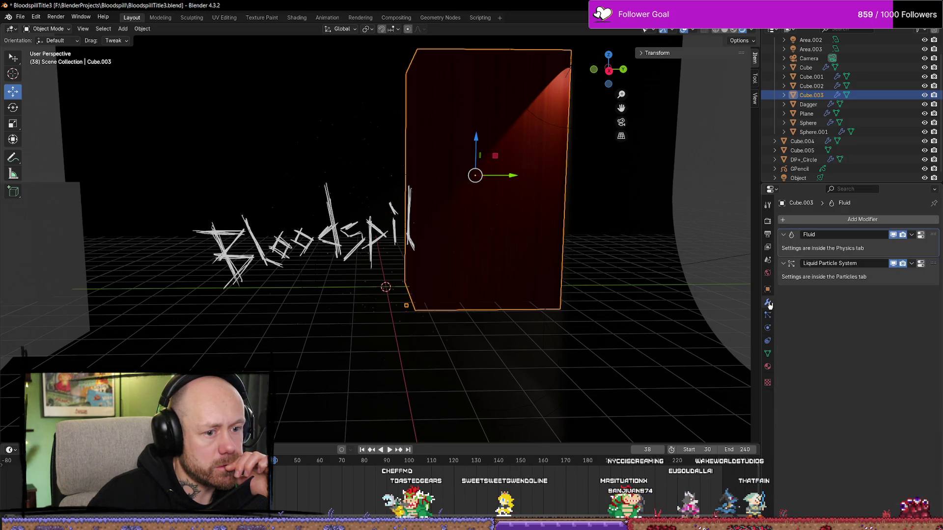
left_click(771, 330)
scroll(838, 341, "down", 10)
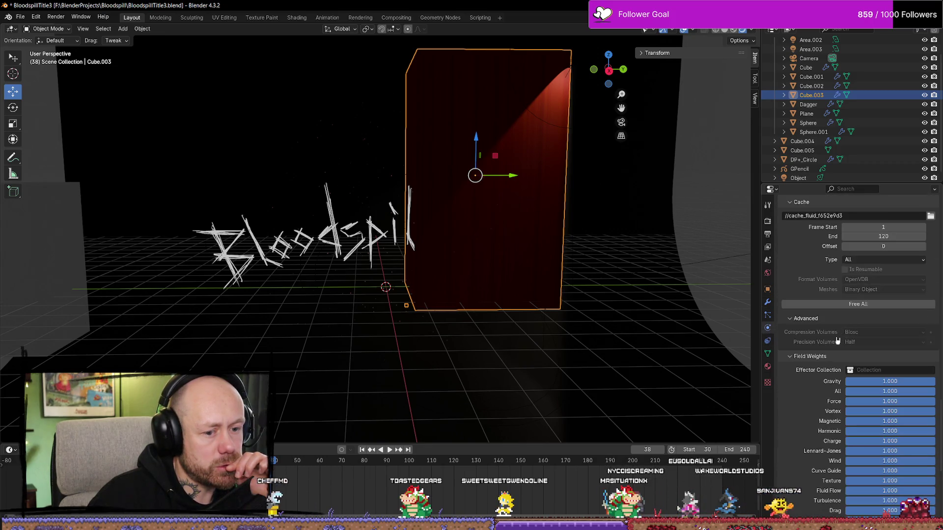
Free the old fluid cache with Free All and rebake with Bake All
left_click(863, 305)
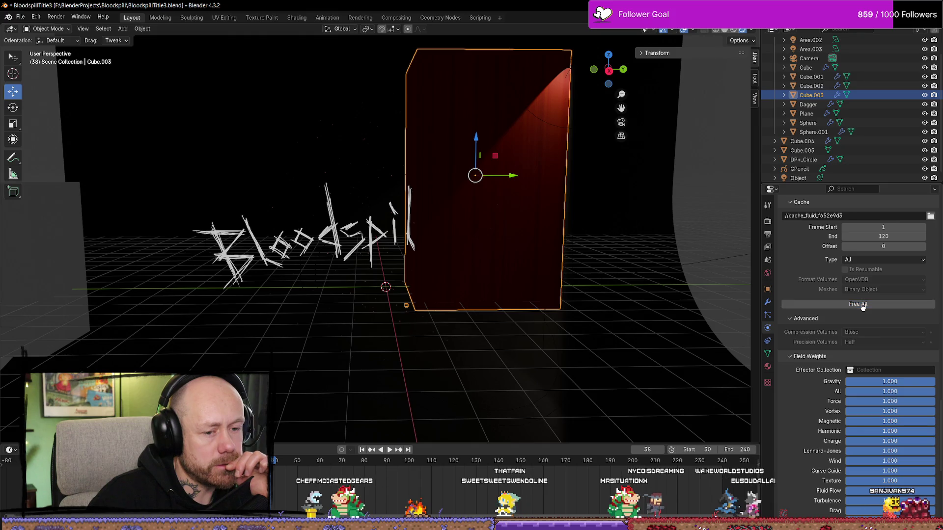
left_click(863, 305)
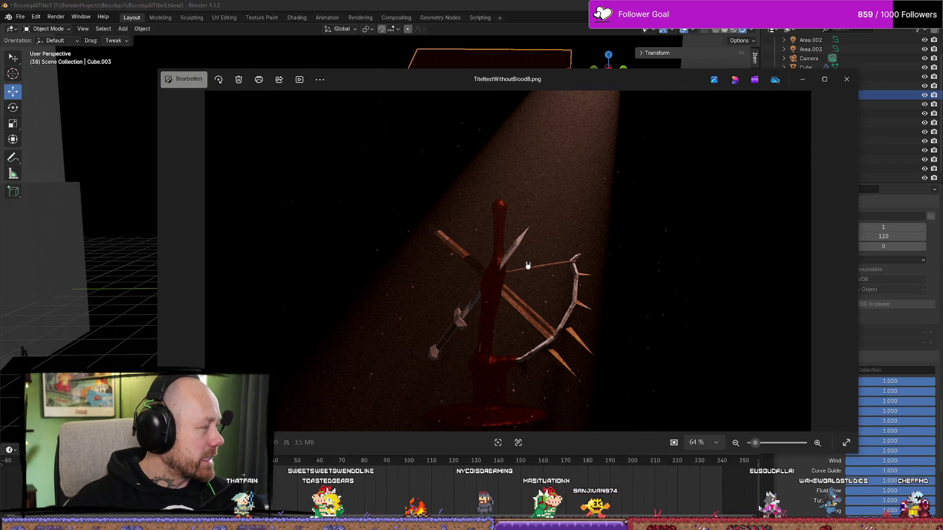
Flip back and forth between the TiteltestWithoutBlood test renders to compare their blood
key("Right")
key("Left")
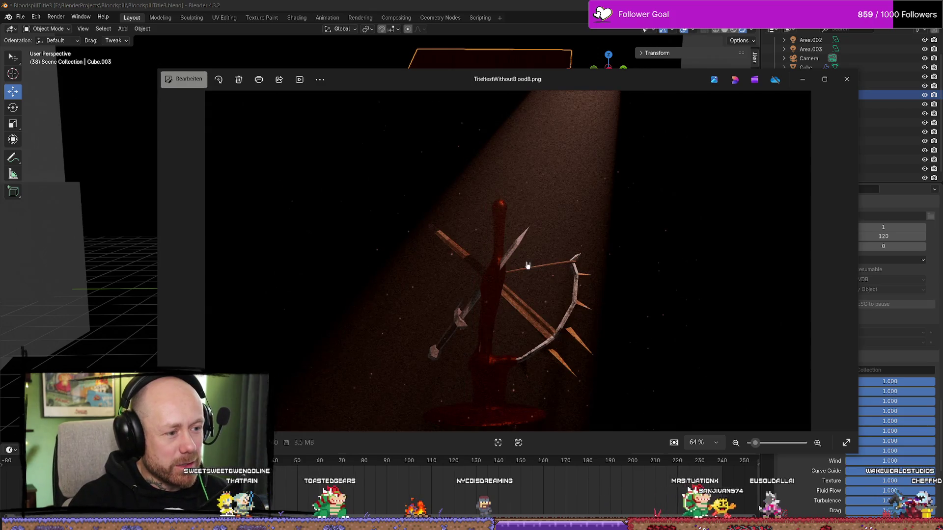
key("Right")
key("Left")
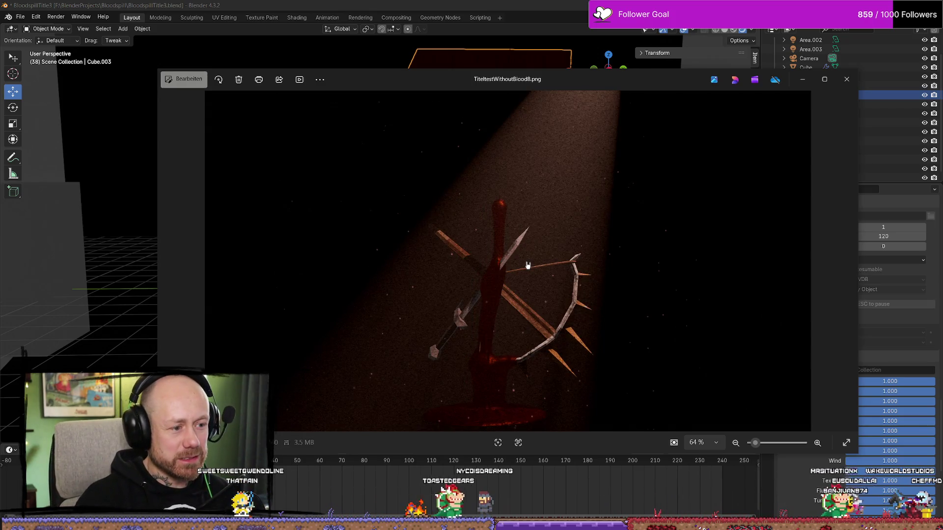
key("Right")
key("Left")
key("Right")
key("Left")
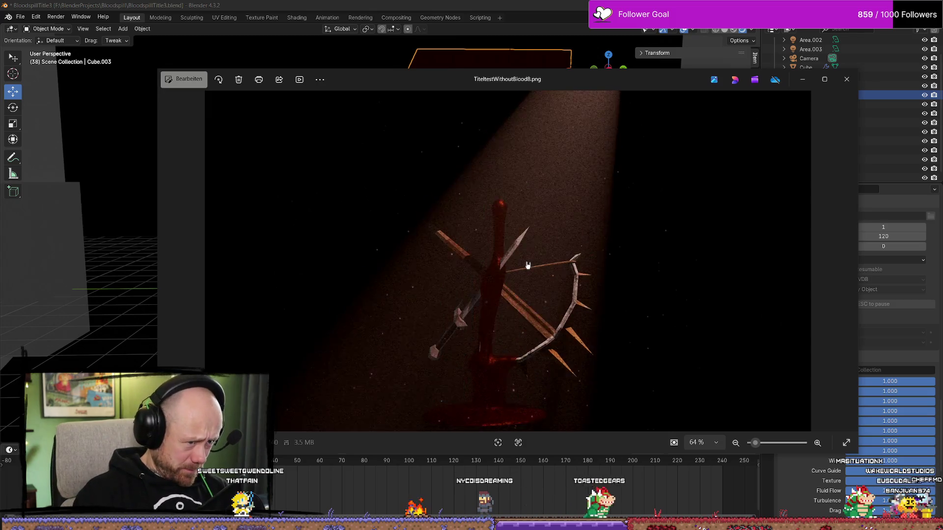
key("Right")
key("Left")
key("Right")
key("Left")
key("Right")
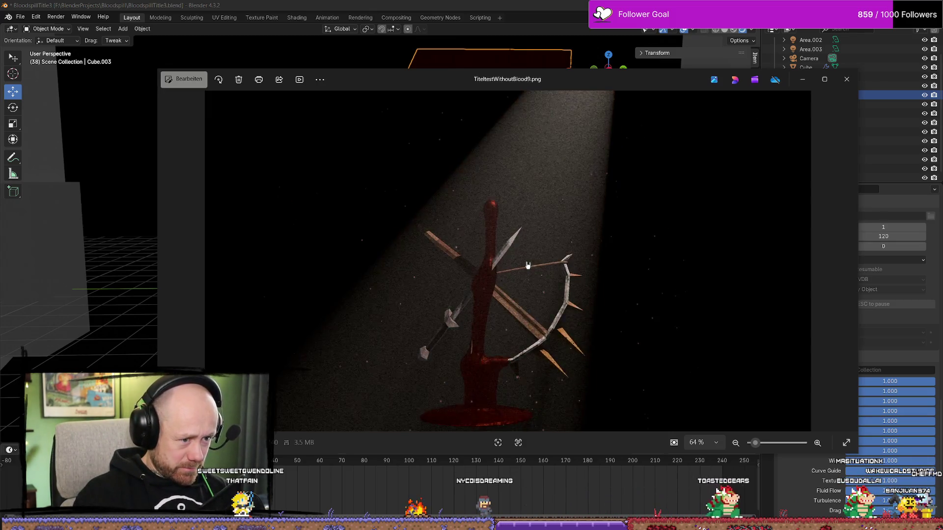
key("Left")
key("Right")
key("Left")
key("Right")
key("Left")
key("Right")
key("Left")
key("Right")
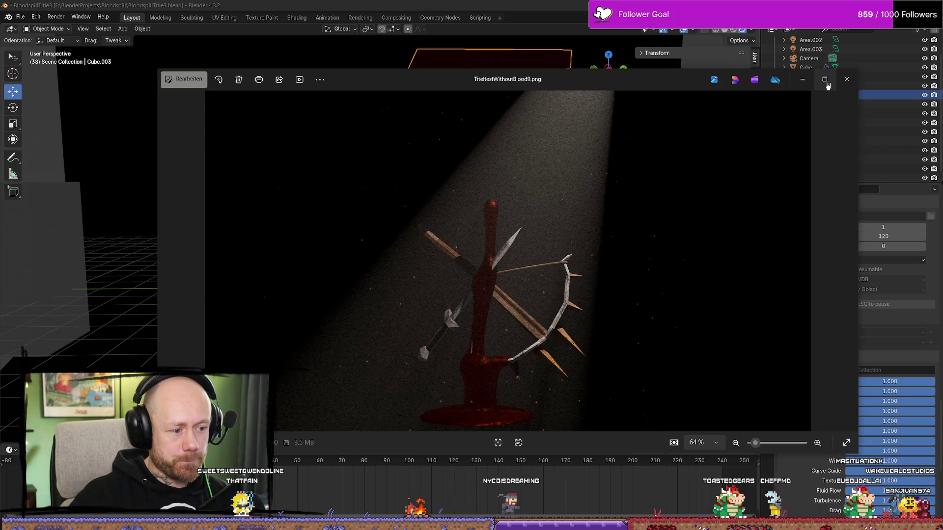
key("Left")
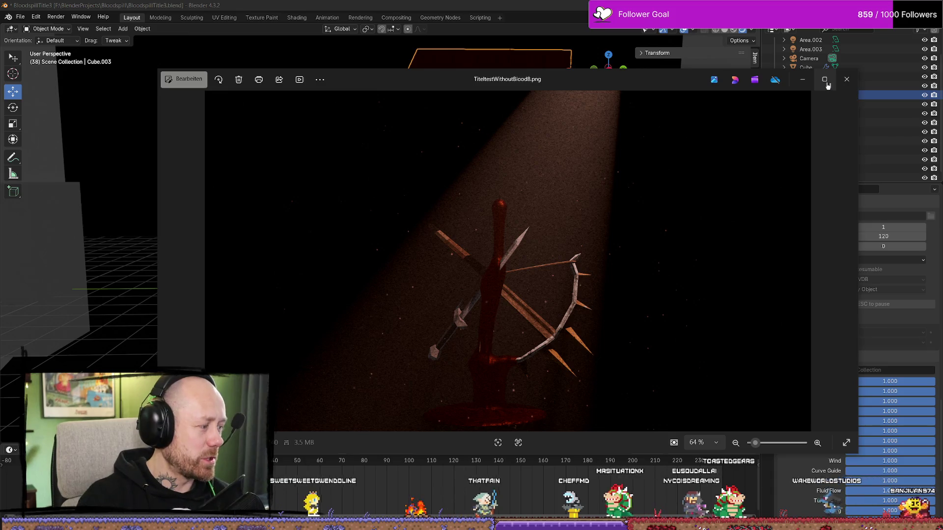
key("Right")
key("Left")
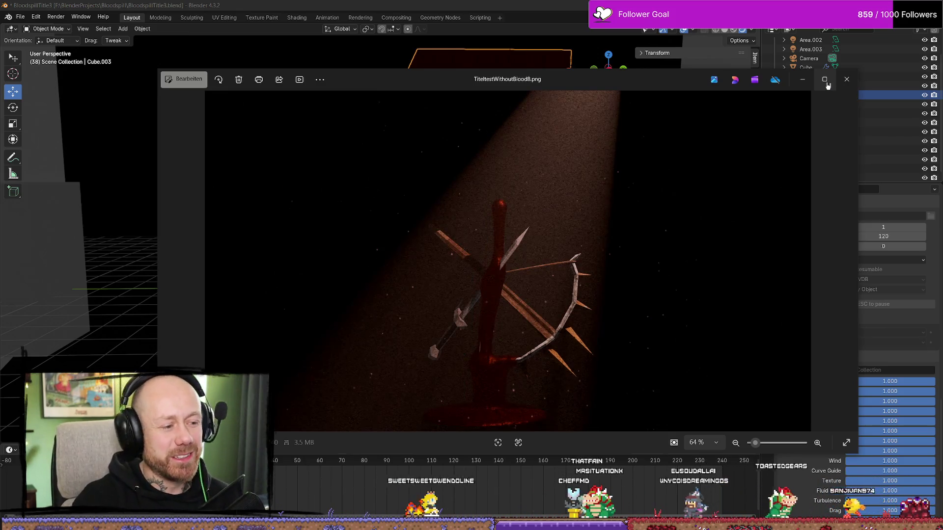
key("Right")
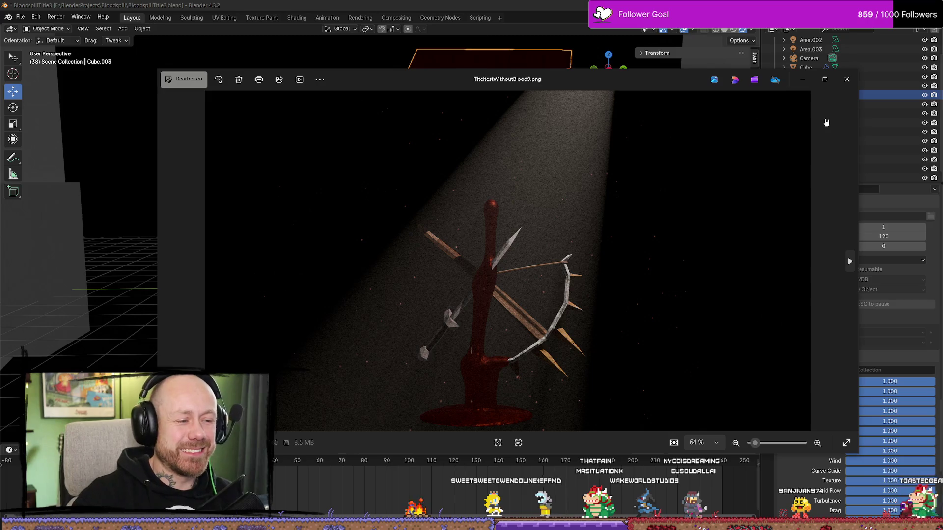
key("Left")
key("Right")
key("Left")
key("Right")
key("Left")
key("Right")
key("Left")
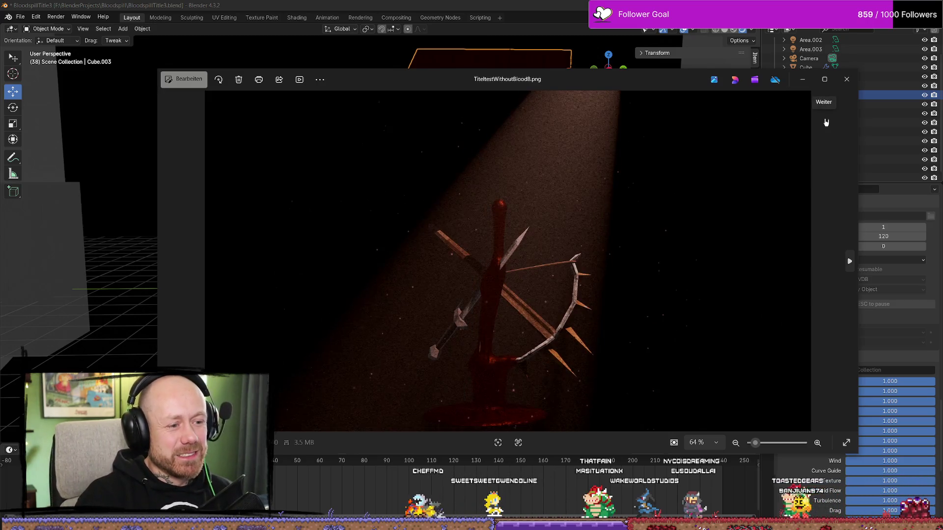
Step ahead through the Bloodspill title renders to TiteltestWithBlood.png
key("Right")
key("Left")
key("Right")
key("Right")
key("Right")
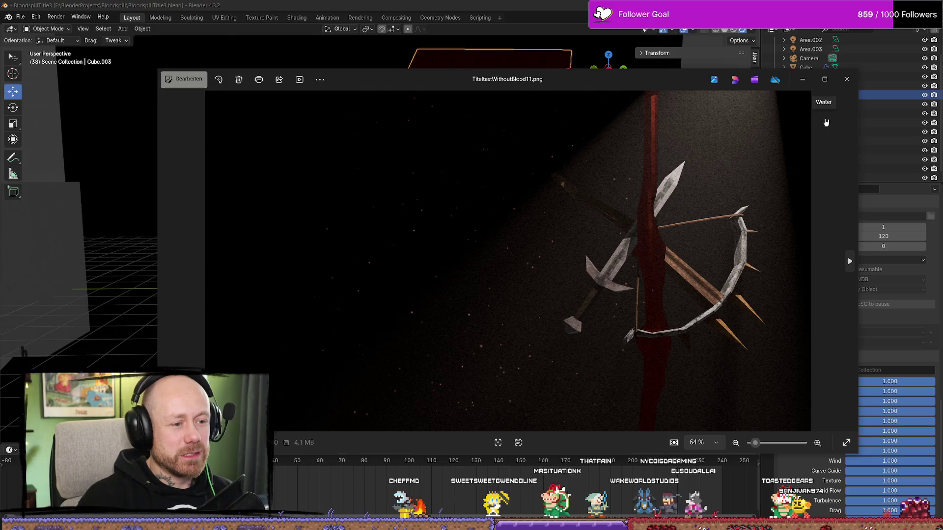
key("Right")
key("Right")
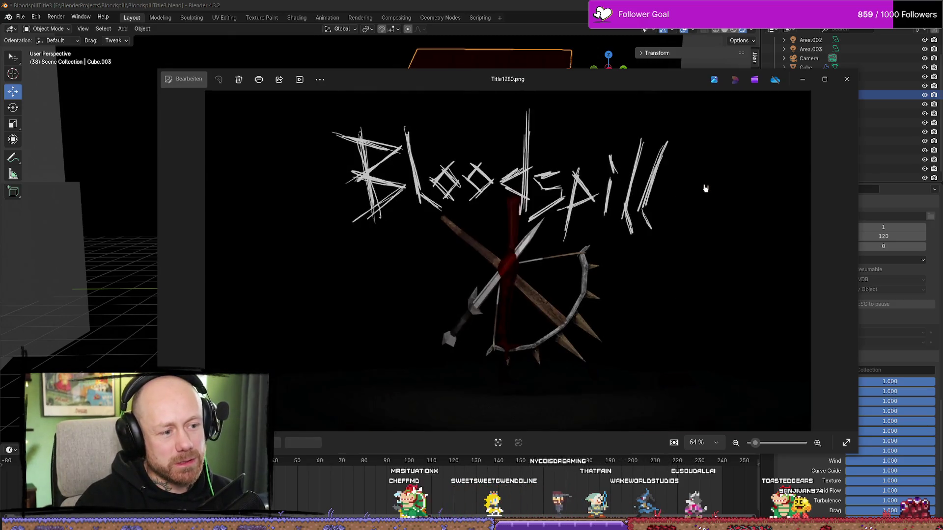
key("Right")
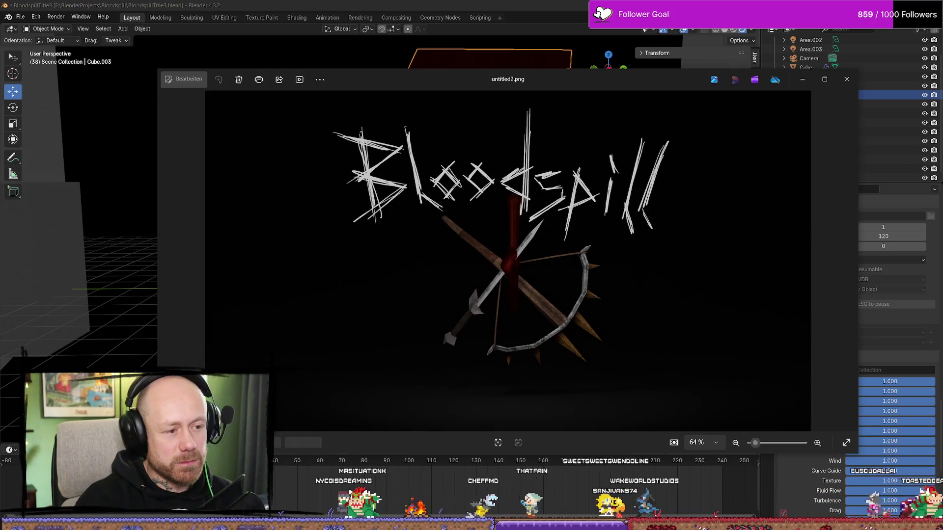
key("Right")
key("Right")
key("Right")
key("Right")
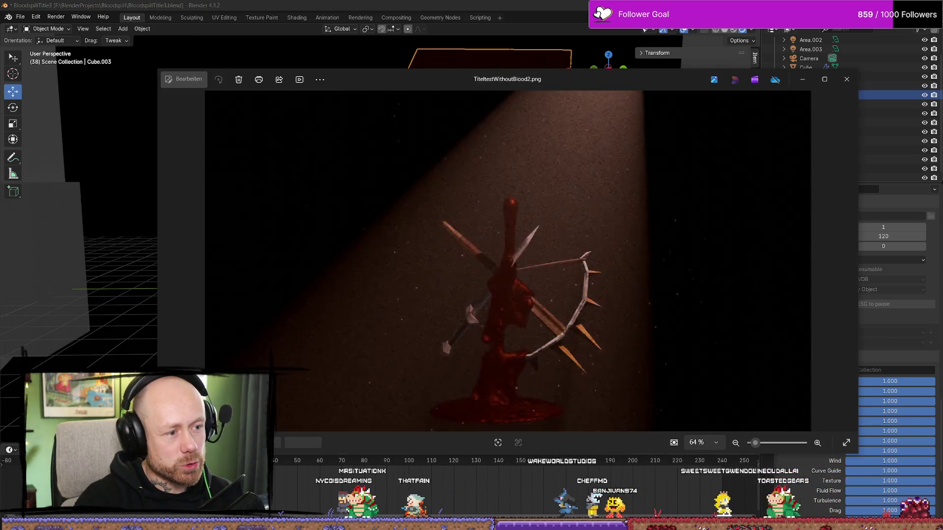
key("Right")
key("Left")
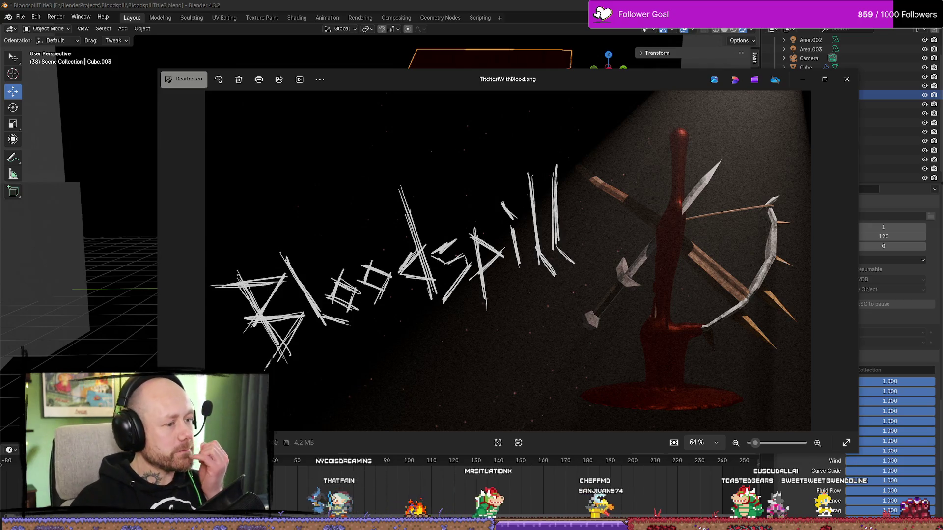
Advance to TiteltestWithBlood4.png and alternate it with TiteltestWithBlood5.png to compare
key("Right")
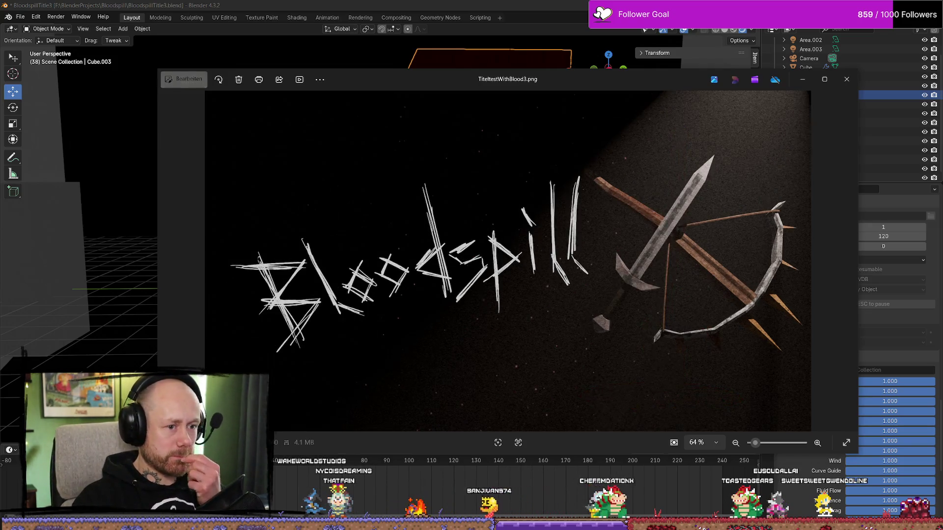
key("Right")
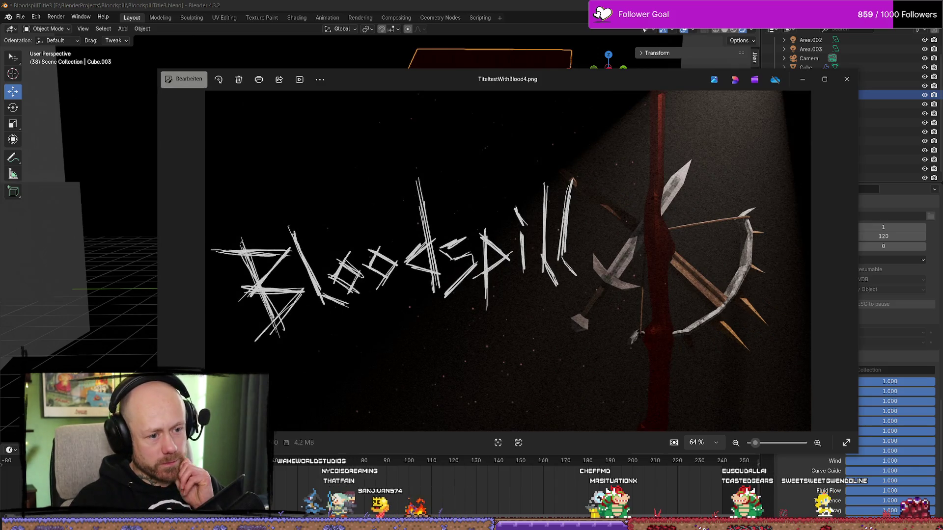
key("Right")
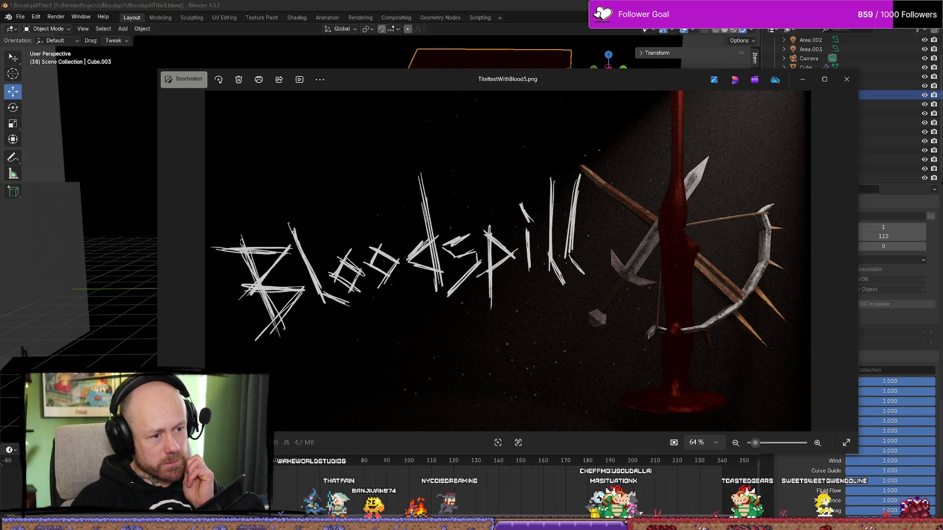
key("Left")
key("Right")
key("Left")
key("Right")
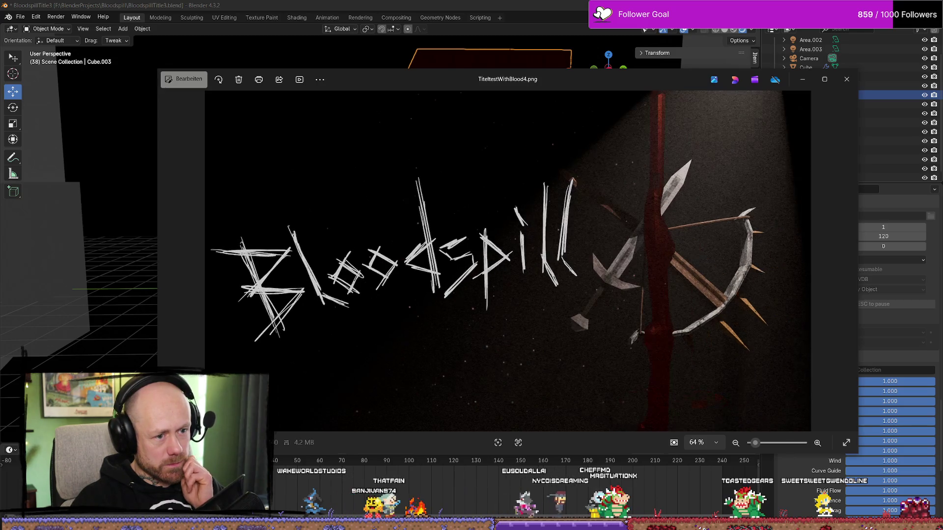
key("Left")
key("Right")
key("Left")
key("Right")
key("Left")
key("Right")
key("Left")
key("Right")
key("Left")
key("Right")
key("Right")
key("Left")
key("Left")
key("Right")
key("Left")
key("Right")
key("Left")
key("Right")
key("Left")
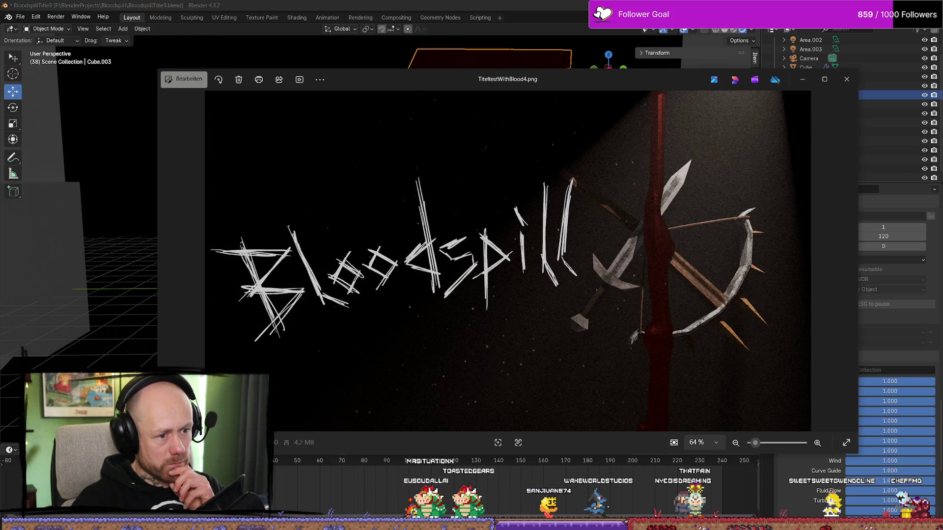
Settle on TiteltestWithBlood5.png and close the Photos viewer
key("Right")
key("Left")
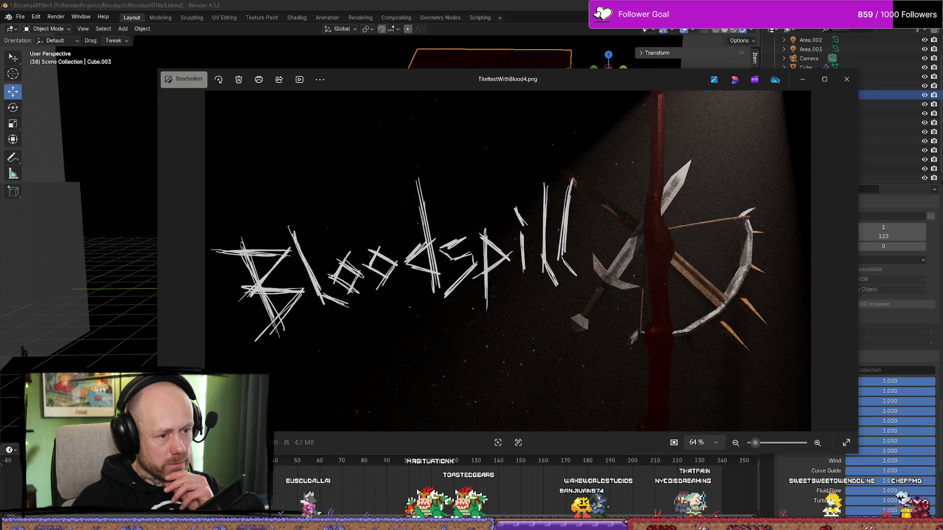
key("Right")
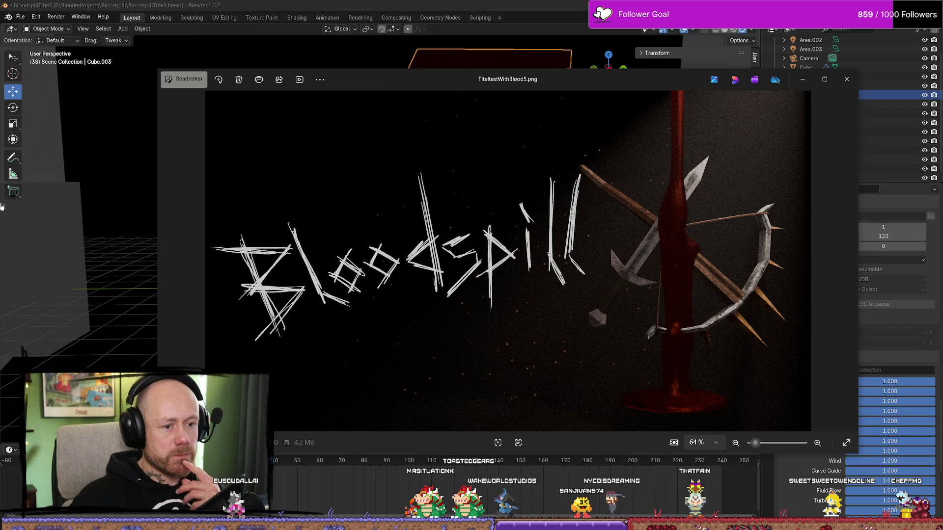
left_click(848, 80)
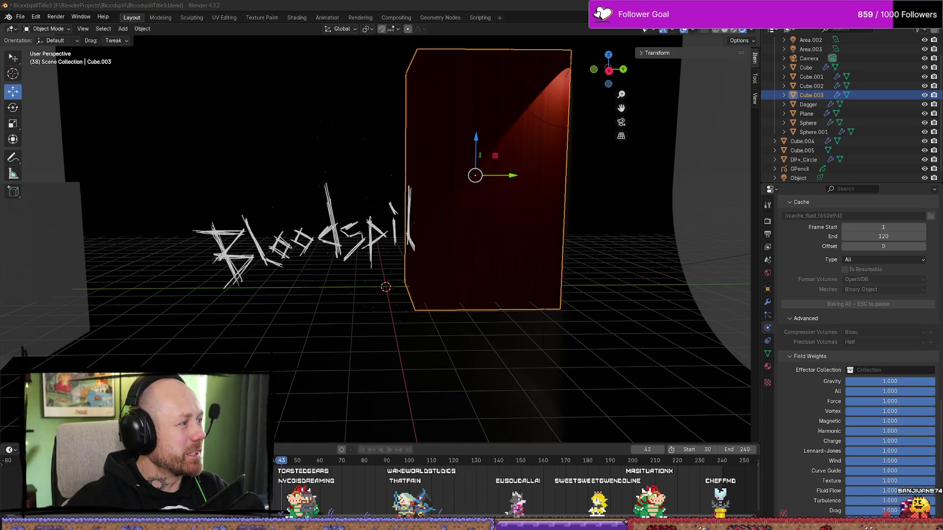
Leave Blender baking and switch to the Figma Steam store mockup in Firefox
key("alt+Tab")
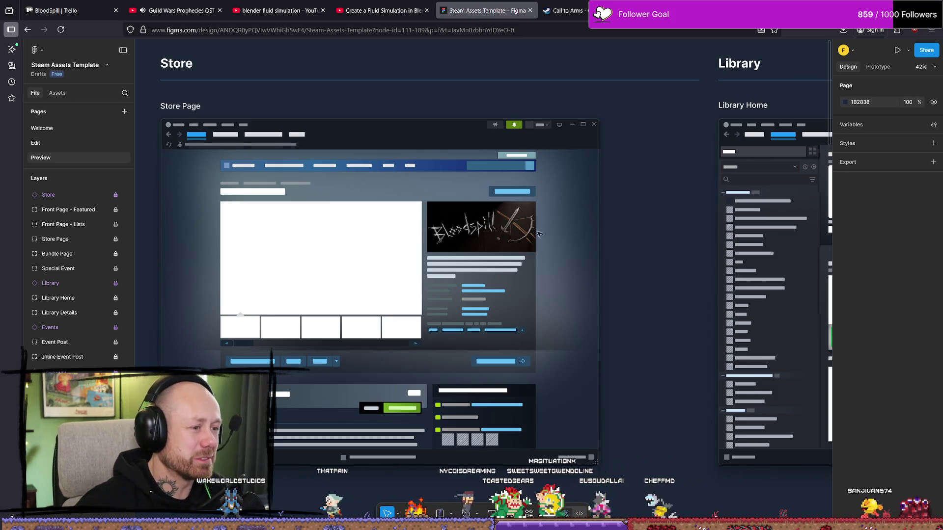
Scroll over the Front Page - Featured and Library Details frames, then bring up the Bloodspill folder
scroll(516, 232, "up", 3, "ctrl")
scroll(517, 232, "down", 5, "ctrl")
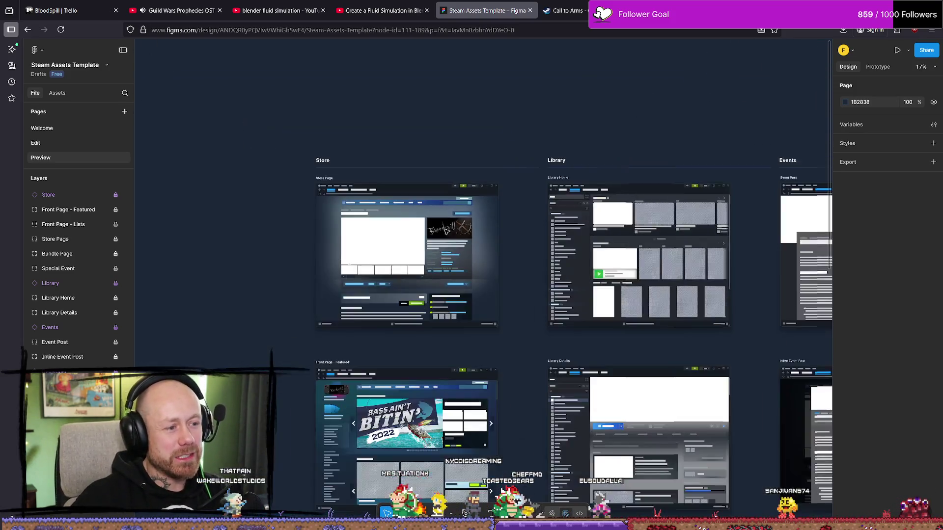
scroll(475, 246, "up", 2, "ctrl")
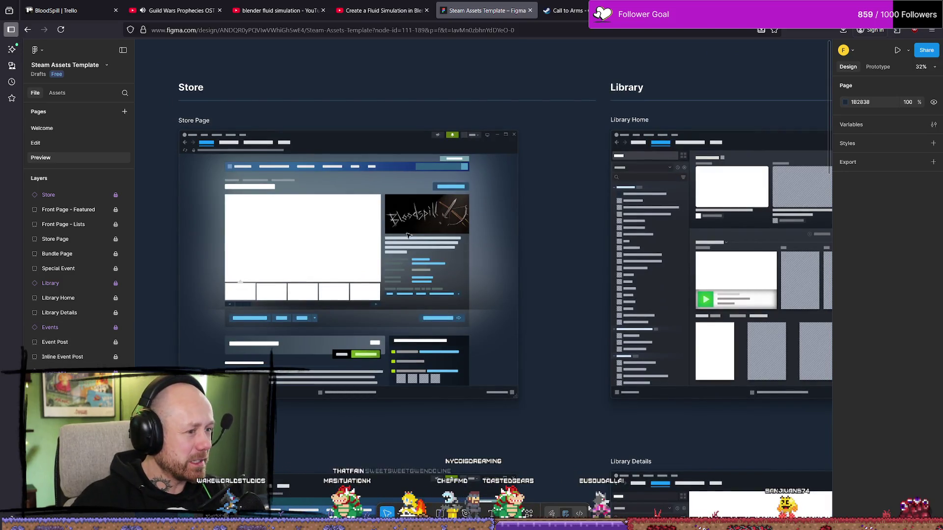
scroll(438, 235, "up", 1, "ctrl")
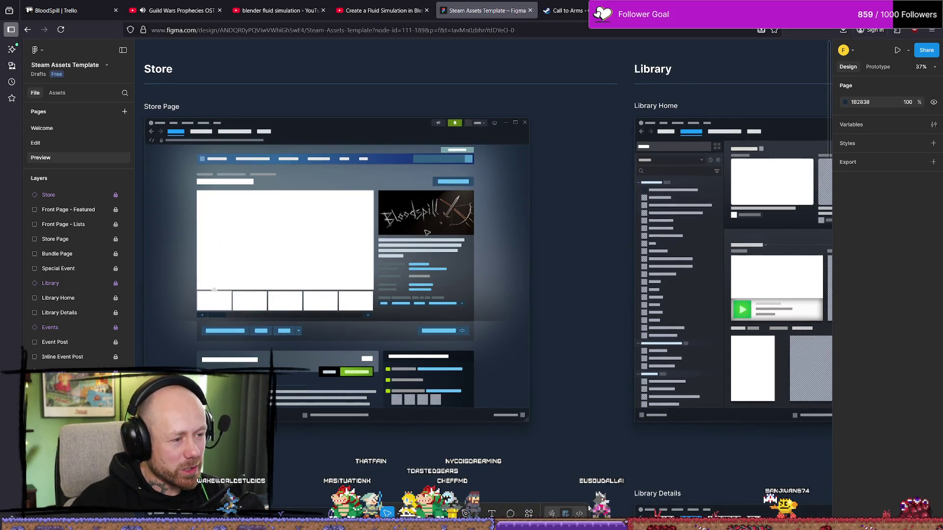
scroll(517, 217, "down", 8)
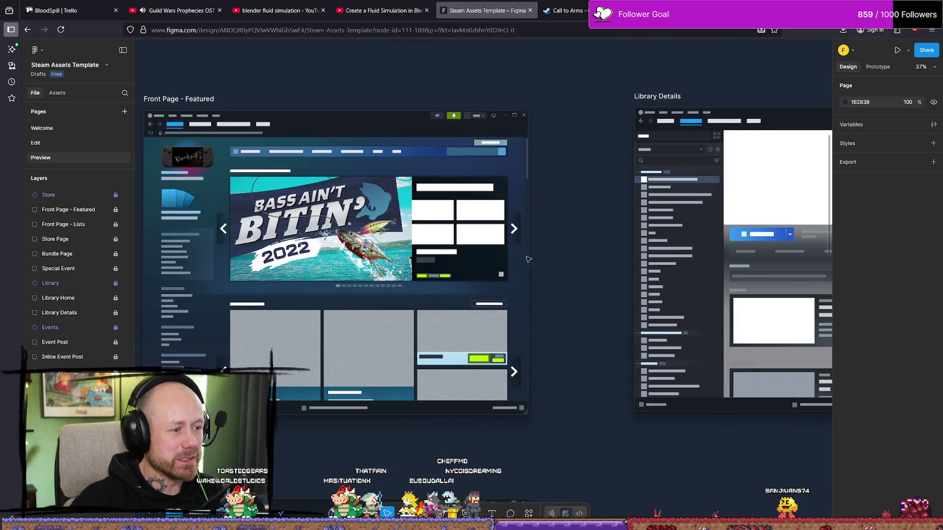
scroll(525, 263, "down", 2, "ctrl")
scroll(530, 258, "up", 2, "ctrl")
scroll(467, 235, "up", 8)
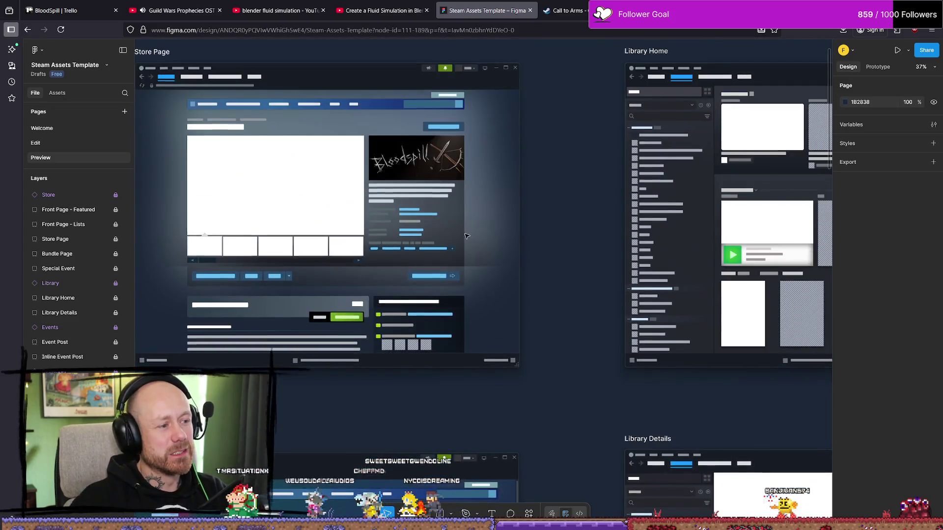
scroll(467, 236, "down", 3, "ctrl")
scroll(695, 240, "down", 1, "ctrl")
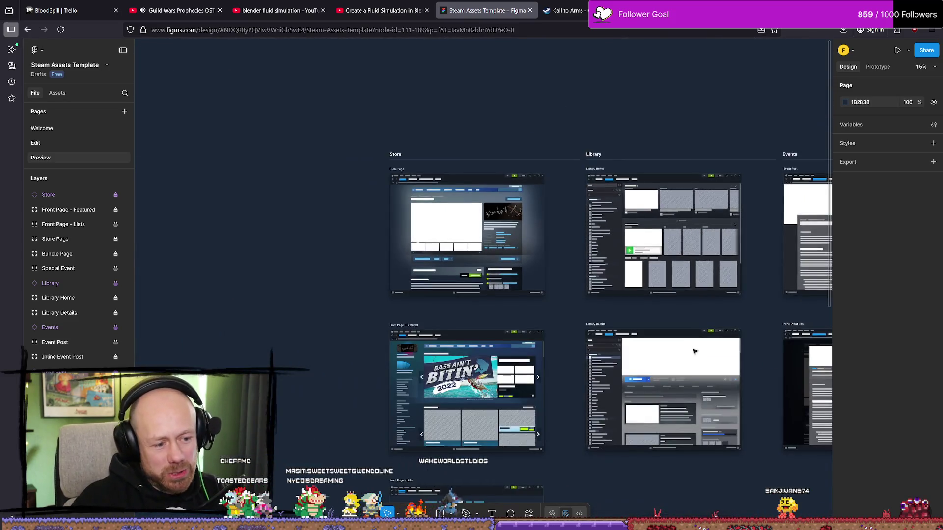
scroll(658, 334, "down", 7)
scroll(659, 329, "down", 3)
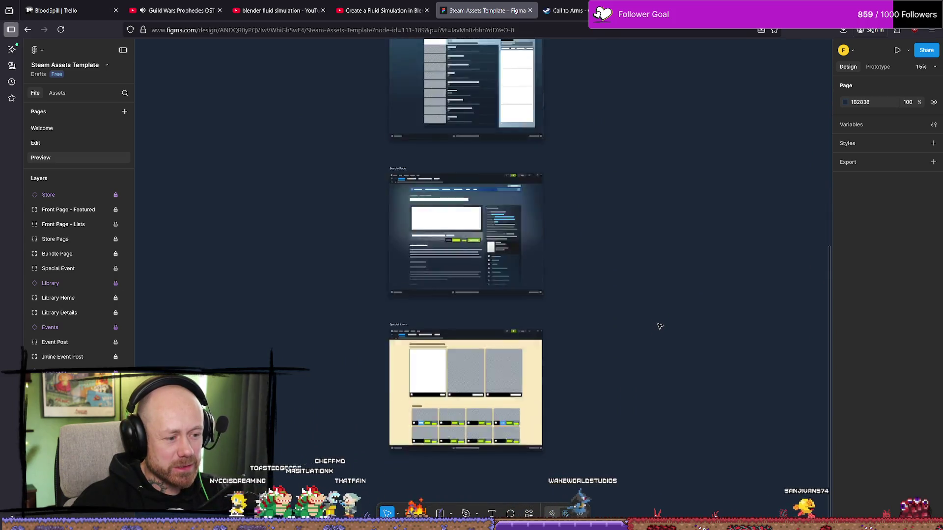
scroll(654, 322, "up", 7)
scroll(553, 356, "up", 3, "ctrl")
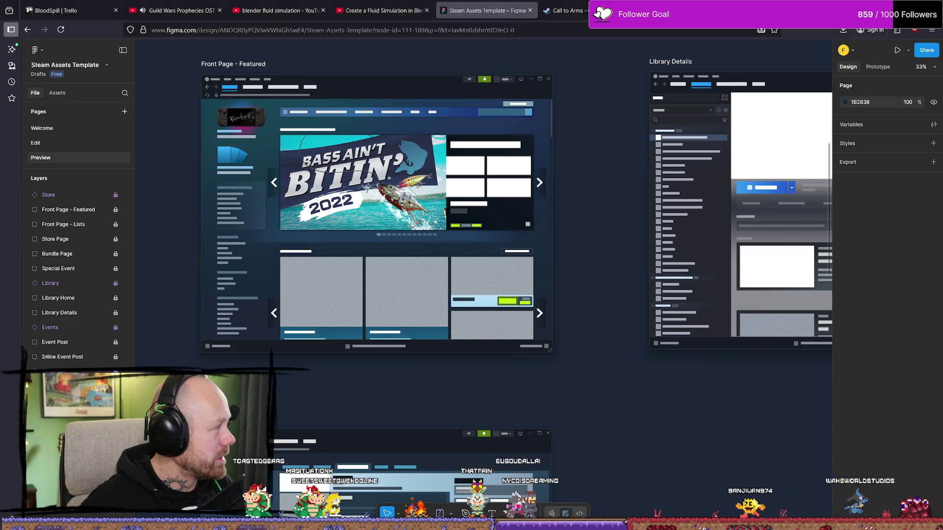
key("alt+Tab")
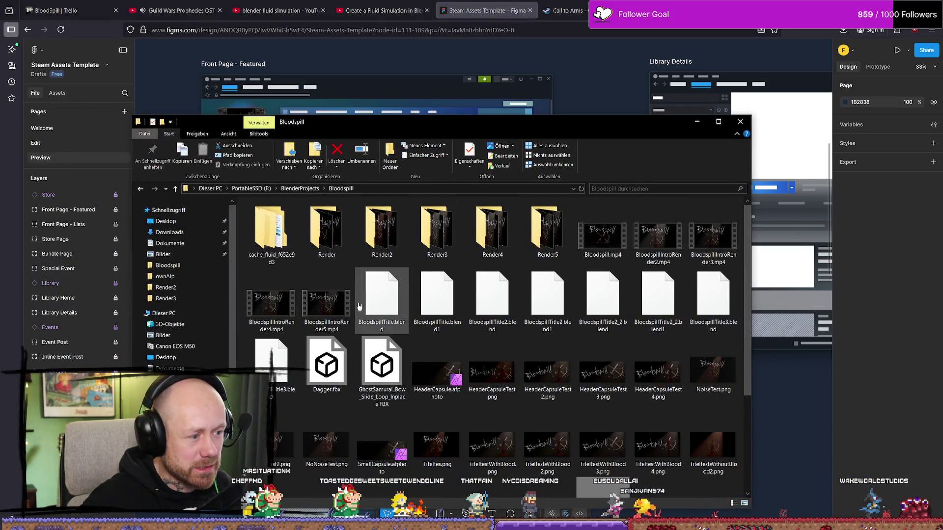
Play and pause BloodspillIntroRender5.mp4 in Media Player, exit fullscreen, and minimize the player
double_click(326, 302)
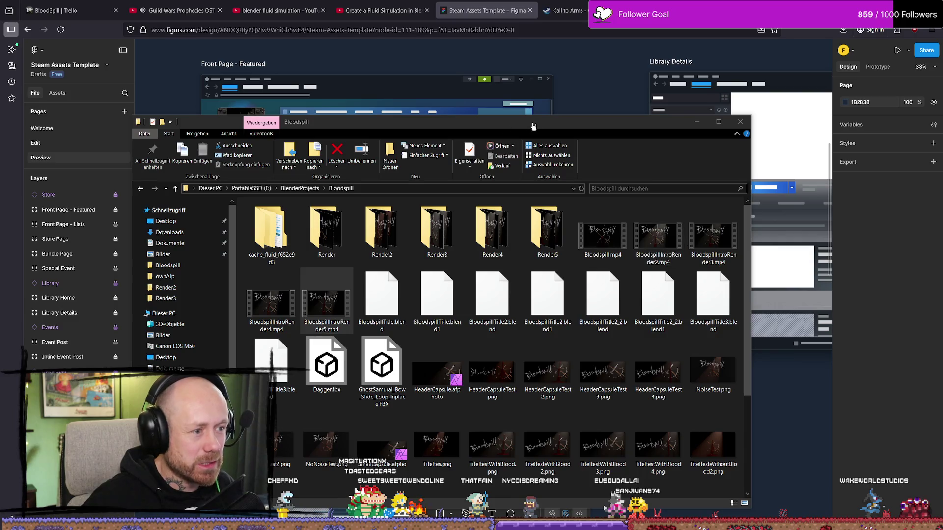
key("alt+Tab")
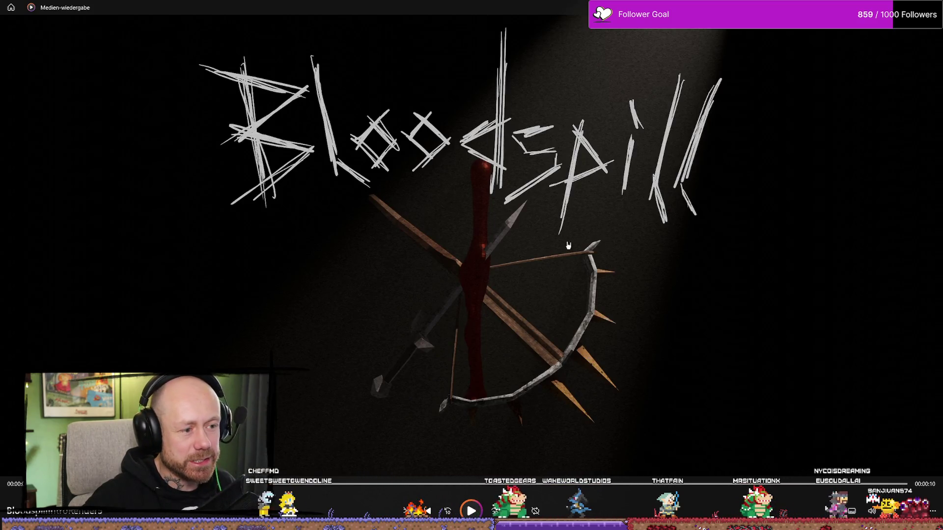
left_click(472, 511)
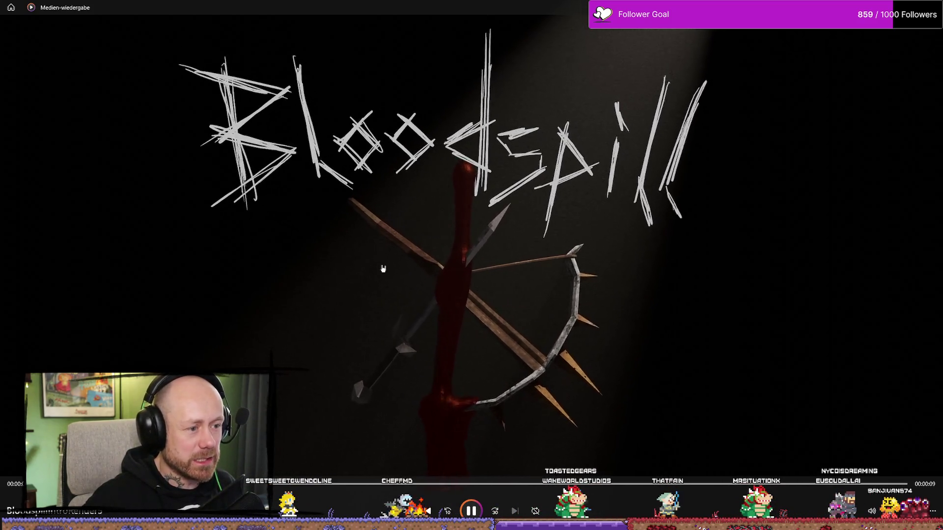
left_click(414, 338)
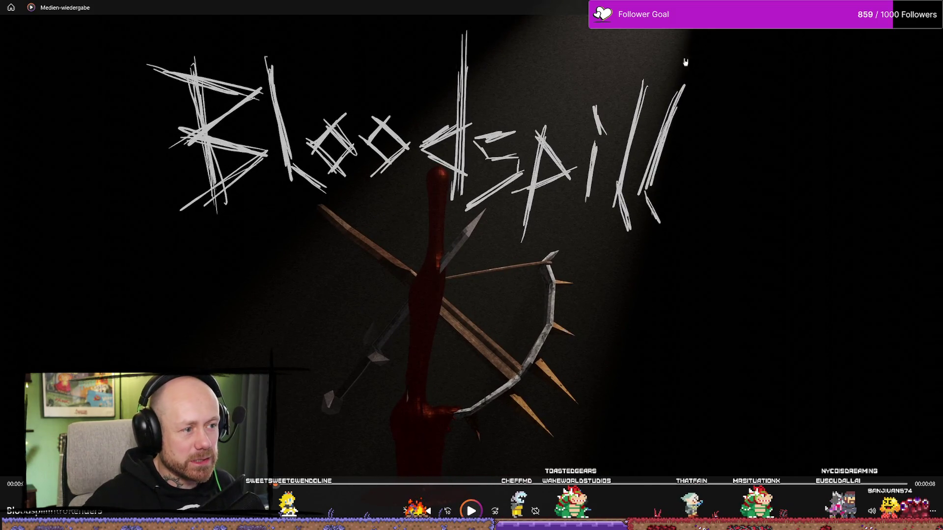
double_click(448, 336)
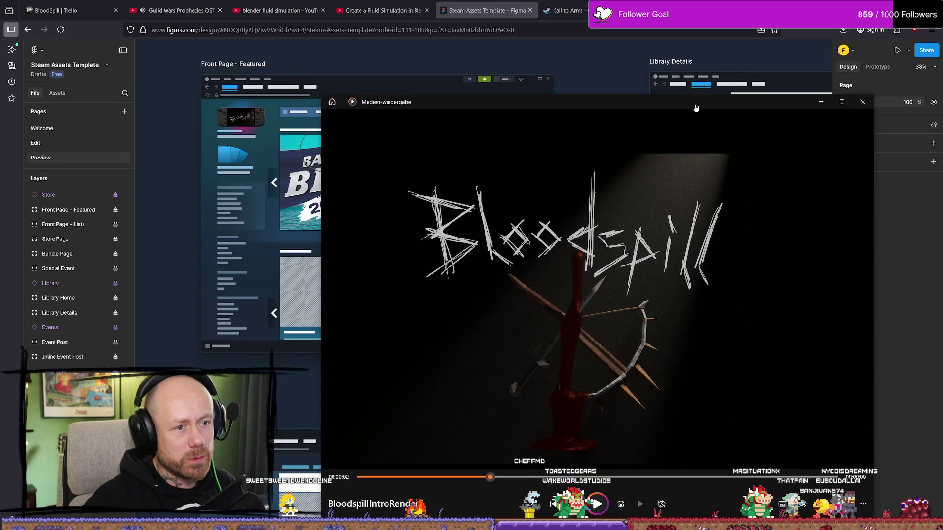
left_click(58, 181)
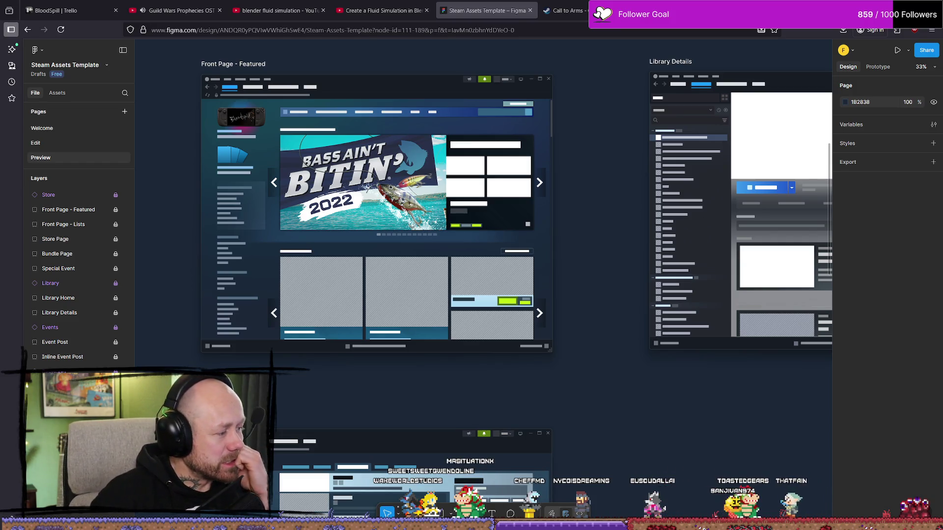
Glance at the Unreal Engine library in Epic Games Launcher, then return to Blender's Bloodspill scene
key("alt+Tab")
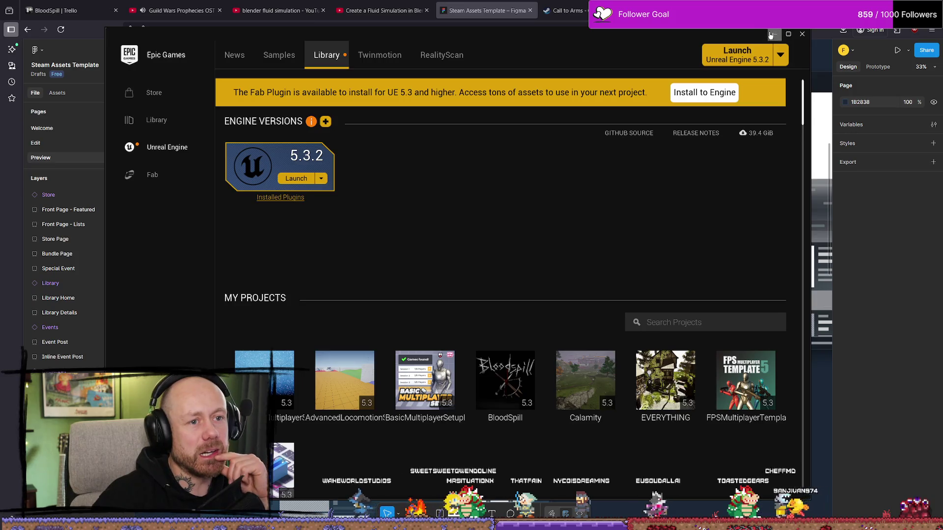
key("alt+Tab")
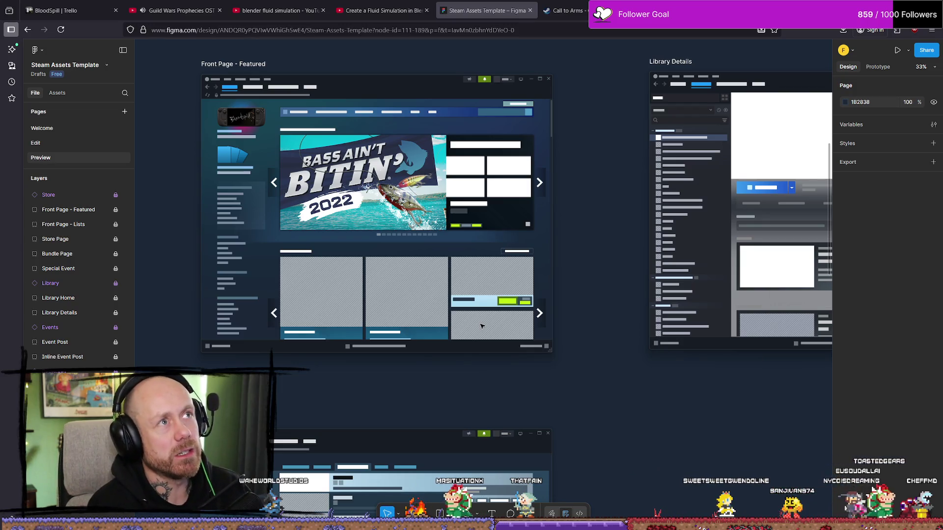
key("alt+Tab")
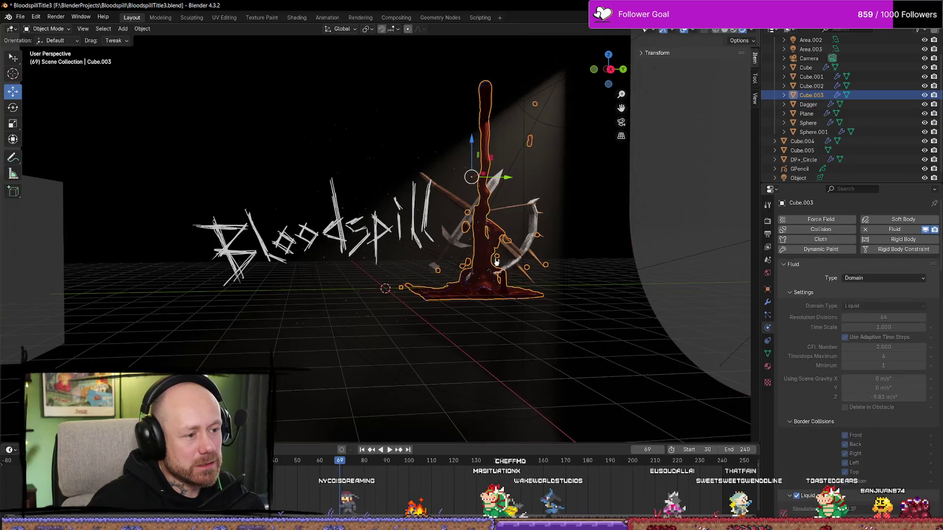
Inspect the Cube.003 domain box from a few angles, leave Edit Mode, and return to Figma
middle_click_drag(504, 309, 510, 266)
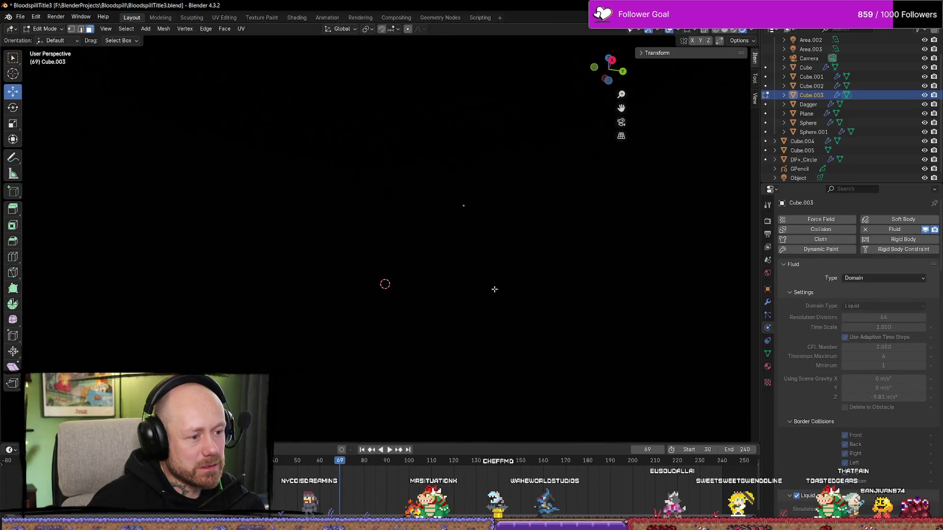
scroll(494, 290, "down", 3)
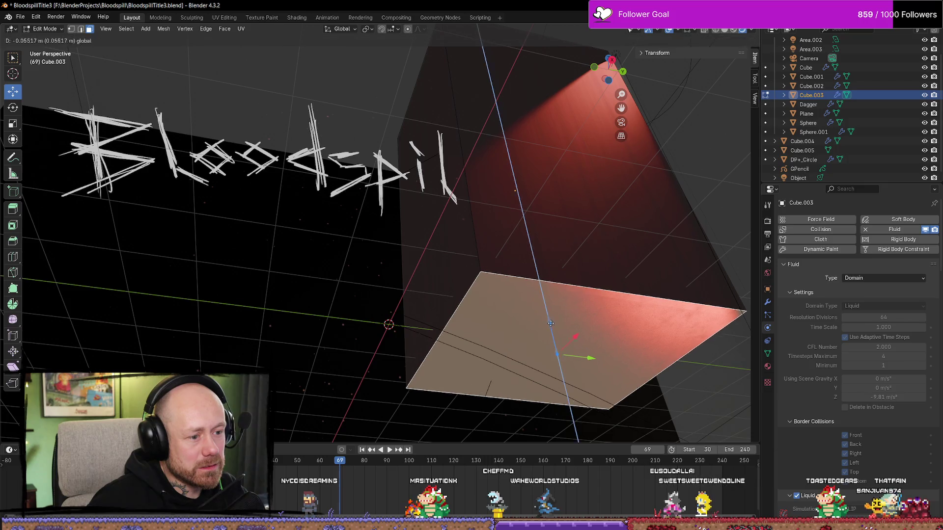
scroll(559, 321, "down", 2)
key("Tab")
middle_click_drag(559, 322, 549, 358)
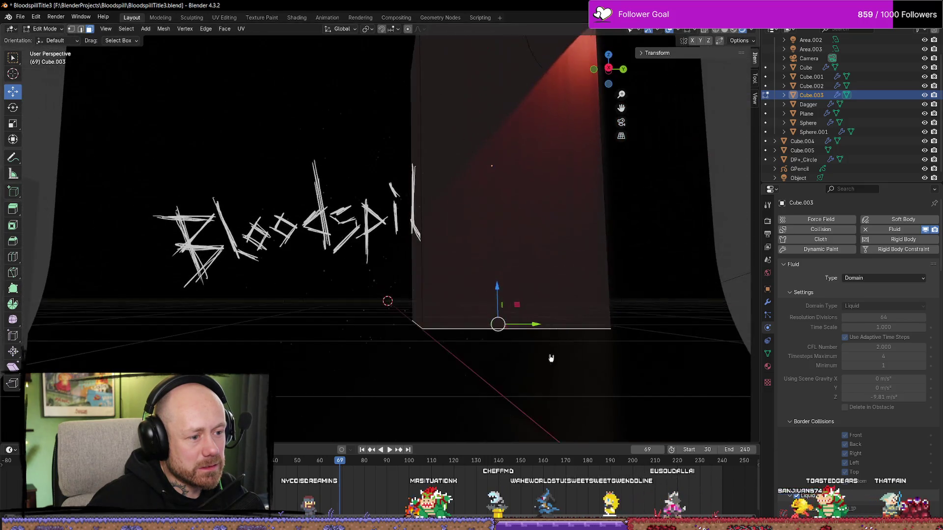
key("alt+Tab")
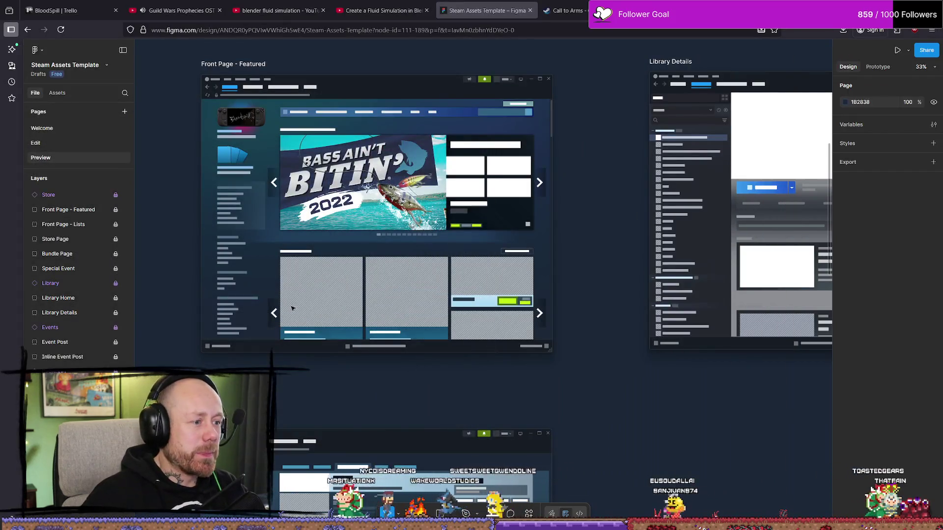
Launch the BloodSpill Unreal project, then type 'INSTAGIB quake' into a new Firefox tab
key("alt+Tab")
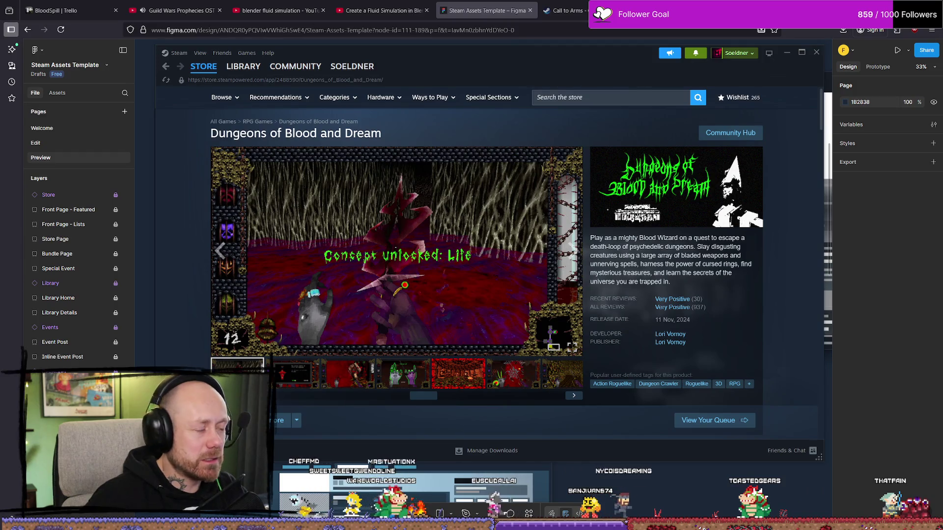
key("alt+Tab")
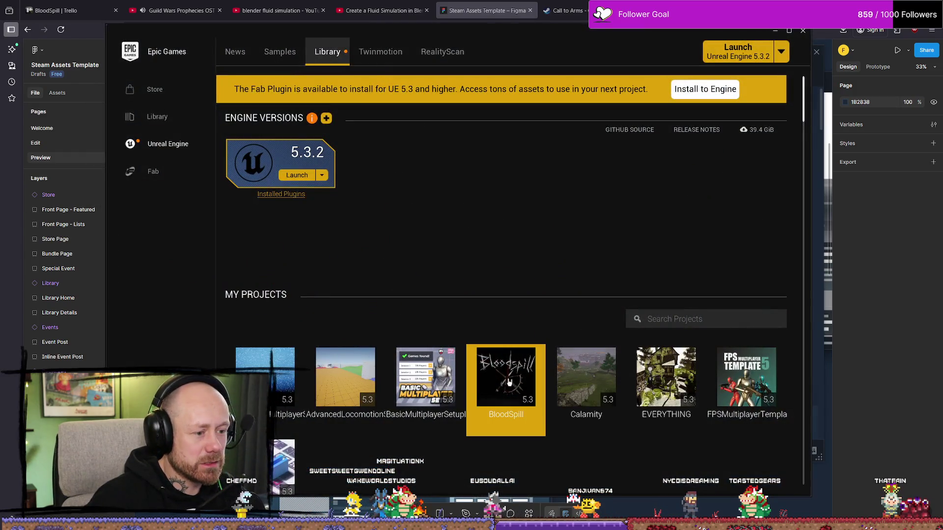
double_click(506, 378)
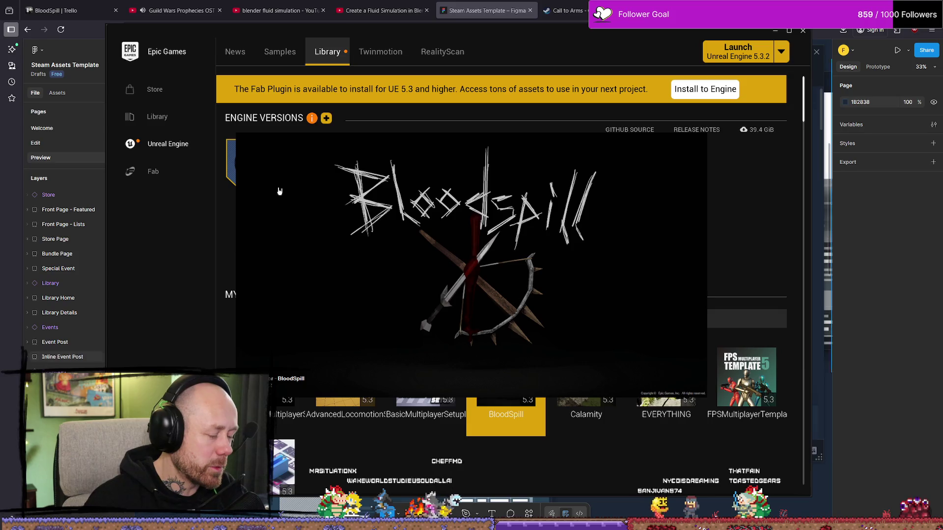
key("ctrl+t")
type("INSTAGIB")
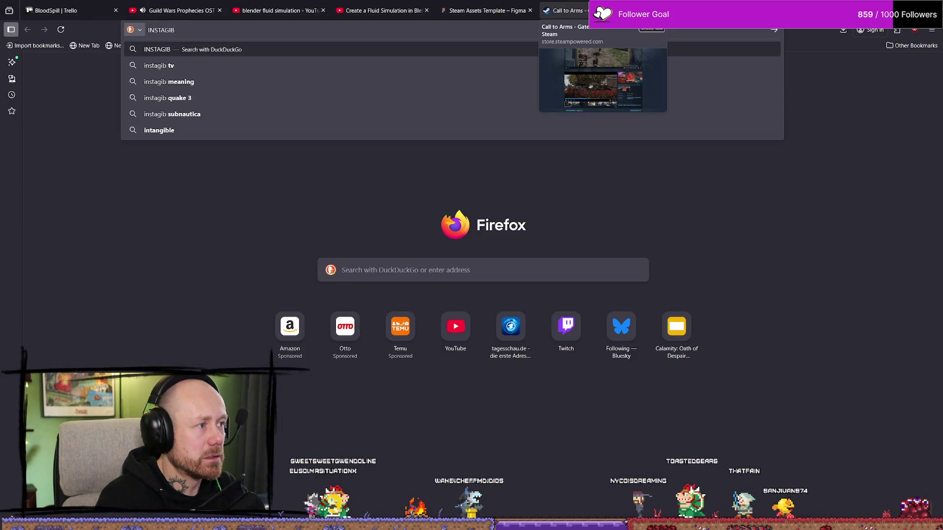
type(" quake")
Run the DuckDuckGo search for 'INSTAGIB quake', then switch to the Unreal Editor
key("Return")
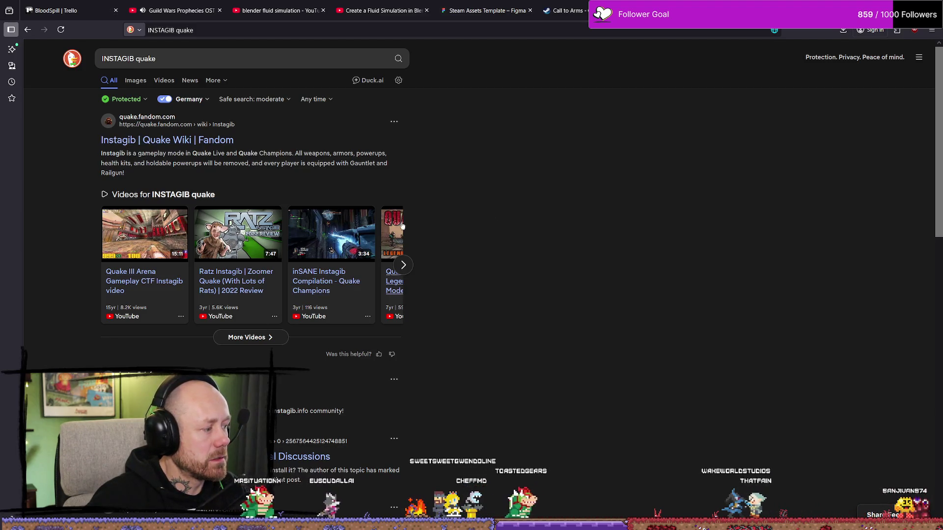
key("alt+Tab")
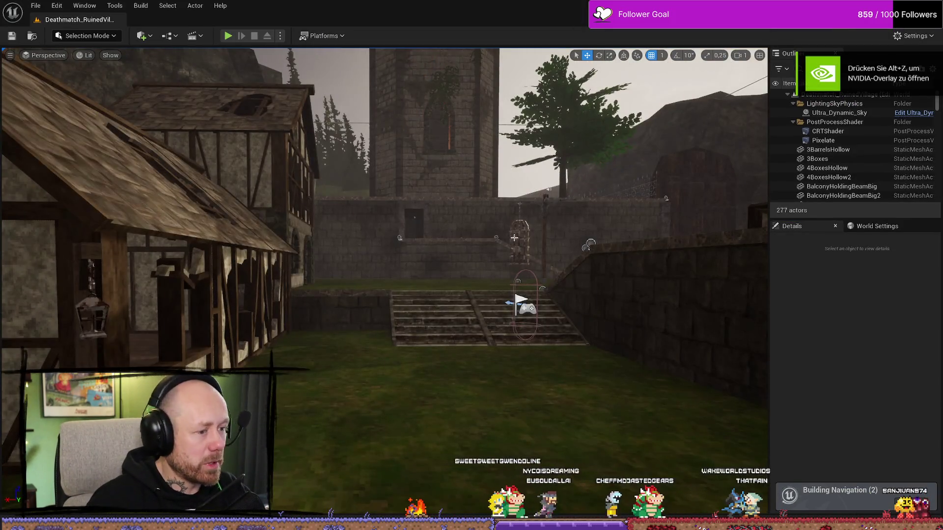
Load the MainMenu level from FPS > Maps > Menus and show it in an immersive full-screen viewport
mouse_move(514, 238)
right_mouse_down()
mouse_move(545, 280)
mouse_move(530, 256)
right_mouse_up()
key("ctrl+space")
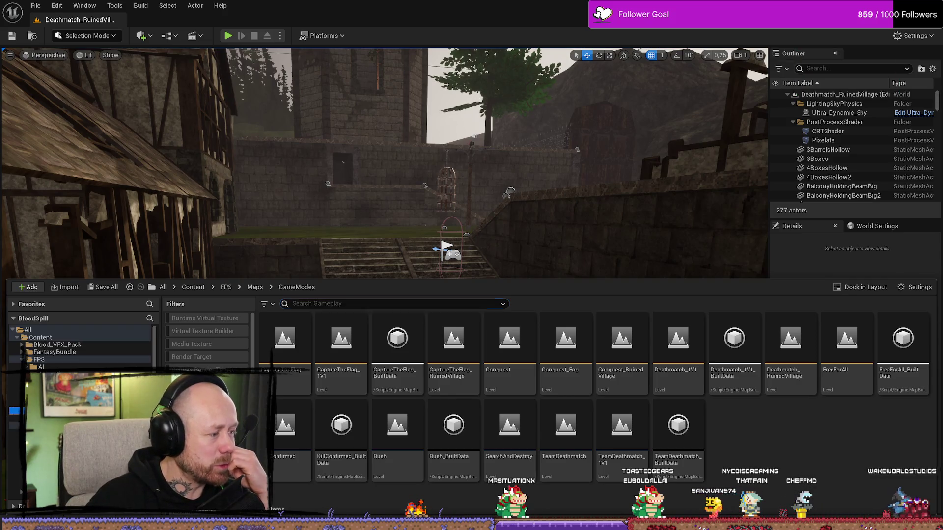
left_click(14, 411)
left_click(14, 440)
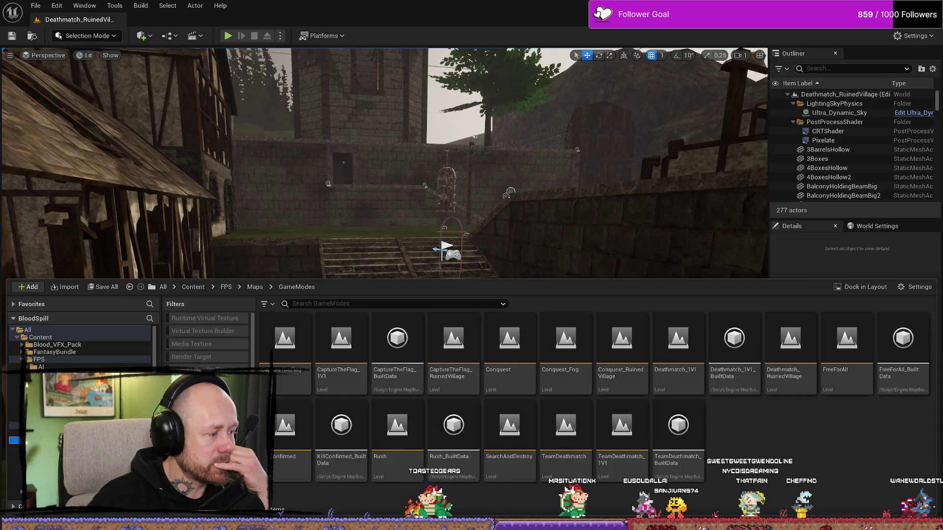
left_click(14, 447)
double_click(341, 344)
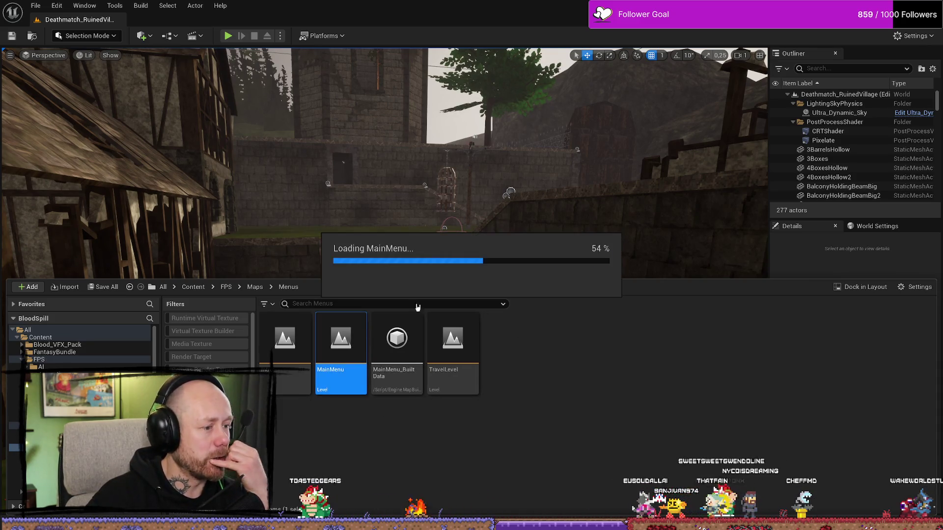
key("F11")
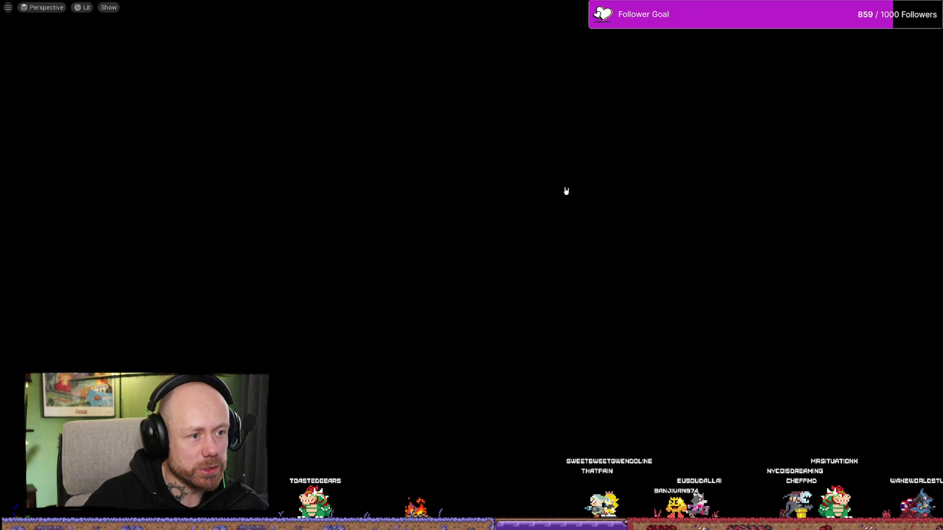
Play the main menu, open singleplayer match setup and lower AI difficulty to Recruit
key("alt+p")
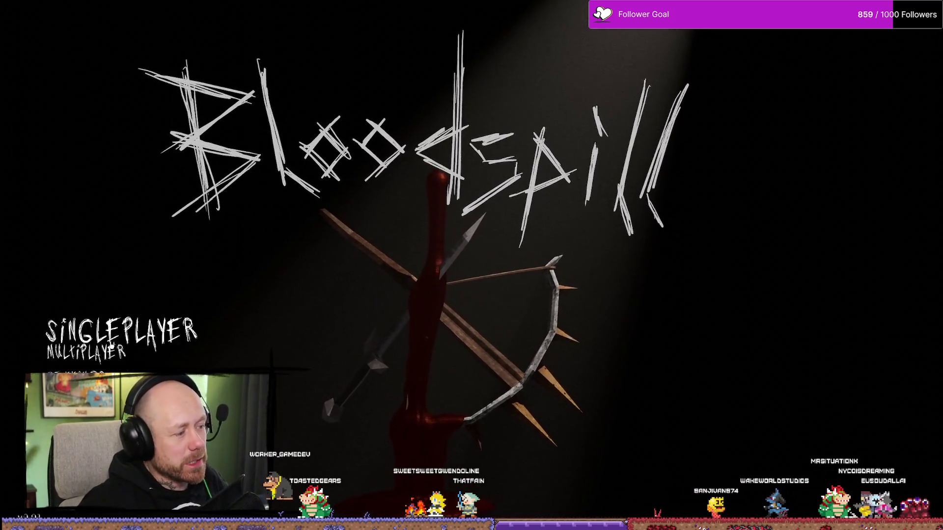
left_click(121, 333)
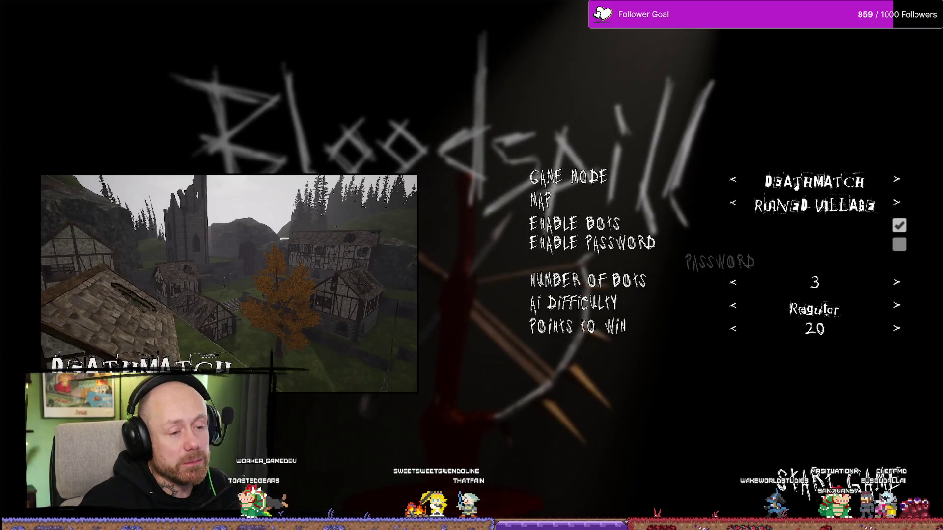
left_click(737, 305)
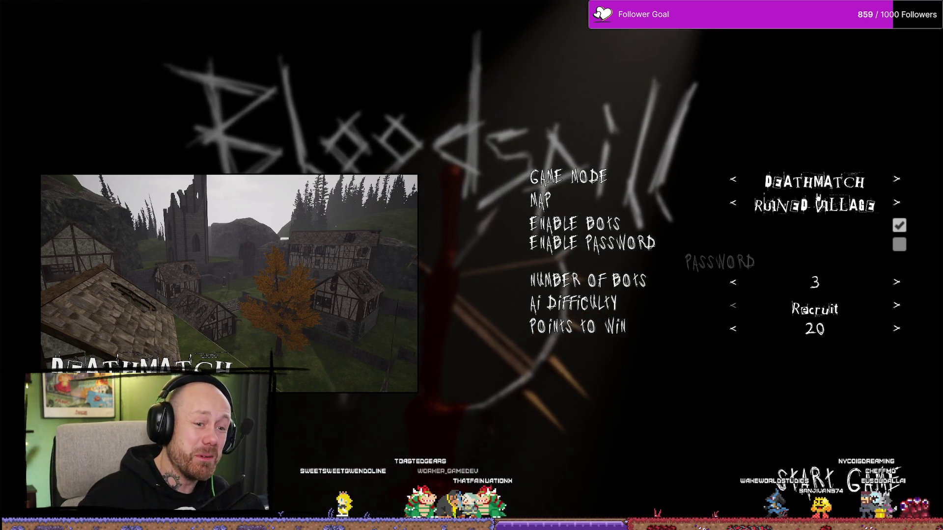
Cycle the Game Mode through the other modes back around to Deathmatch
left_click(898, 182)
left_click(898, 182)
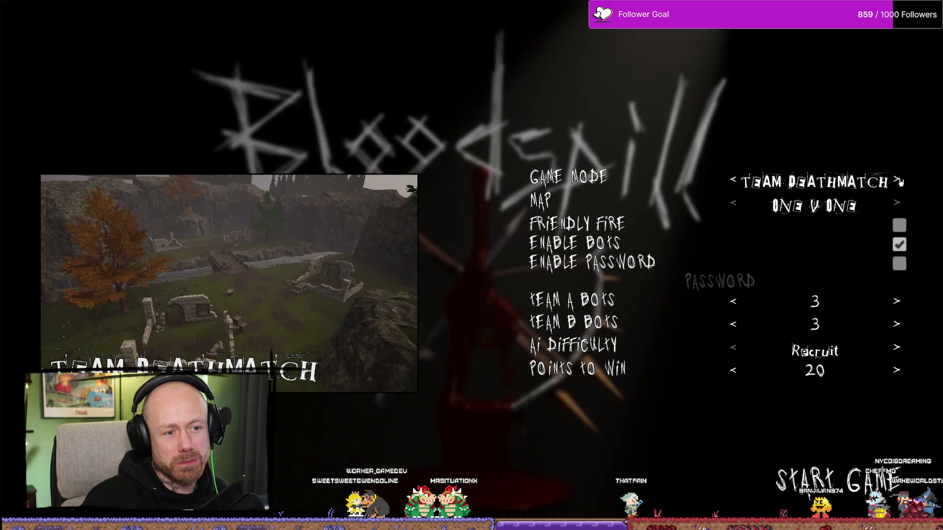
left_click(899, 183)
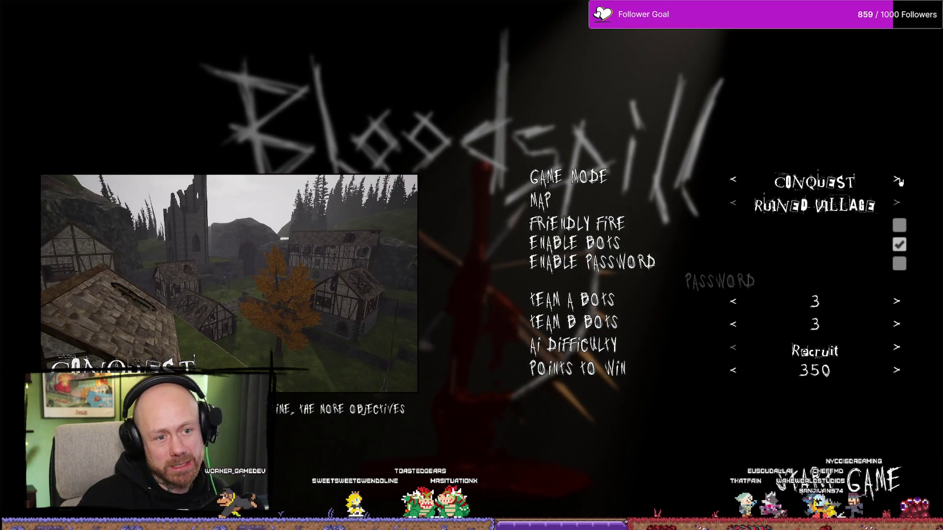
left_click(899, 182)
left_click(899, 182)
left_click(899, 183)
left_click(899, 182)
left_click(898, 183)
left_click(900, 183)
left_click(901, 182)
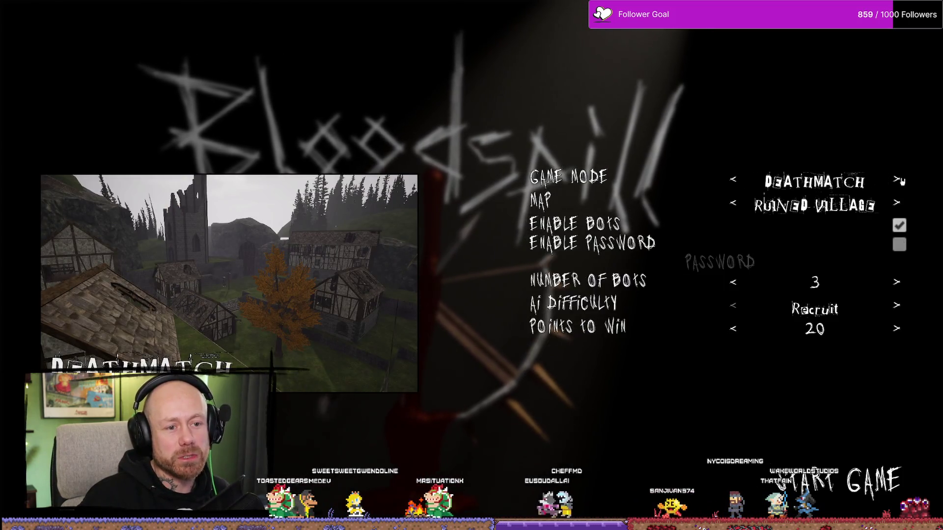
Set the map to Ruined Village and start the match
left_click(738, 206)
left_click(738, 206)
left_click(738, 206)
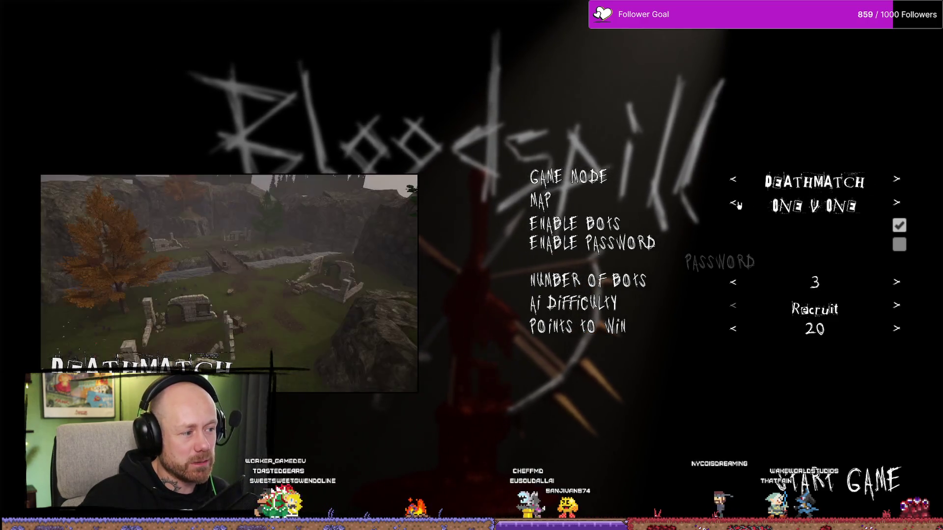
left_click(738, 206)
left_click(738, 206)
left_click(738, 206)
left_click(738, 206)
left_click(738, 206)
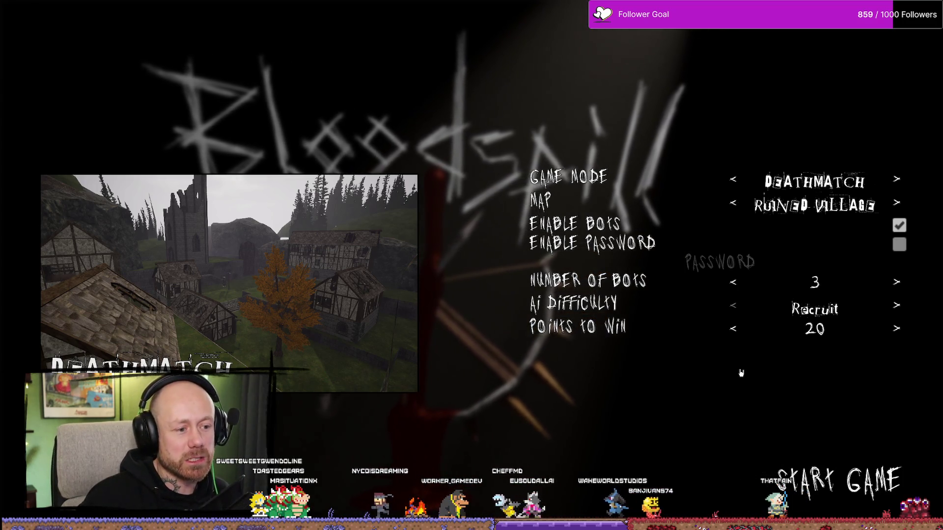
left_click(835, 481)
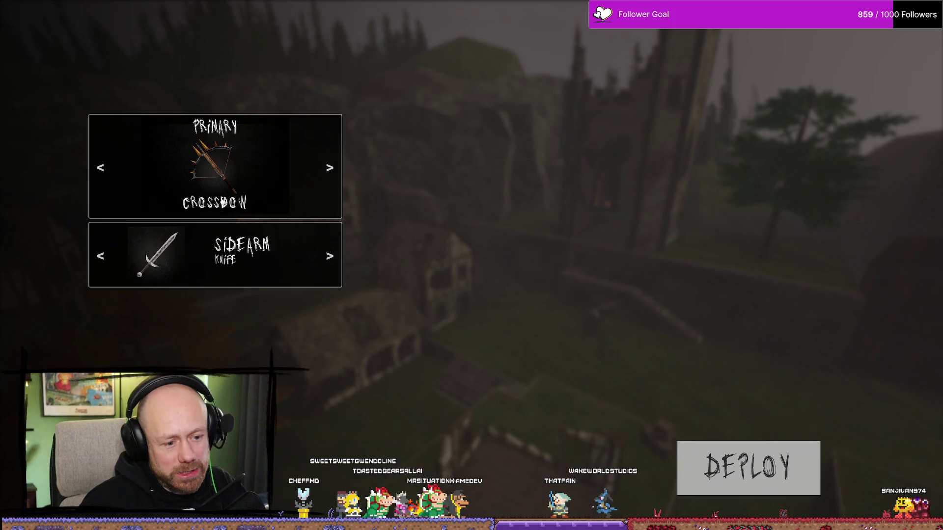
Deploy with the crossbow loadout, switch to the knife and walk across the attic
left_click(772, 472)
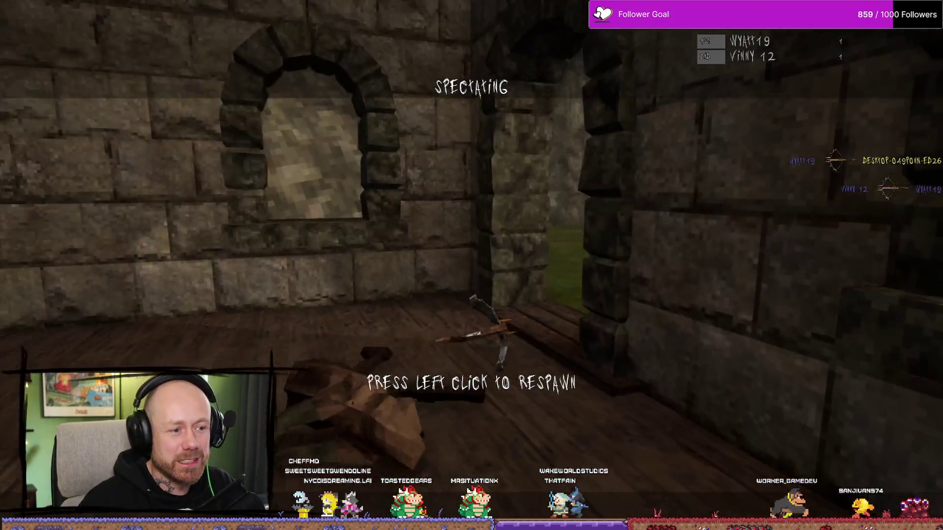
left_click(471, 265)
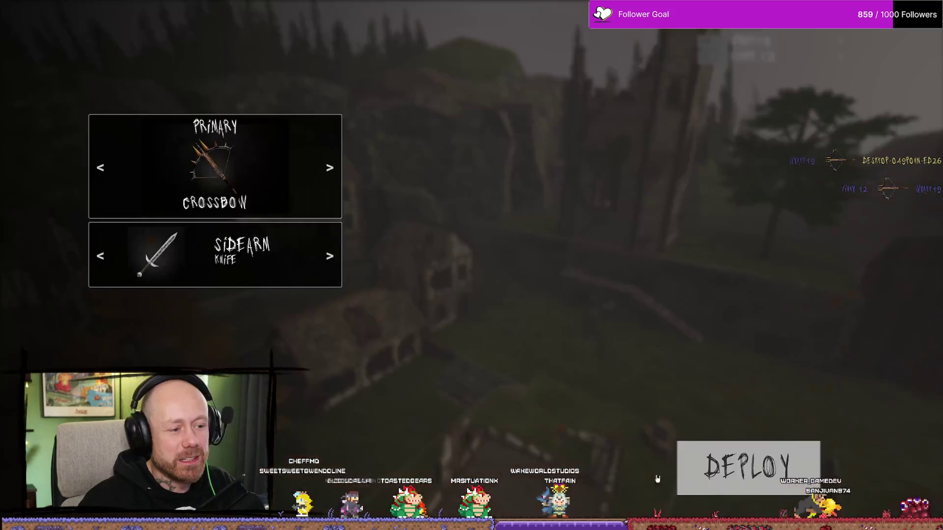
left_click(759, 464)
key("2")
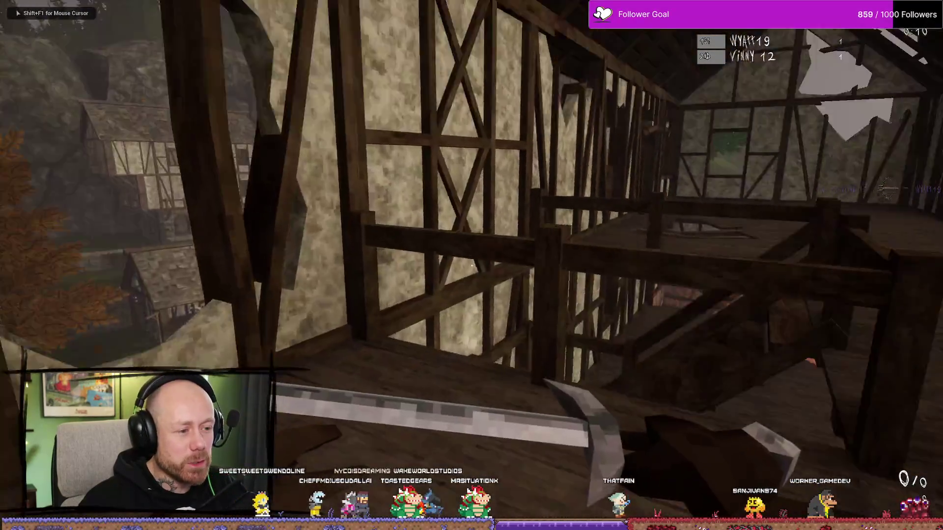
key("w")
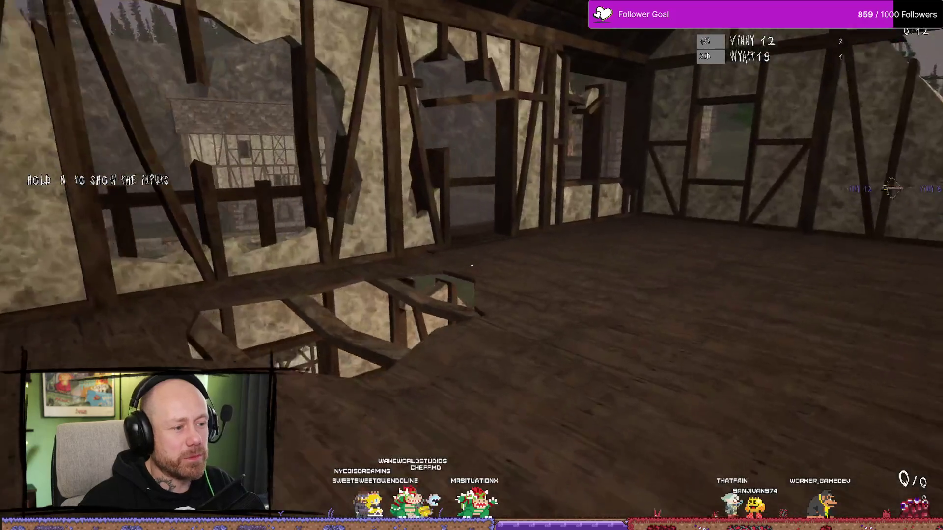
key("w")
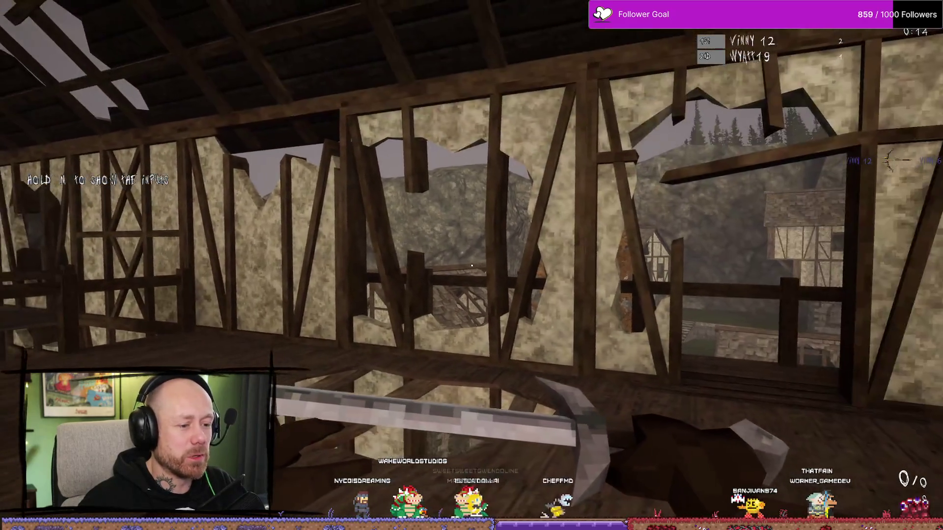
key("w")
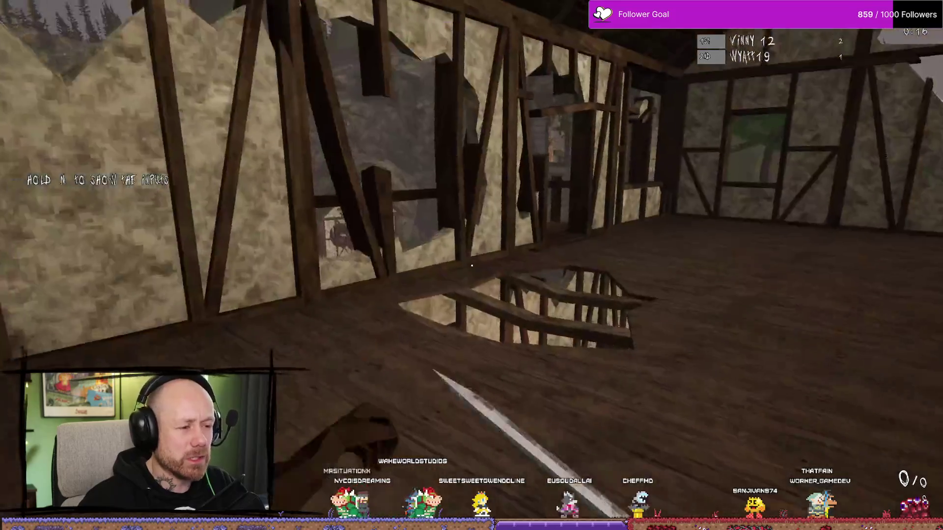
key("w")
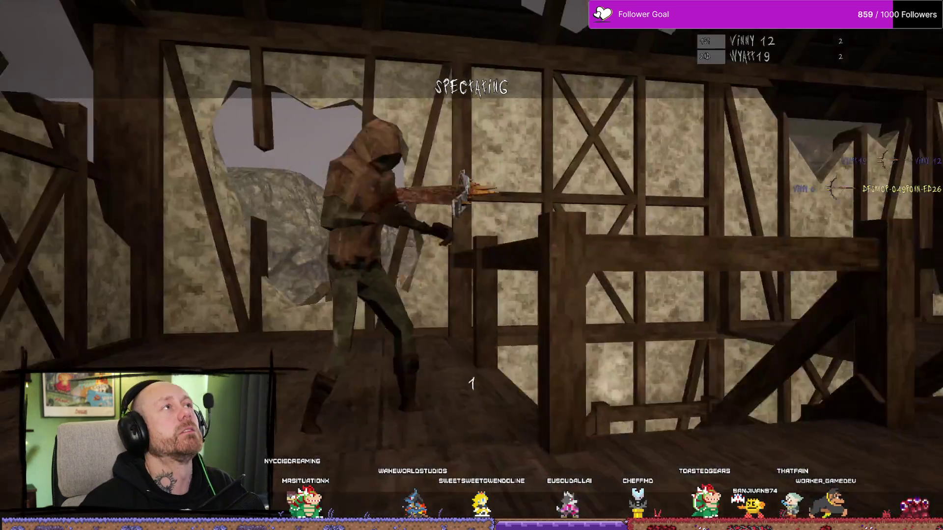
Respawn, kill an enemy in the courtyard from the window, and head toward the stone stairs
left_click(472, 265)
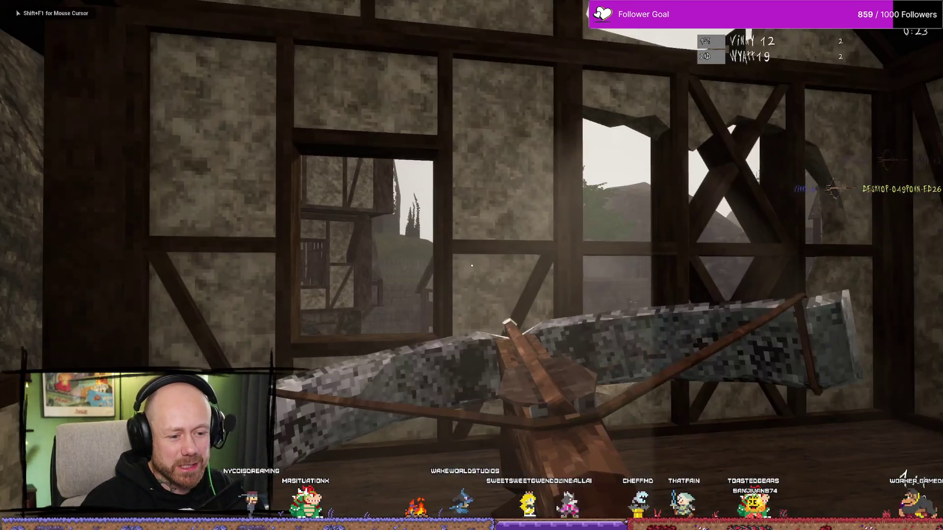
key("w")
left_click(472, 265)
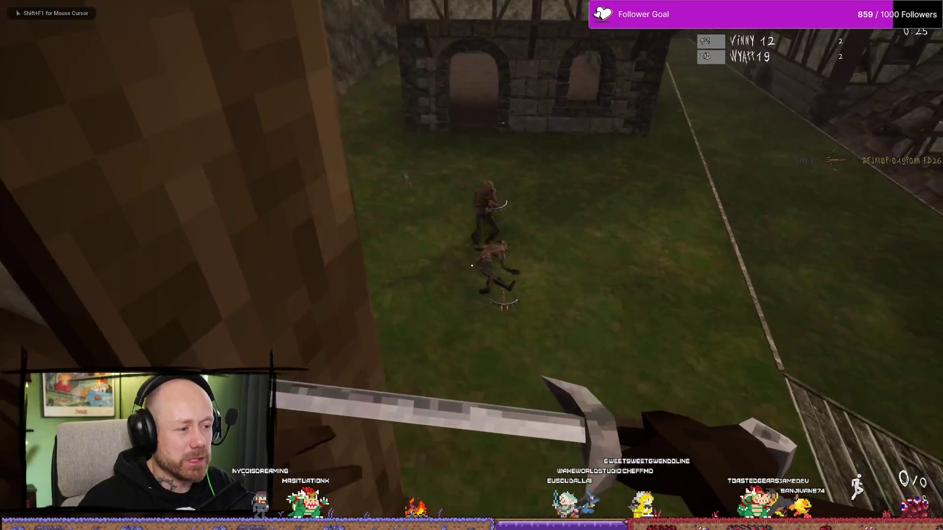
left_click(471, 266)
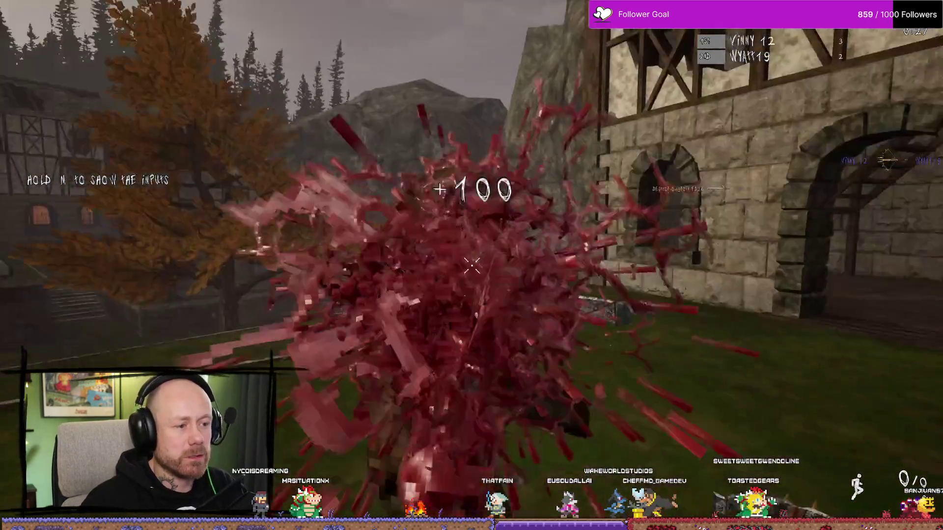
key("w")
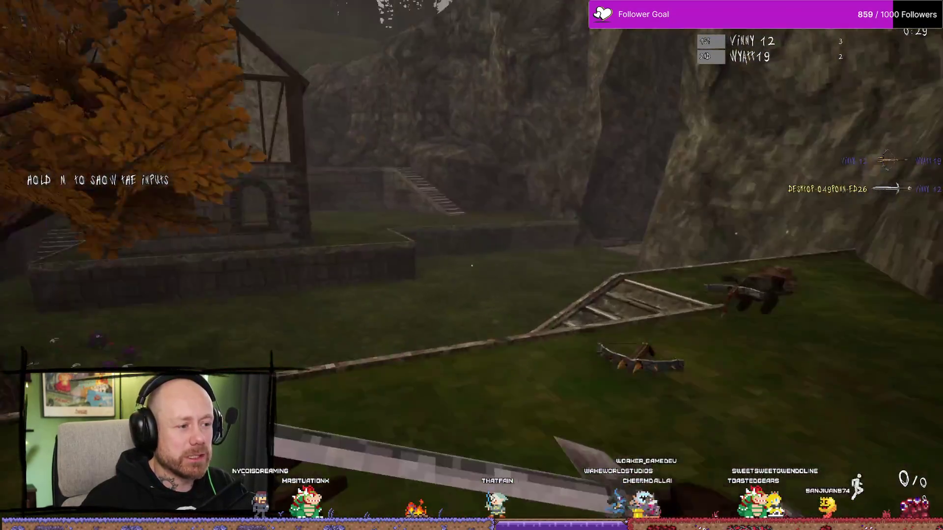
key("w")
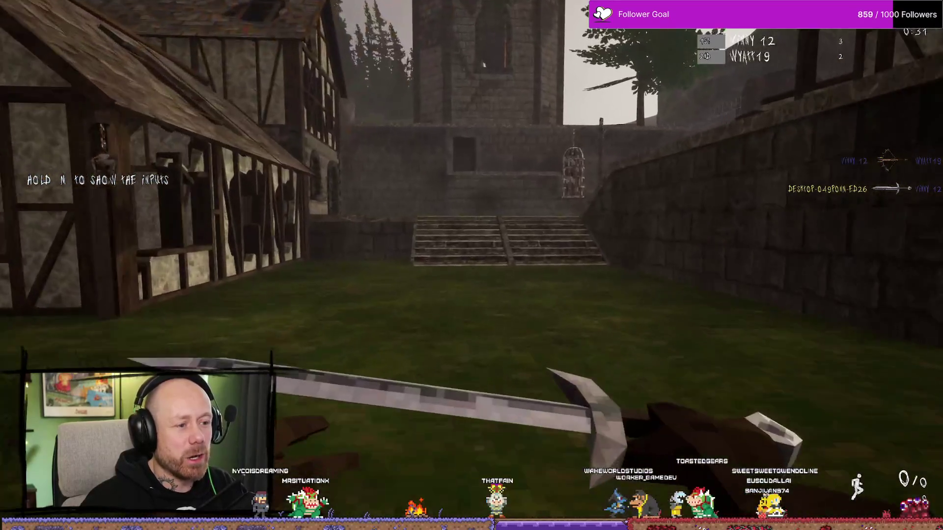
key("w")
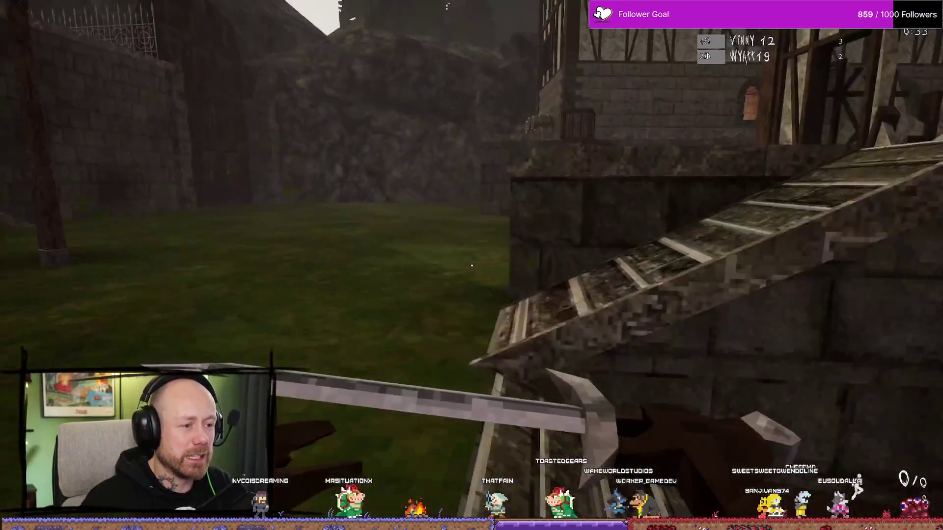
key("w")
key("w")
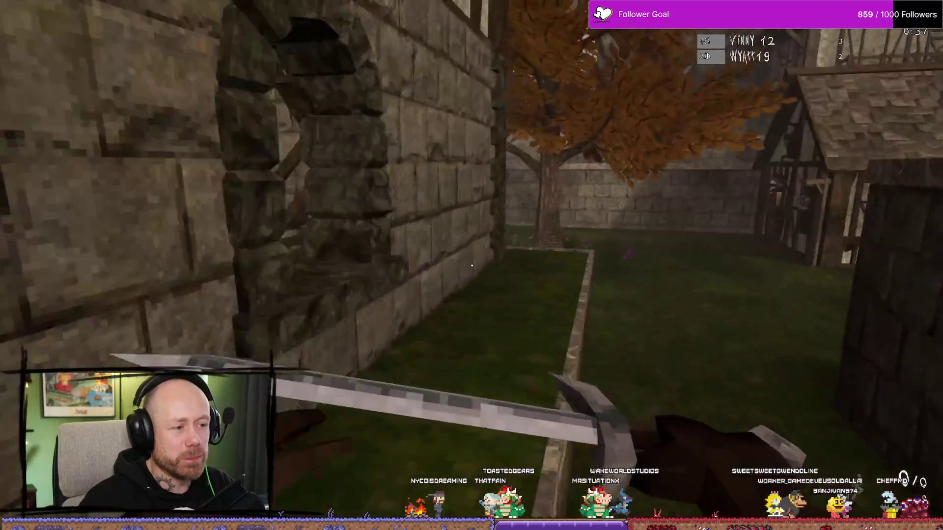
Switch back to the crossbow and move around the timber houses and courtyard
key("2")
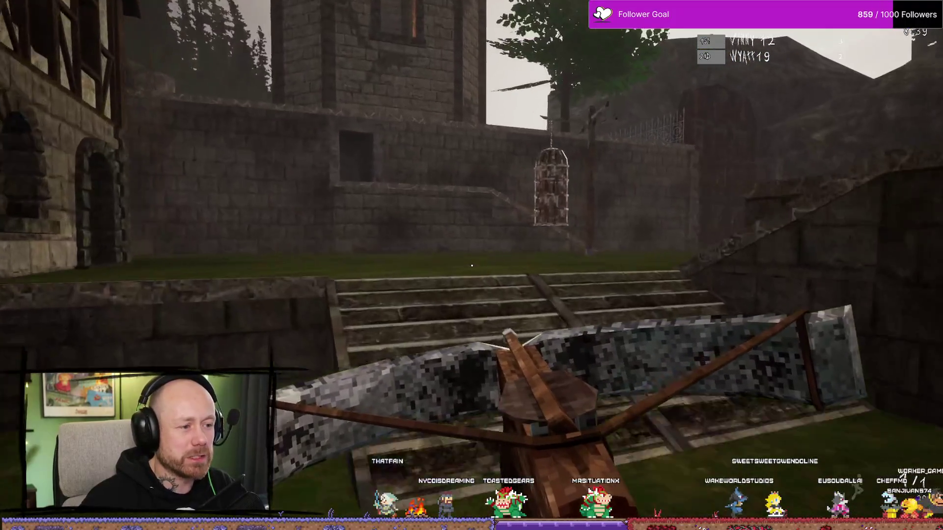
key("w")
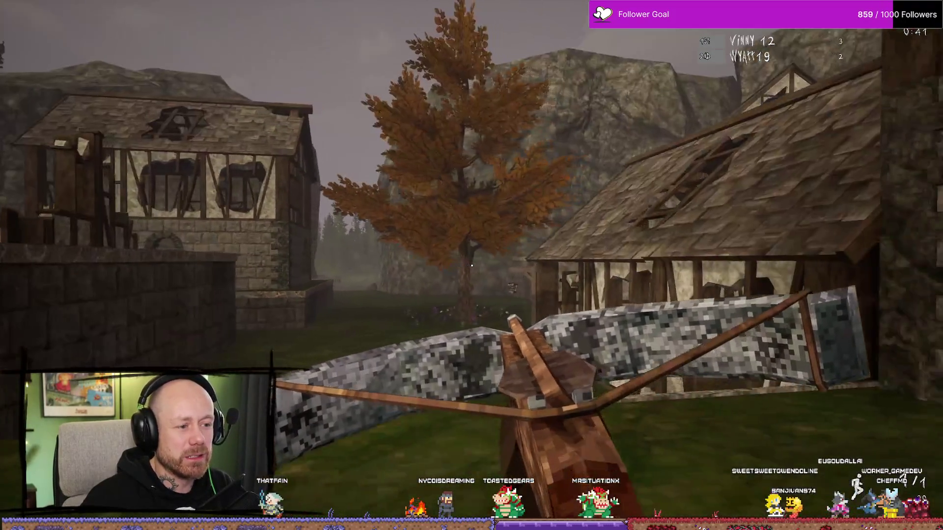
key("w")
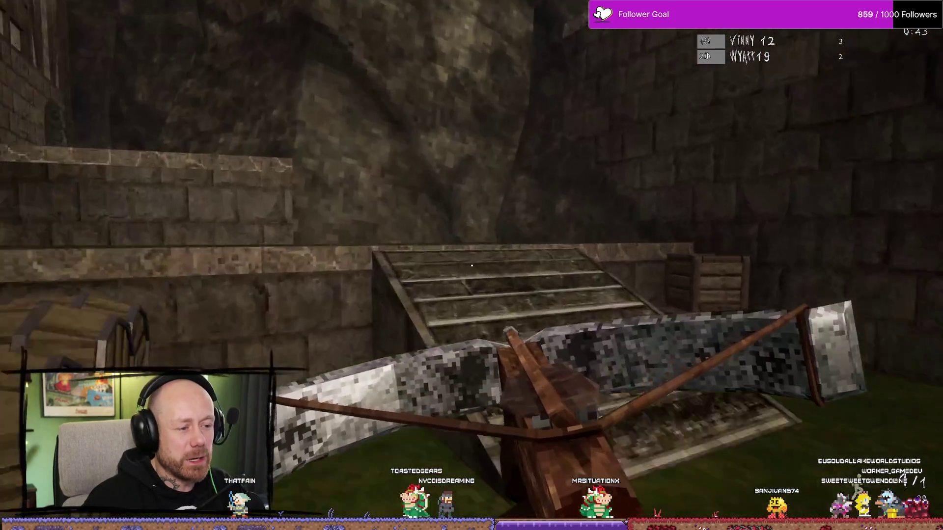
key("w")
key("w")
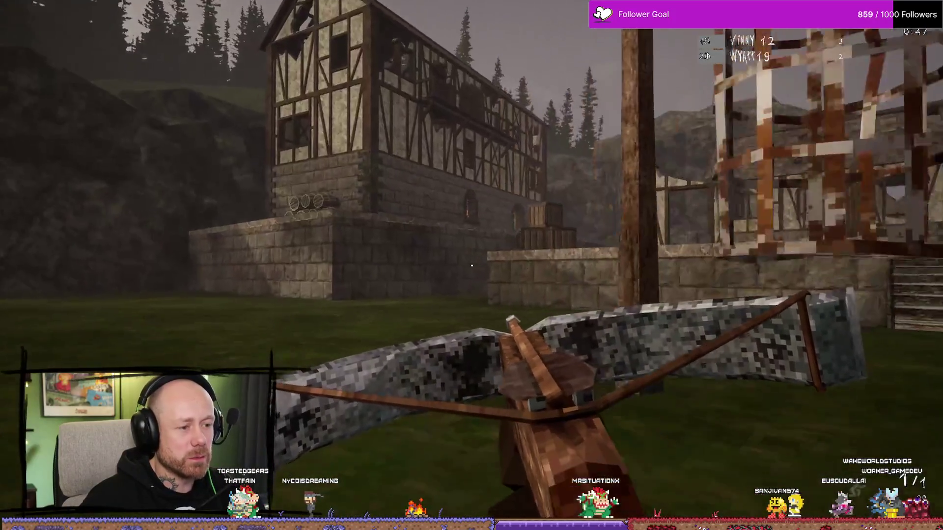
key("w")
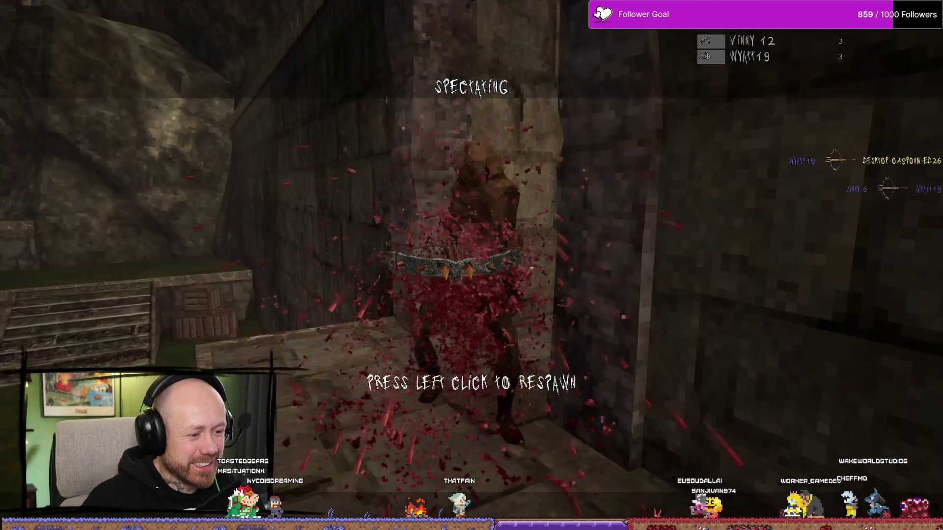
Redeploy with the crossbow, aim it at the house and reload
left_click(279, 196)
left_click(746, 486)
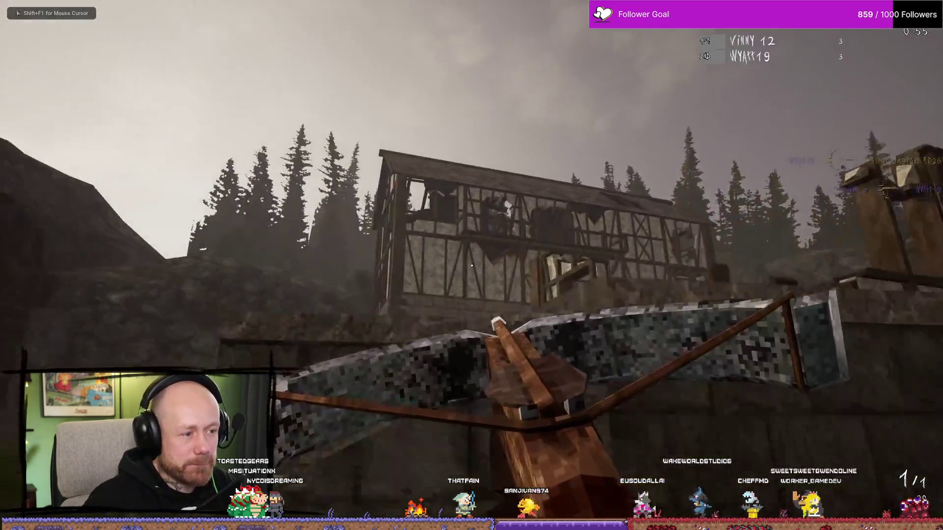
right_click(472, 265)
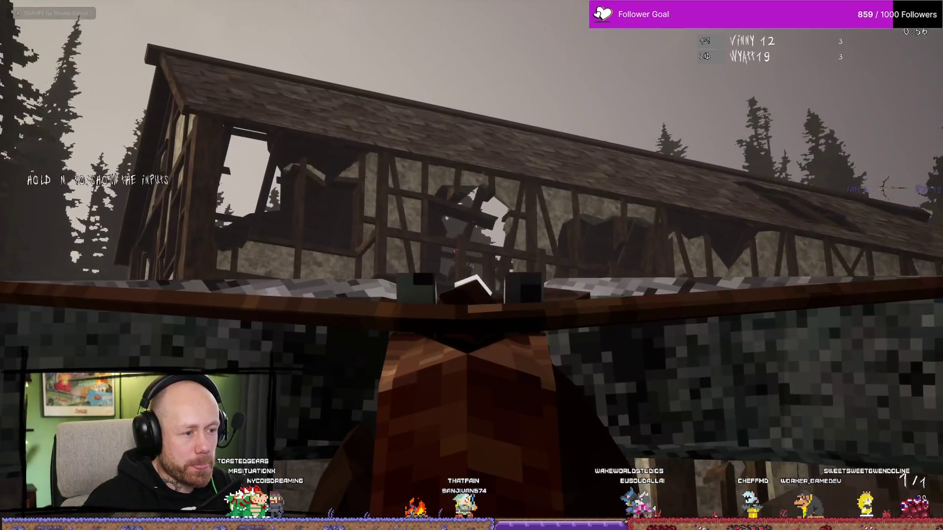
right_click(472, 266)
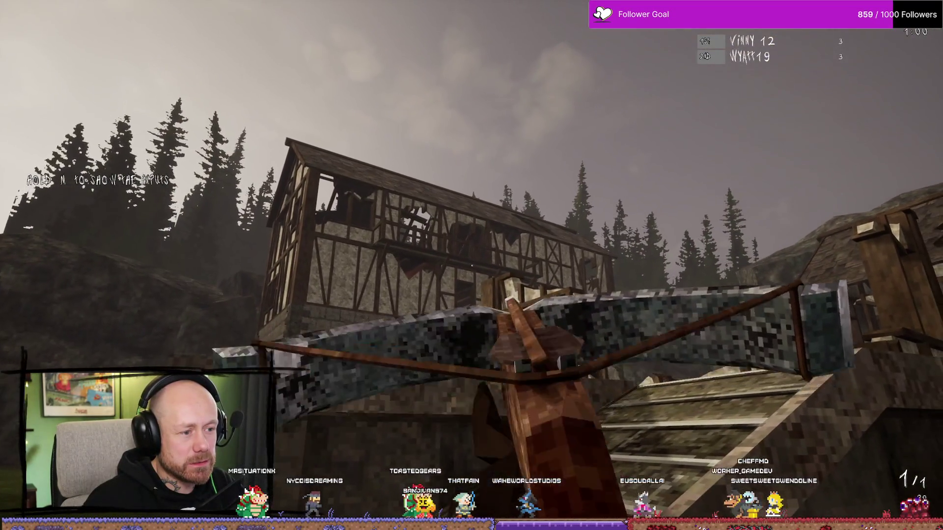
right_click(472, 266)
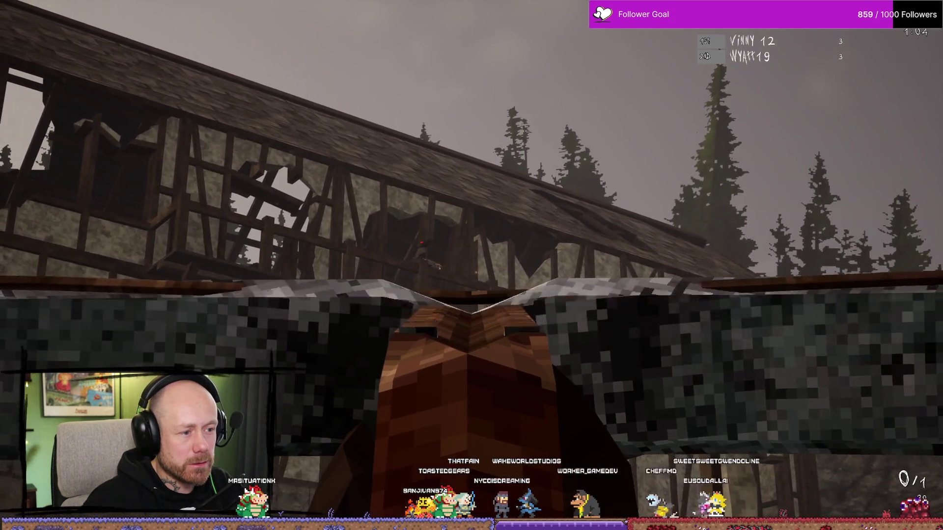
key("r")
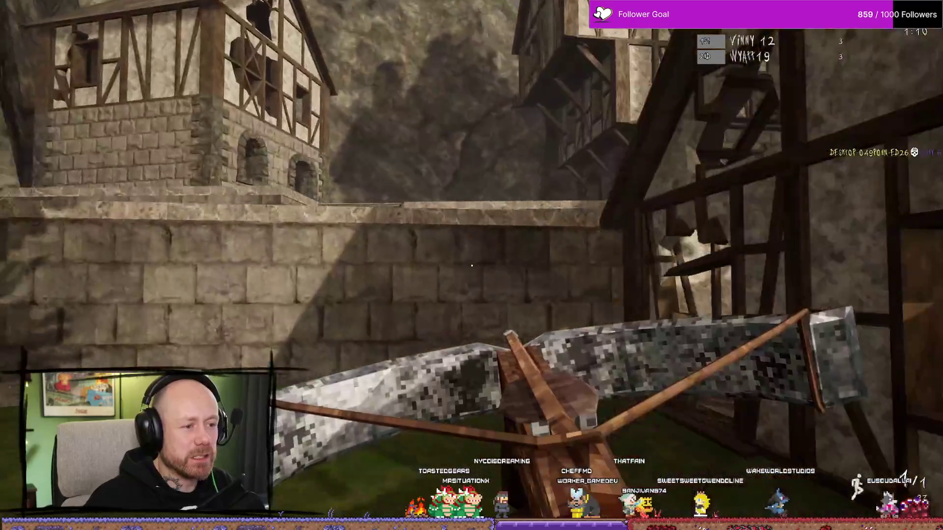
Switch to the sword, kill a nearby enemy and a crossbow enemy, then cross the courtyard
key("1")
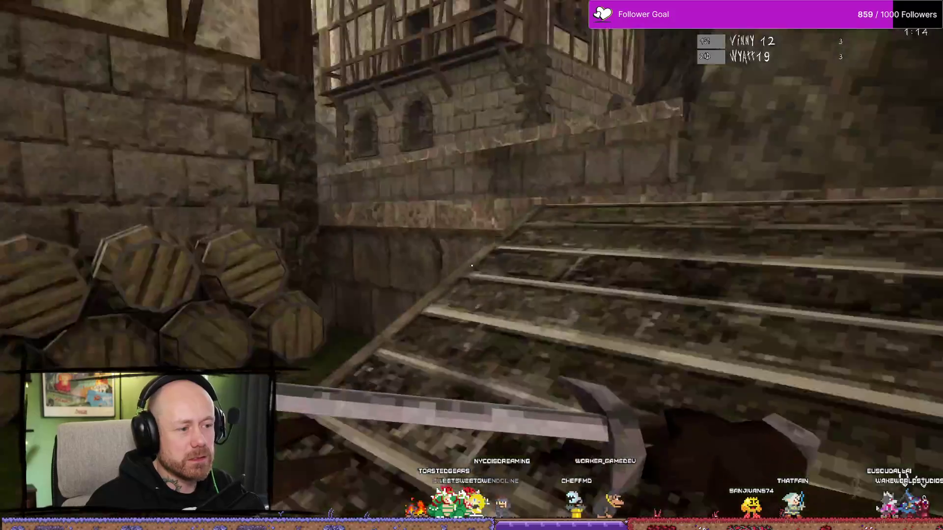
key("w")
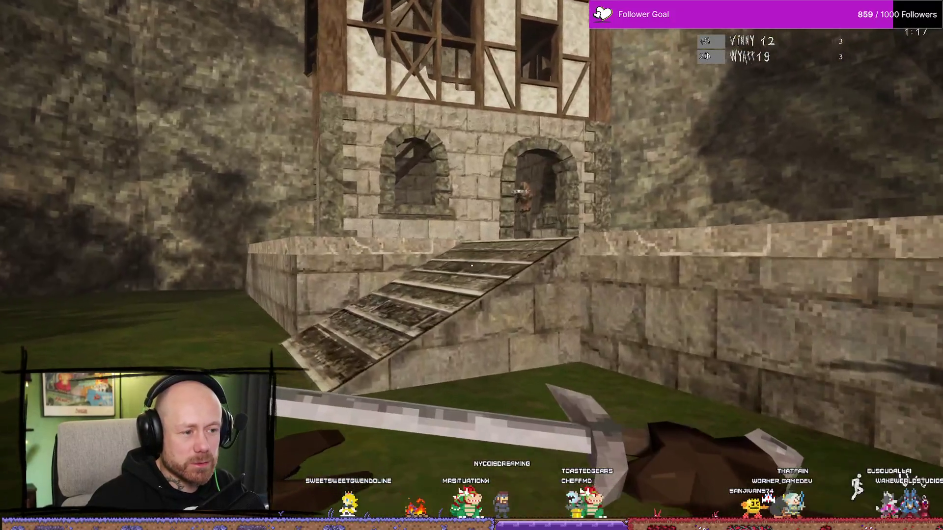
left_click(471, 266)
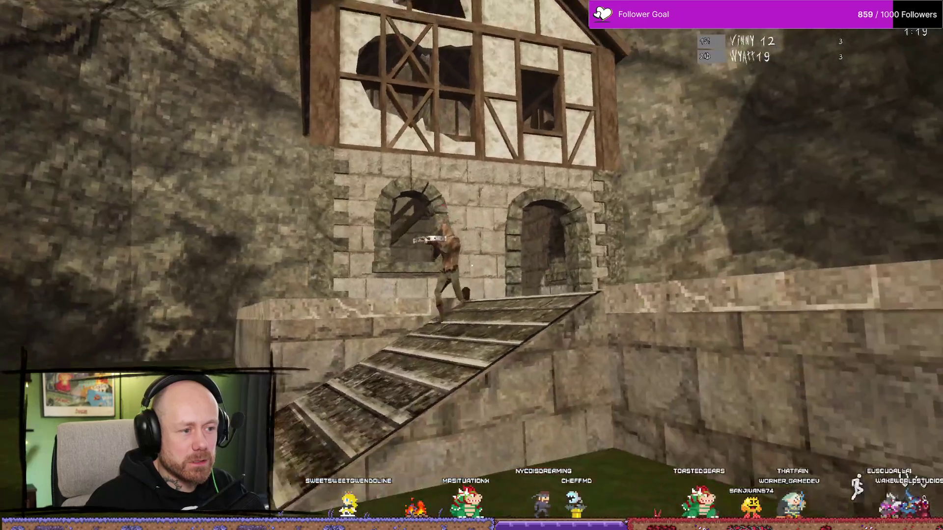
left_click(472, 265)
key("w")
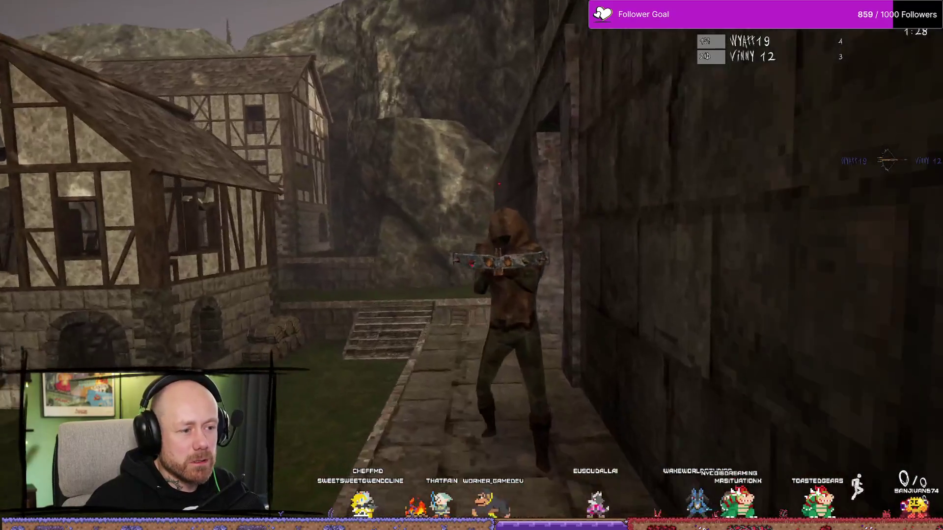
left_click(471, 265)
left_click(472, 266)
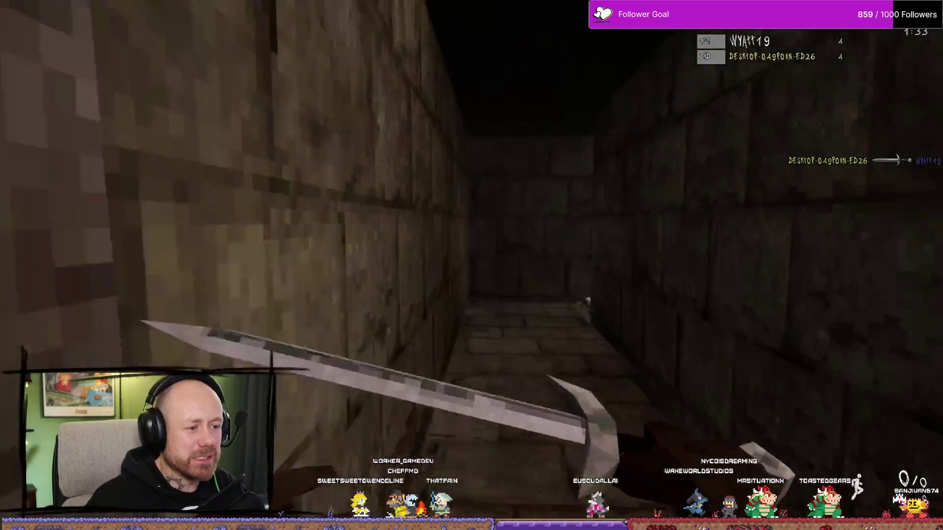
left_click(472, 265)
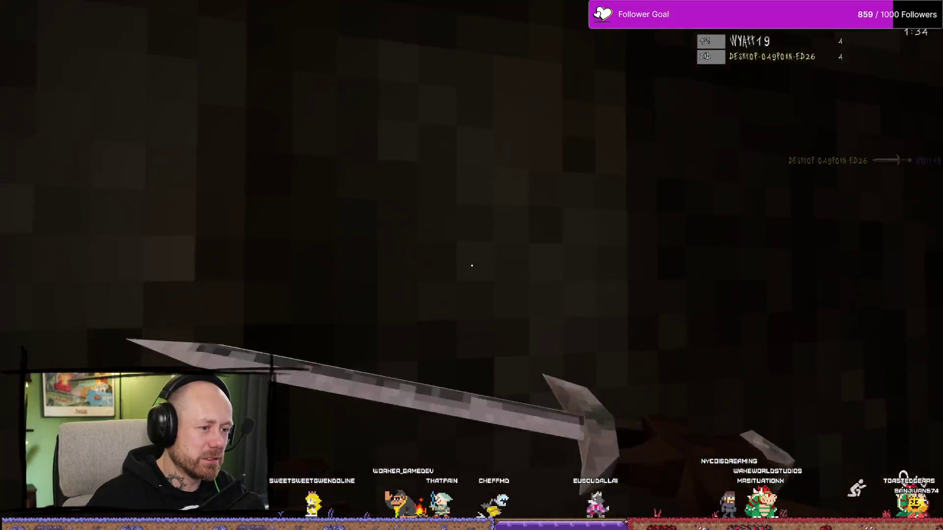
key("w")
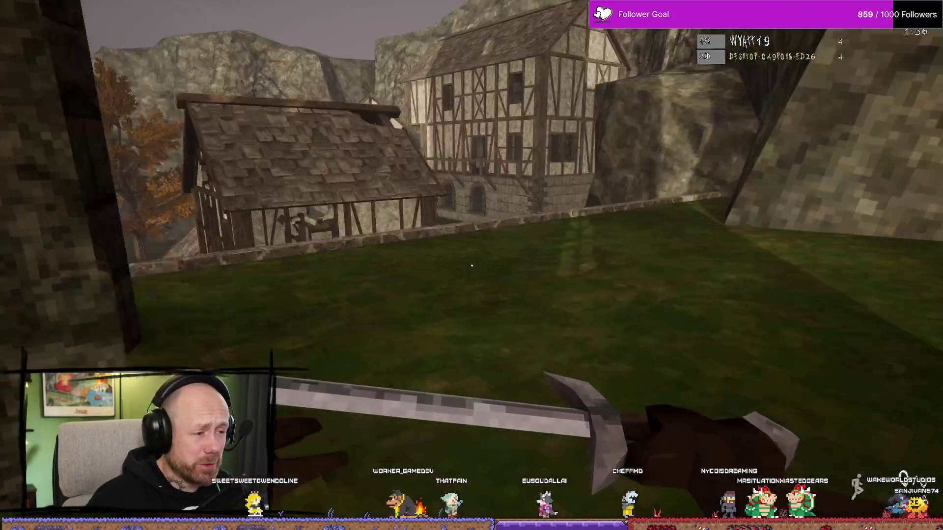
key("w")
key("w")
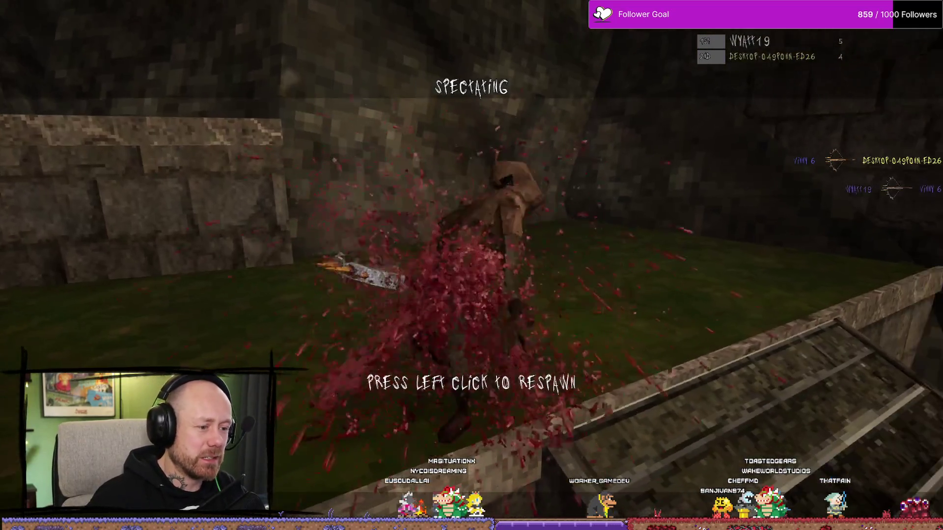
Respawn, switch to the knife and land a double kill on approaching enemies
left_click(471, 266)
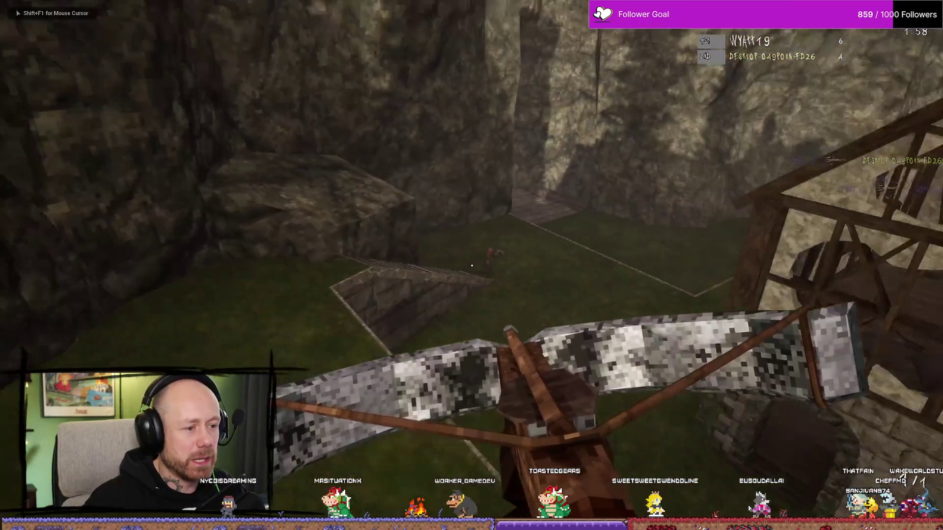
key("2")
left_click(472, 266)
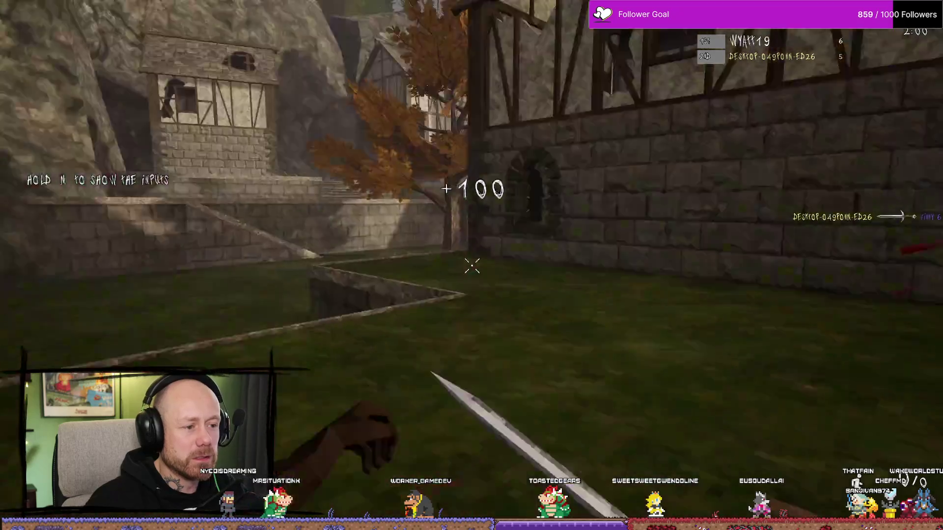
left_click(471, 265)
left_click(472, 266)
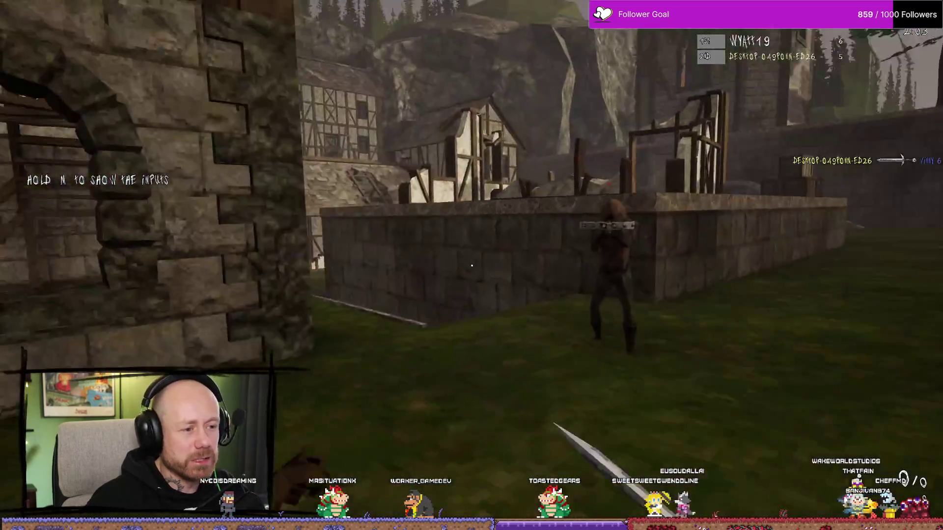
left_click(471, 266)
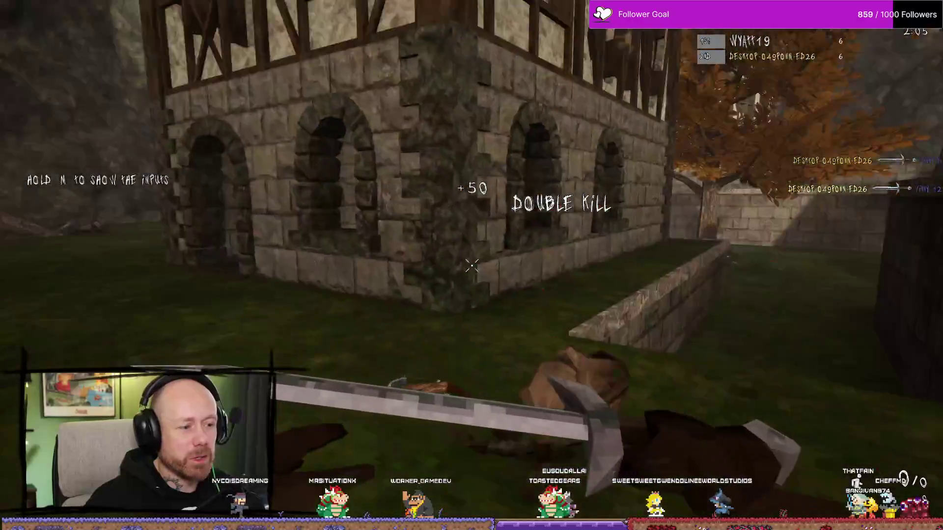
left_click(471, 266)
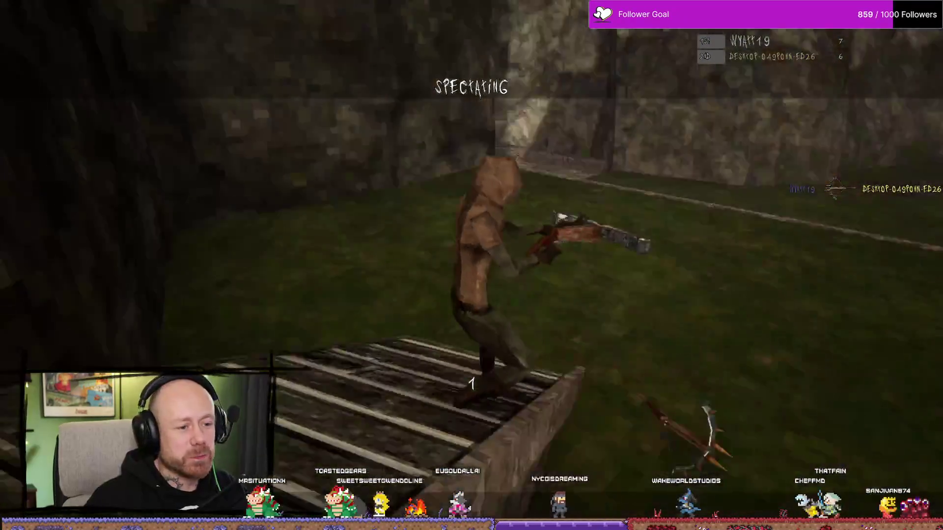
Redeploy with the crossbow, shoot an enemy dead, then respawn after being killed
left_click(697, 364)
left_click(746, 467)
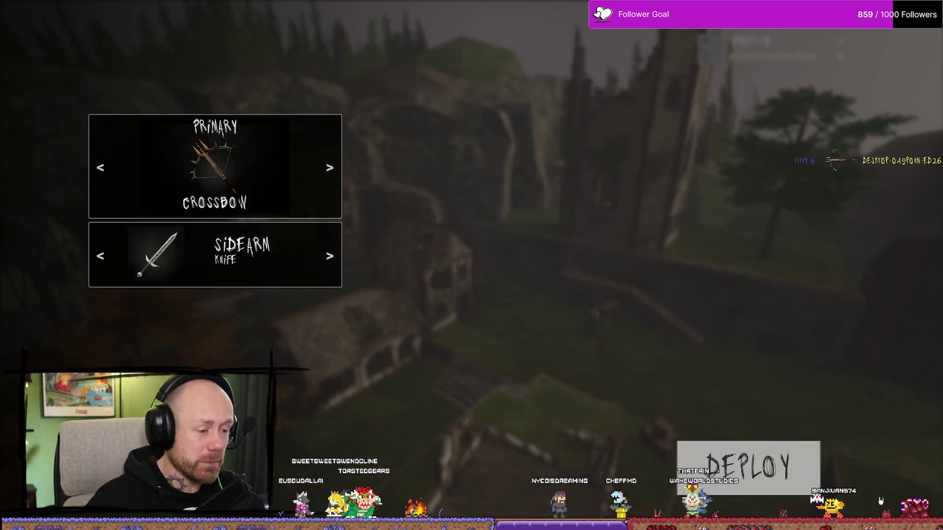
left_click(747, 464)
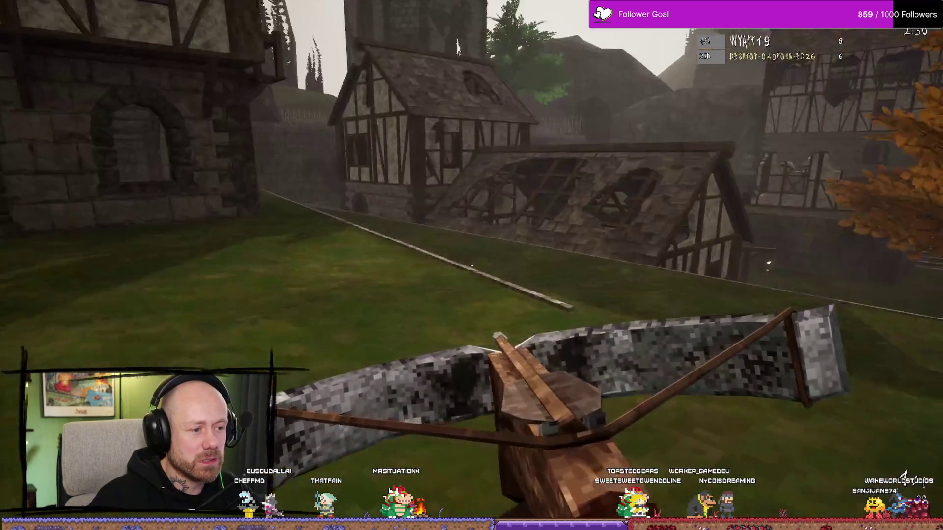
left_click(472, 266)
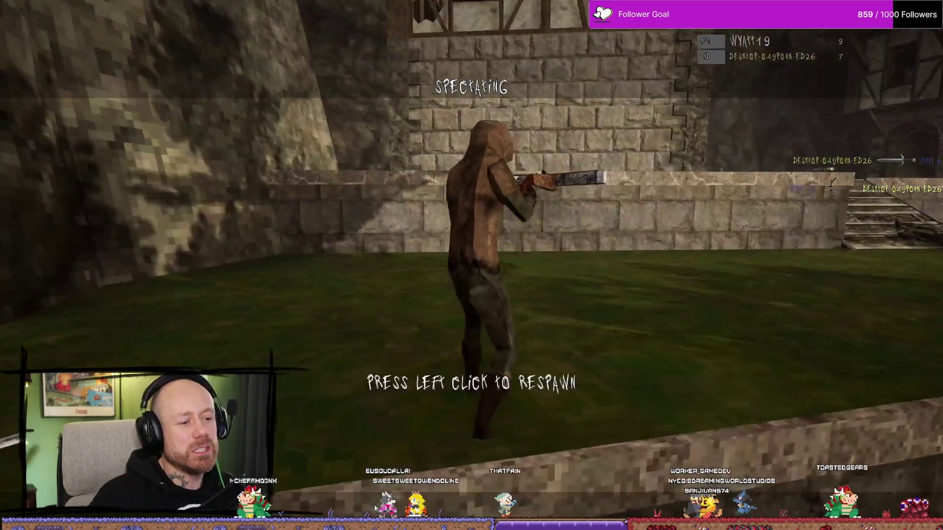
left_click(471, 266)
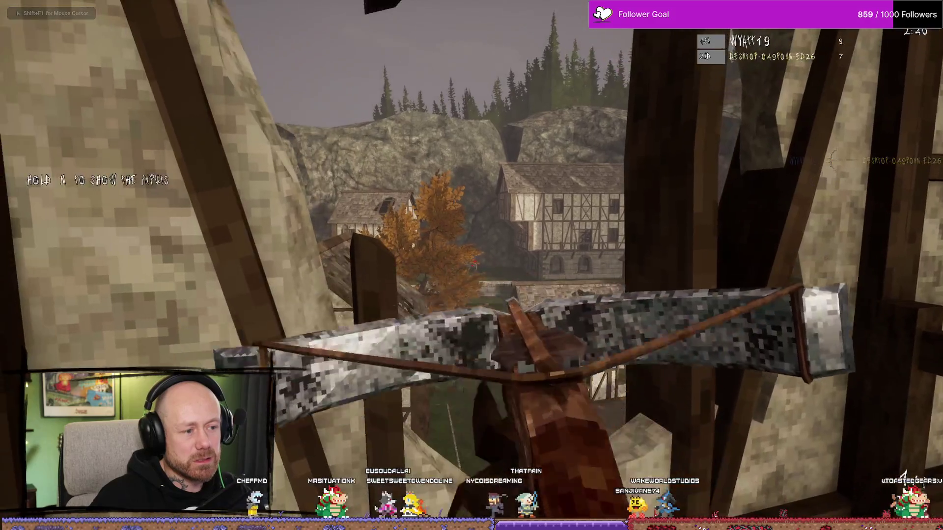
Aim the crossbow at the houses, drop off the wooden tower and shoot an enemy
right_click(472, 266)
right_click(472, 266)
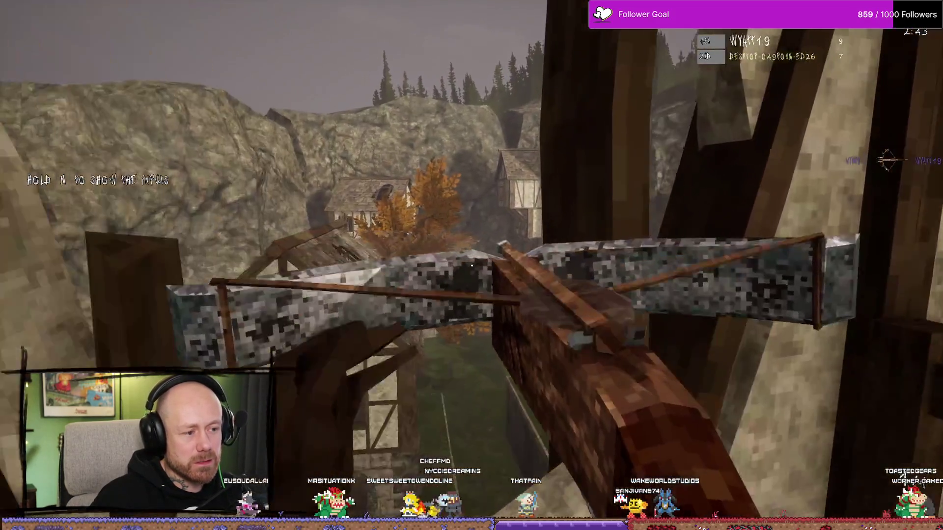
right_click(471, 266)
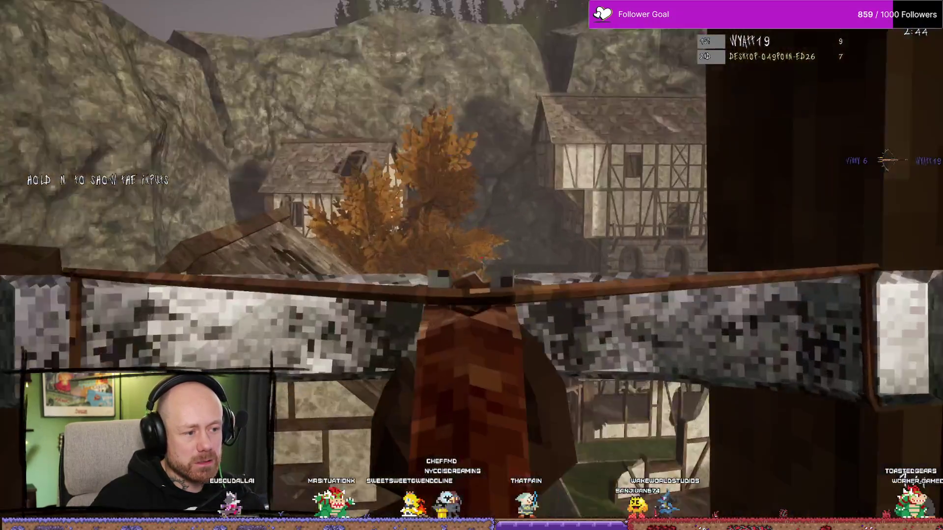
right_click(472, 265)
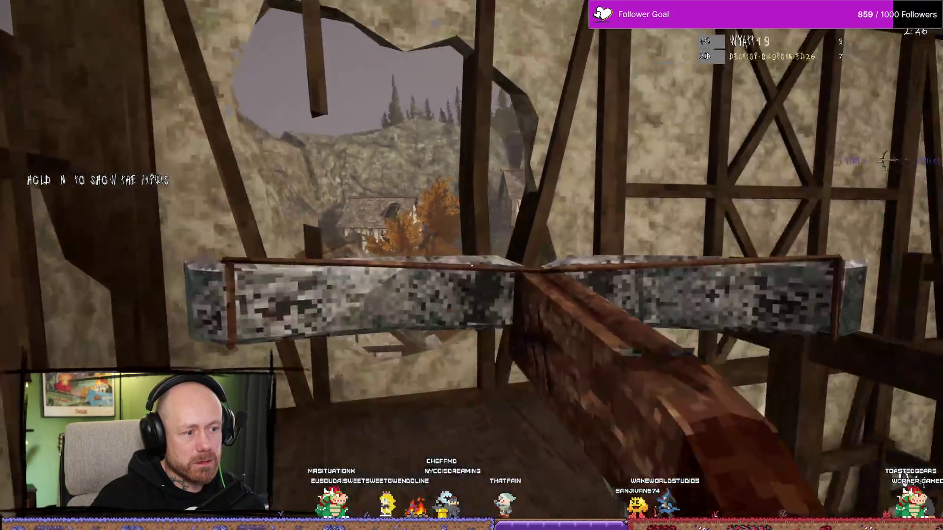
key("w")
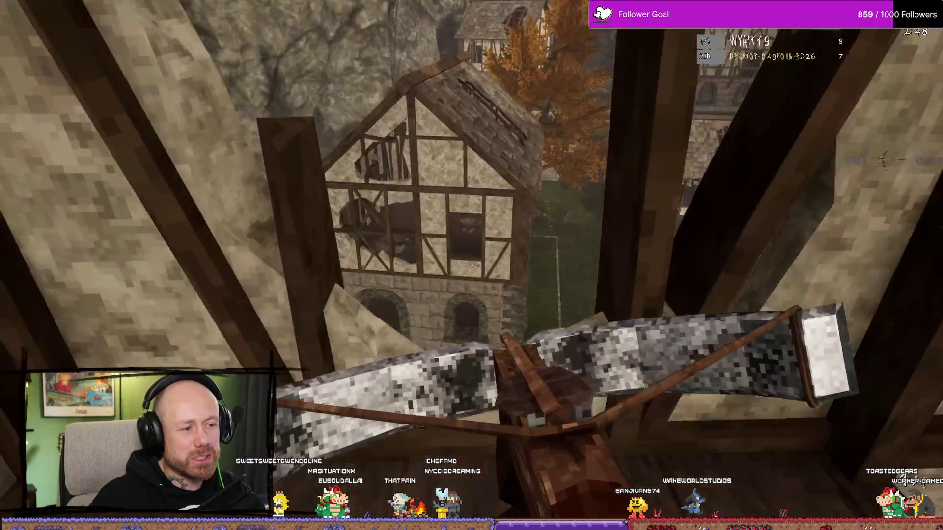
key("w")
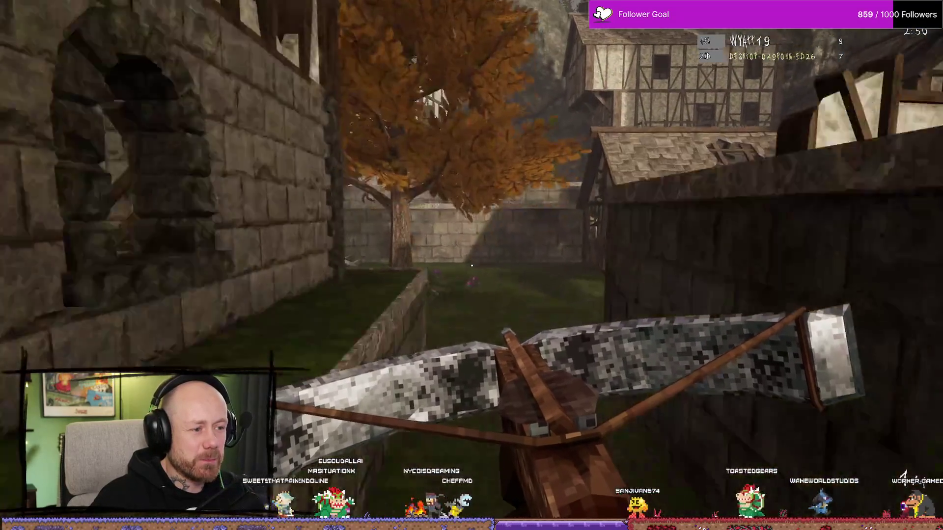
left_click(471, 266)
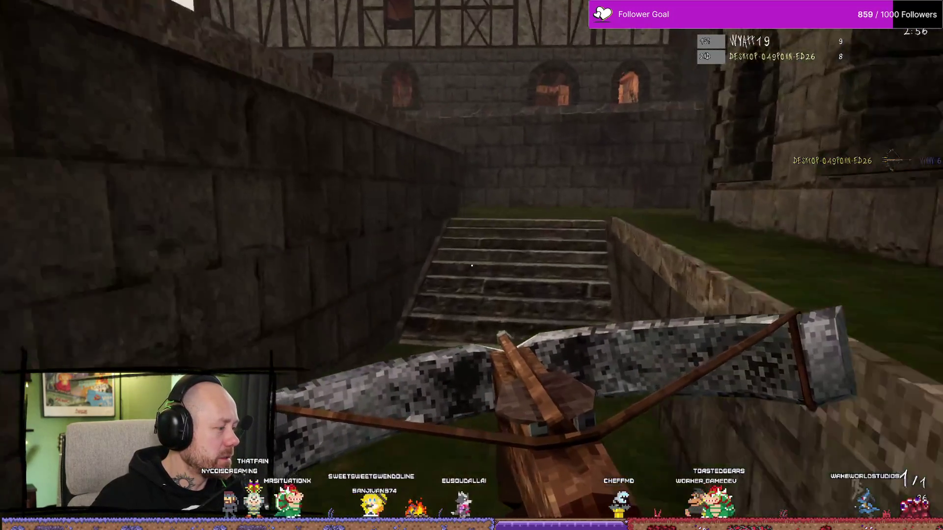
Walk toward the gibbet cage landing two headshots, then bring up the loadout screen after dying
key("w")
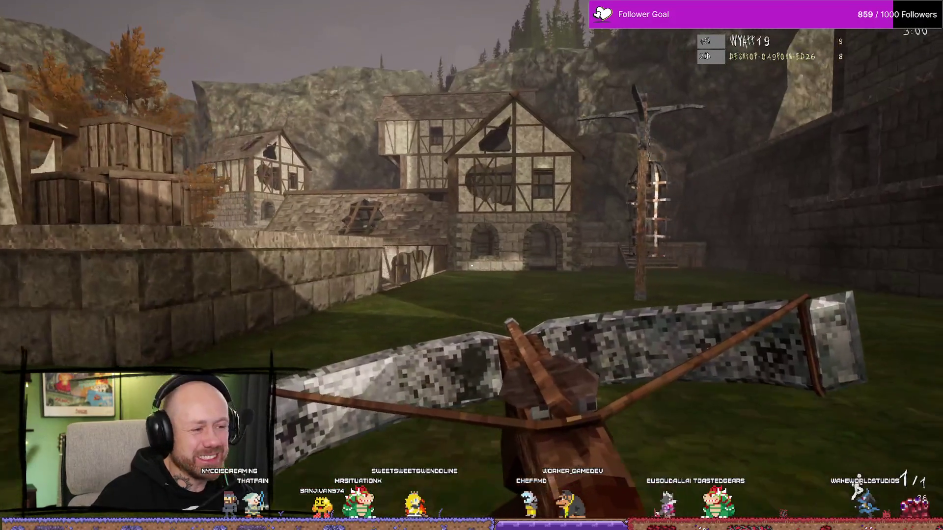
key("w")
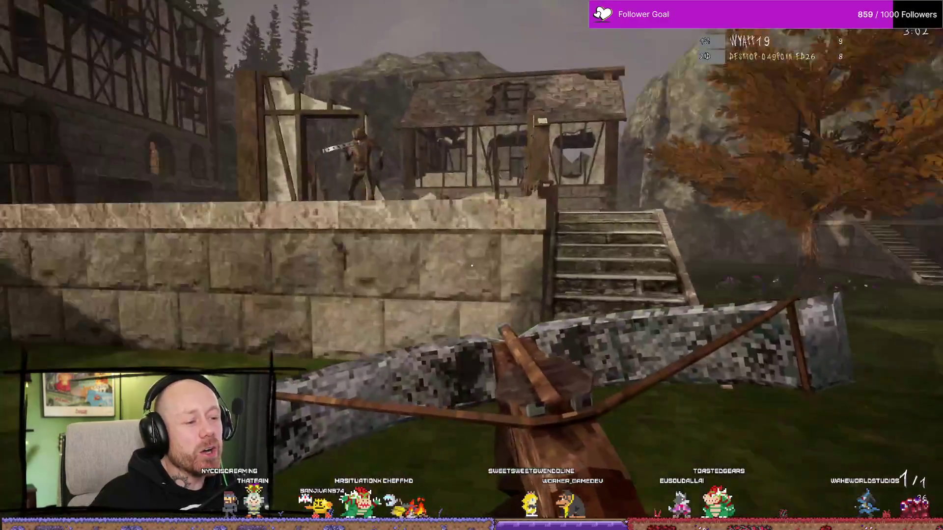
left_click(472, 265)
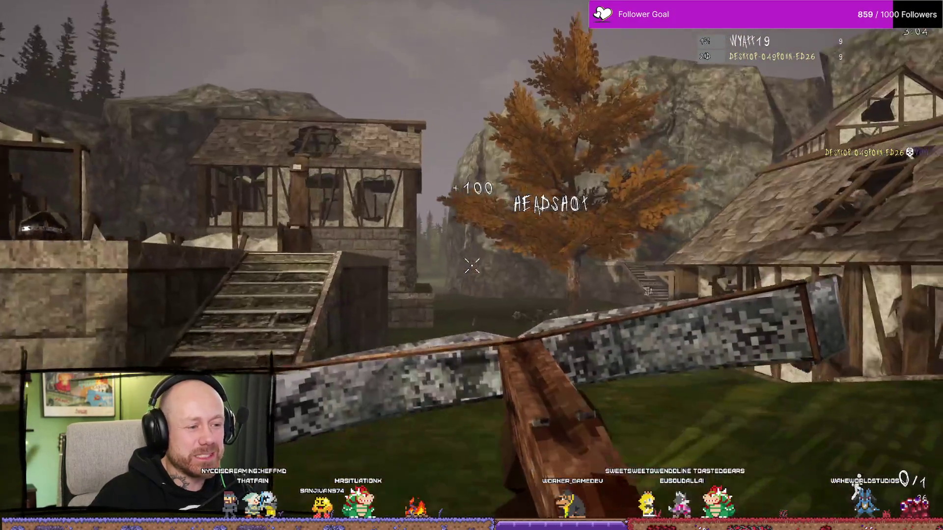
key("w")
key("w")
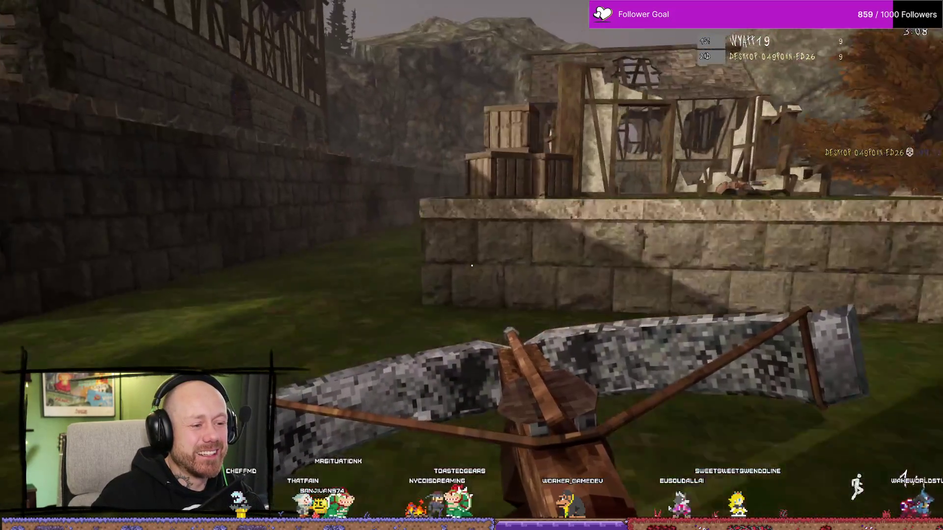
left_click(472, 266)
key("w")
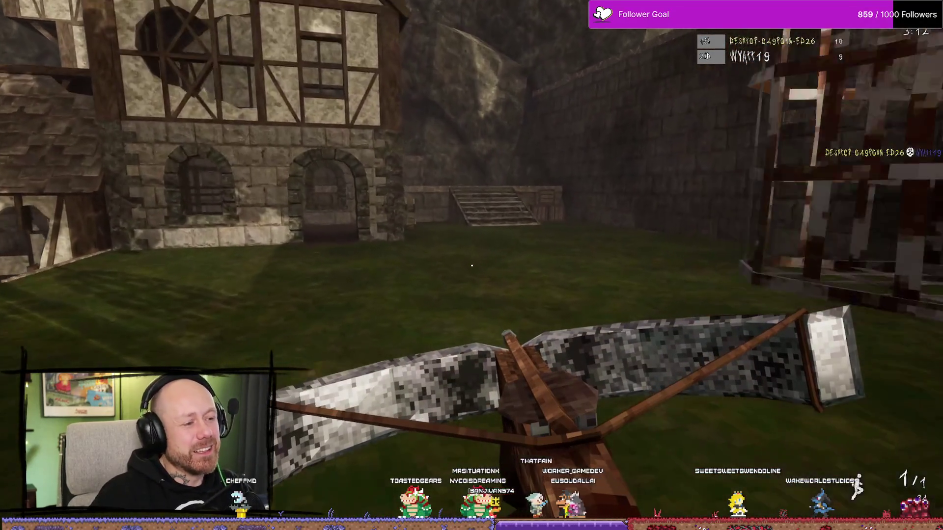
key("w")
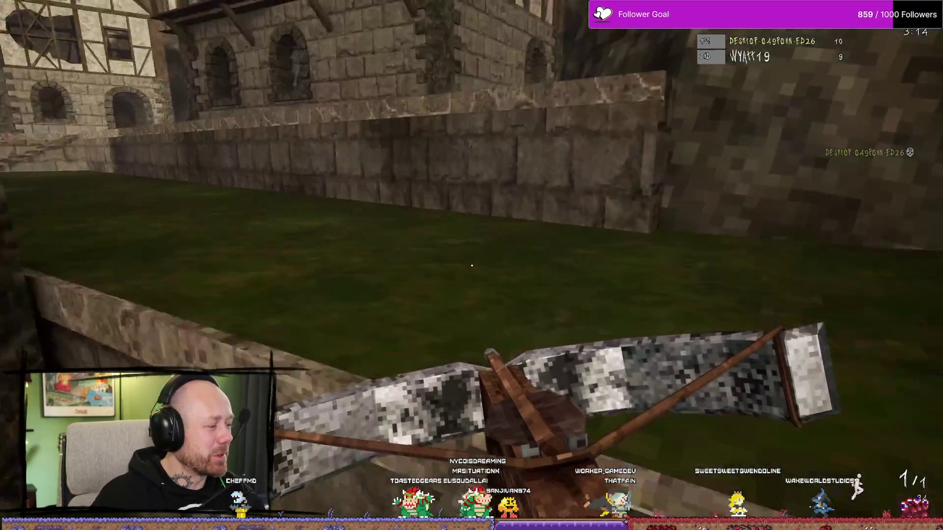
key("w")
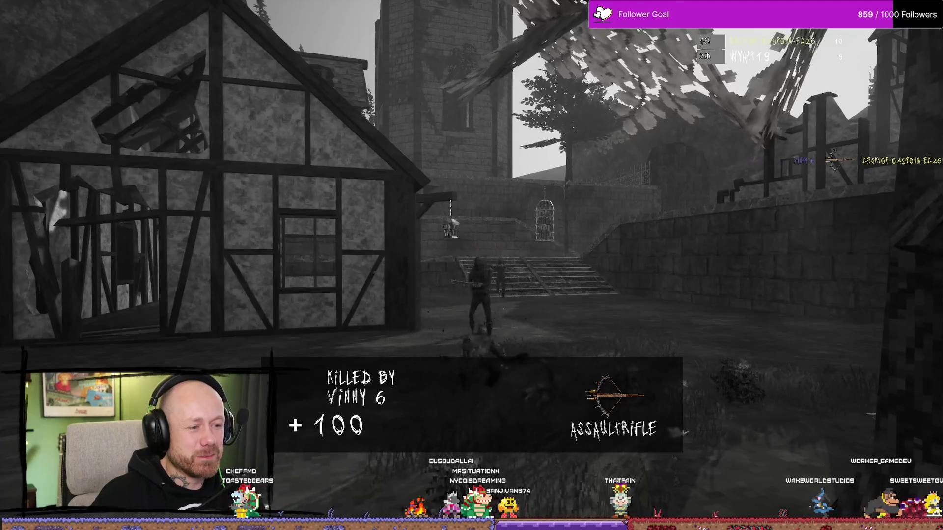
left_click(471, 265)
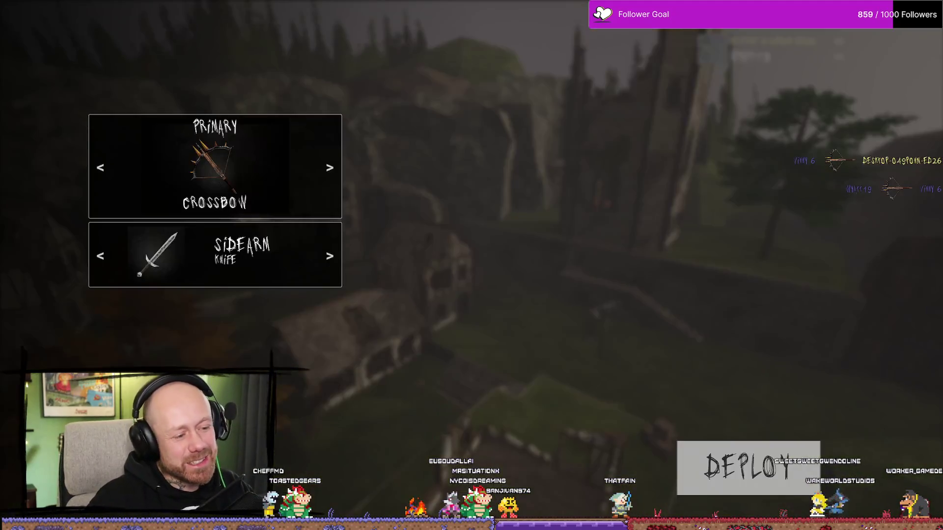
Deploy with the crossbow and shoot two more enemies, taking the score to 14 vs 10
left_click(748, 467)
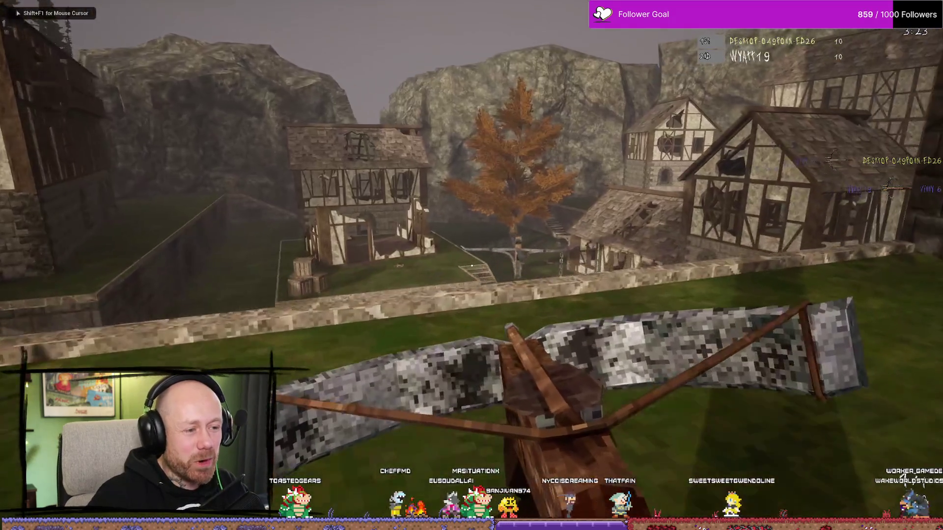
left_click(472, 265)
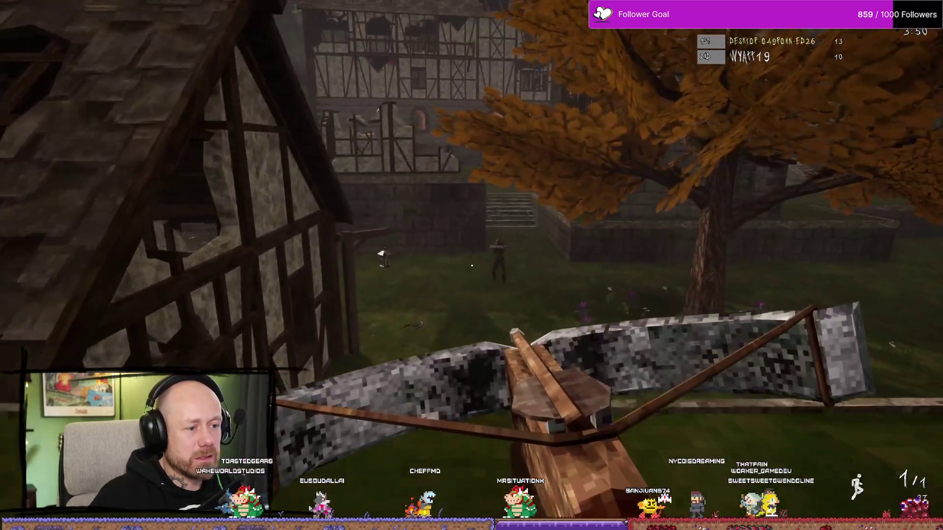
left_click(472, 266)
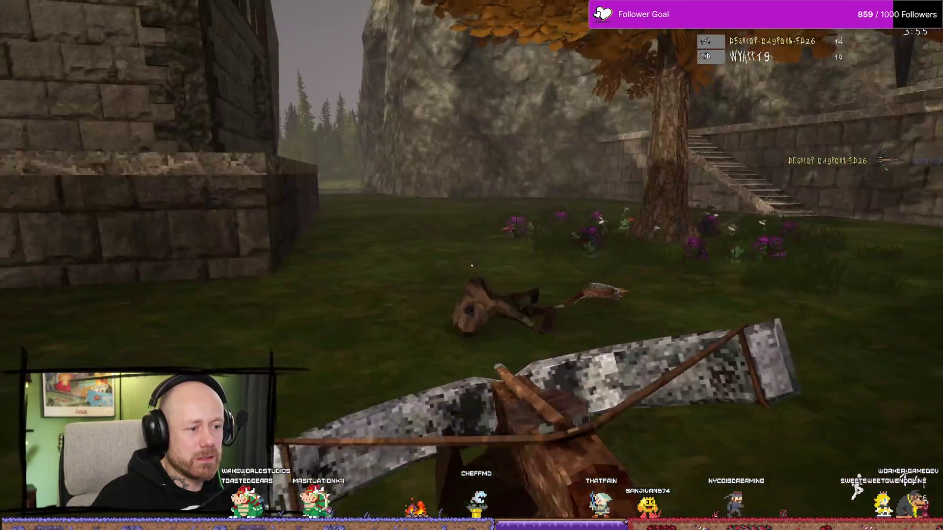
scroll(471, 265, "down", 1)
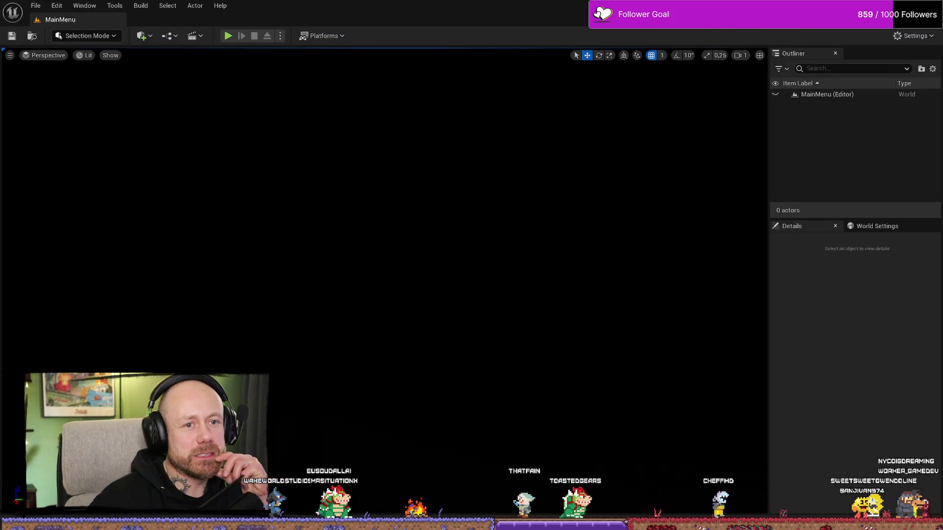
Bring up the Steam Assets Template in Firefox, glance at the Bloodspill title image, and return
key("alt+Tab")
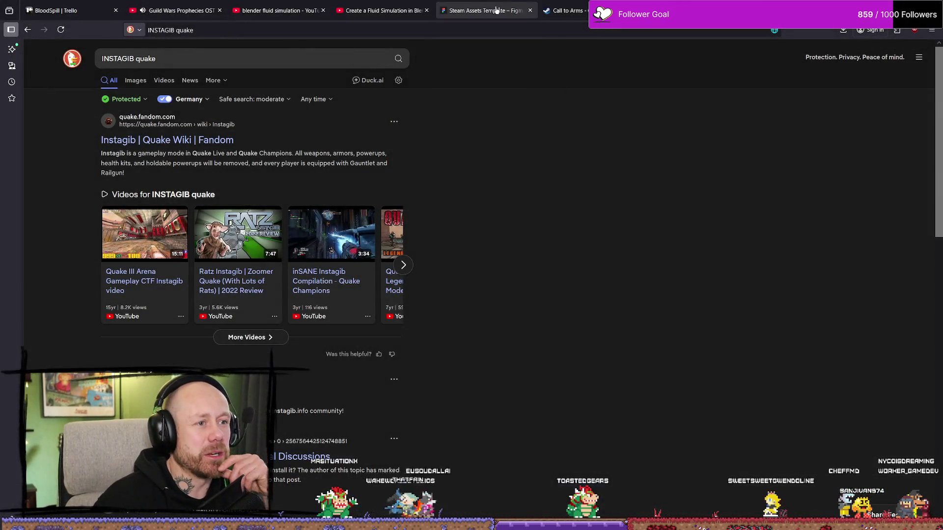
left_click(497, 10)
scroll(608, 153, "up", 8)
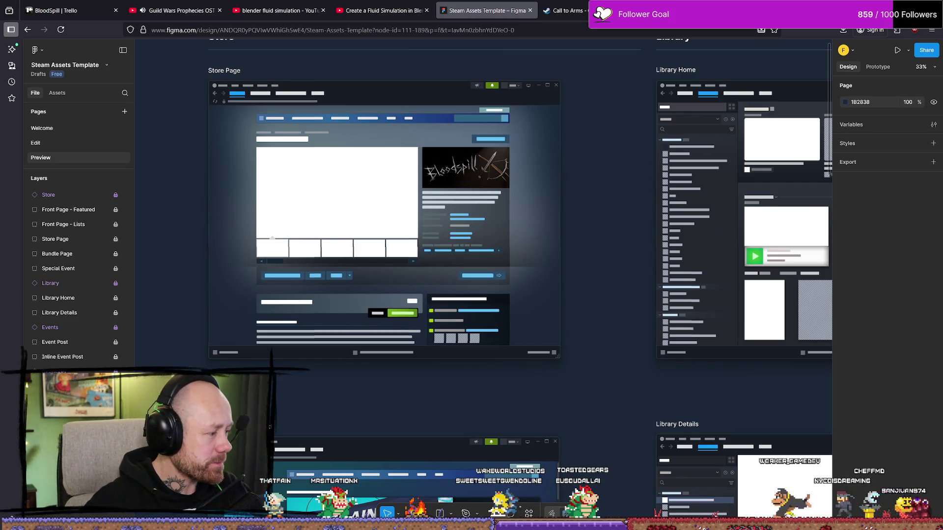
key("alt+Tab")
key("alt+Tab")
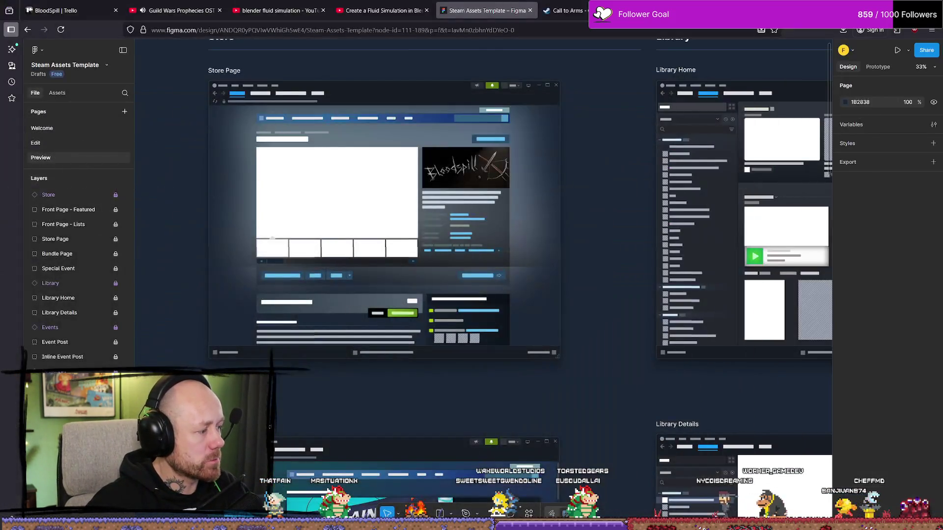
key("alt+Tab")
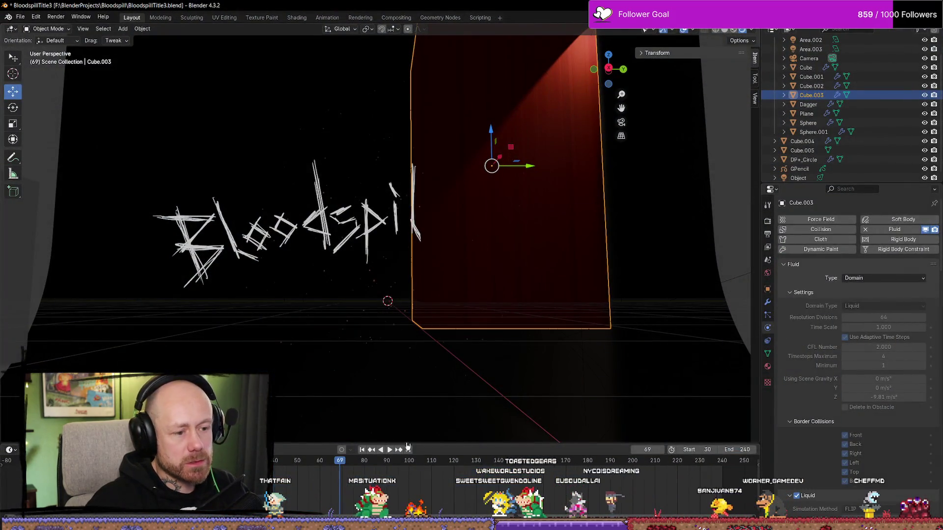
Preview the blood simulation, then Free All and Bake All in the domain's fluid Cache panel
key("space")
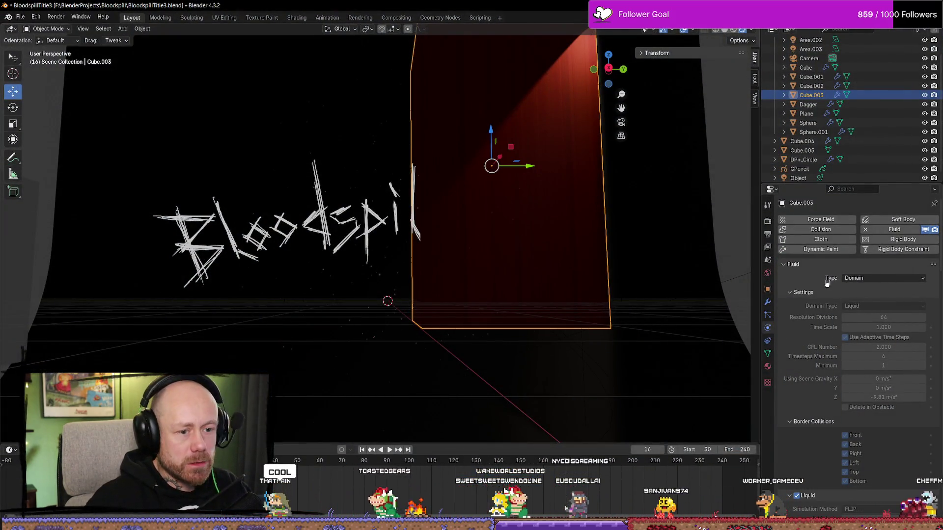
scroll(827, 282, "down", 20)
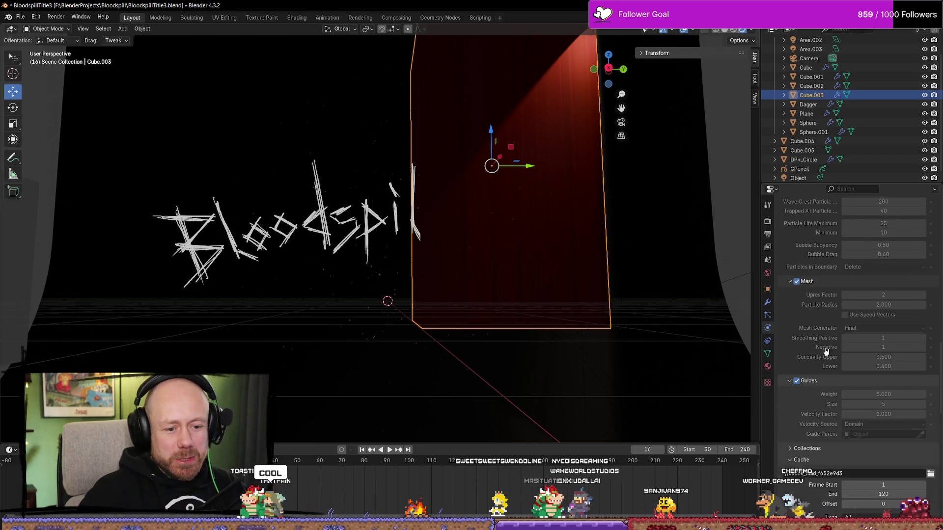
scroll(825, 351, "down", 8)
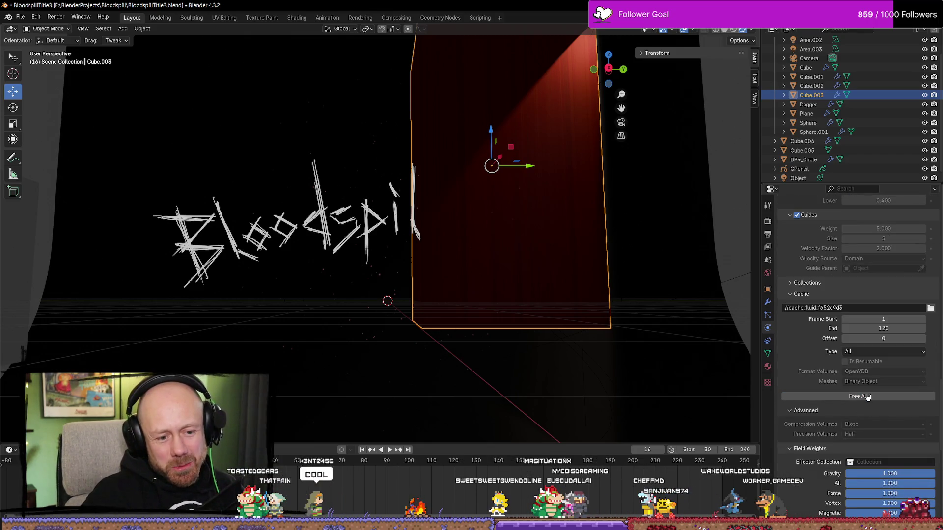
left_click(867, 397)
left_click(867, 394)
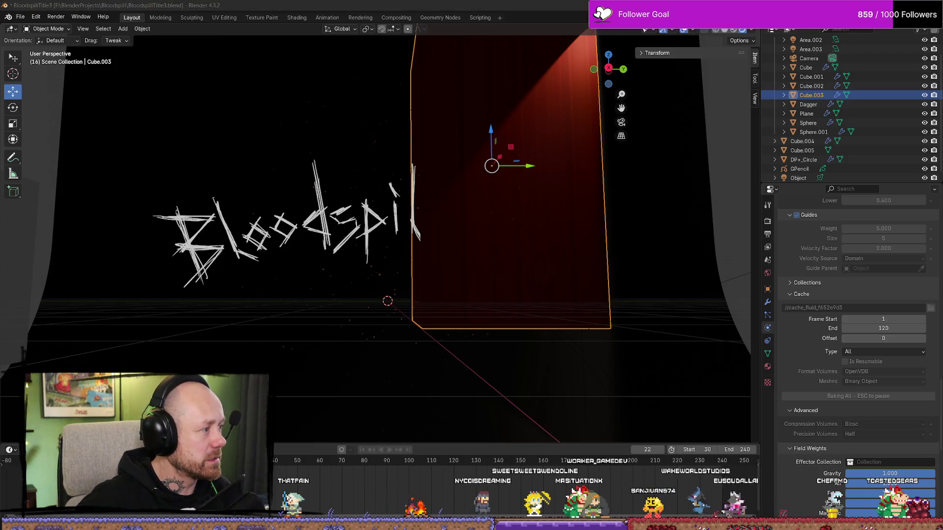
key("alt+Tab")
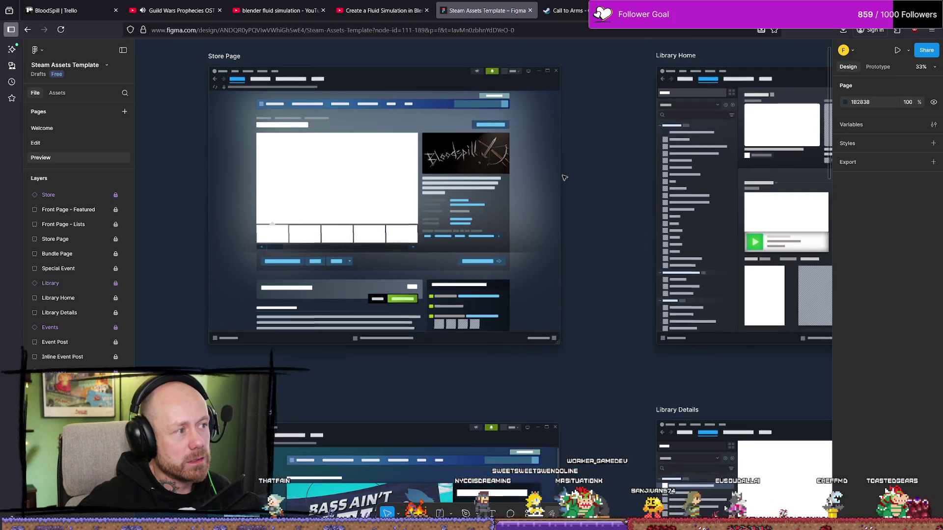
Zoom in and out across the template's store, event and developer mockup frames
scroll(565, 180, "up", 2)
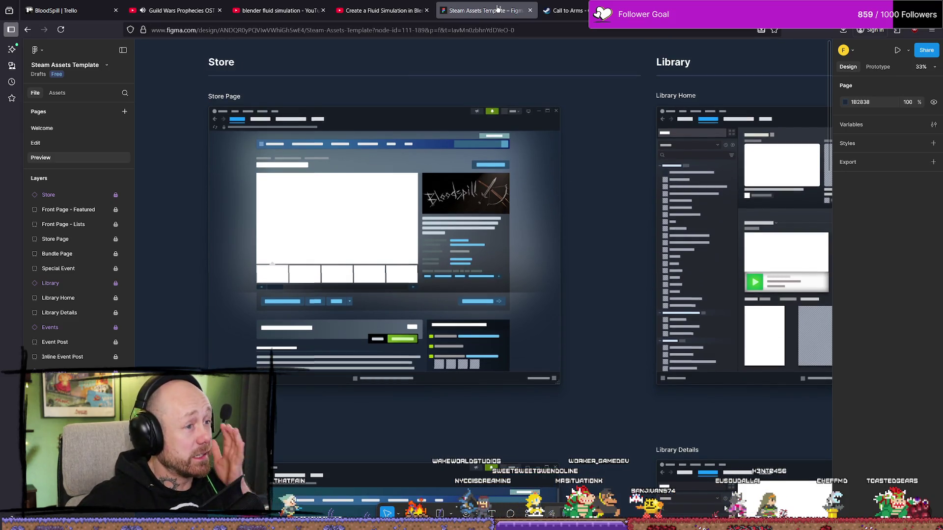
scroll(588, 174, "down", 2)
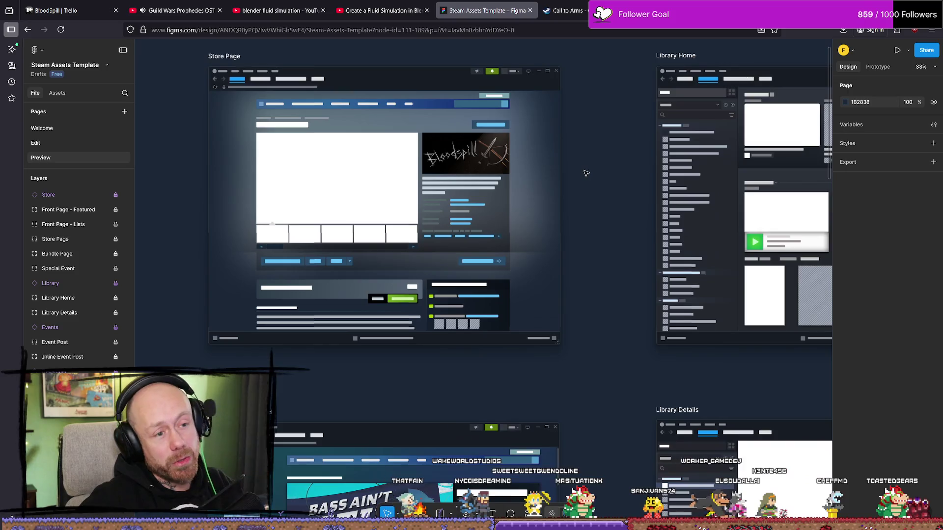
scroll(559, 110, "down", 5, "ctrl")
scroll(515, 236, "up", 7, "ctrl")
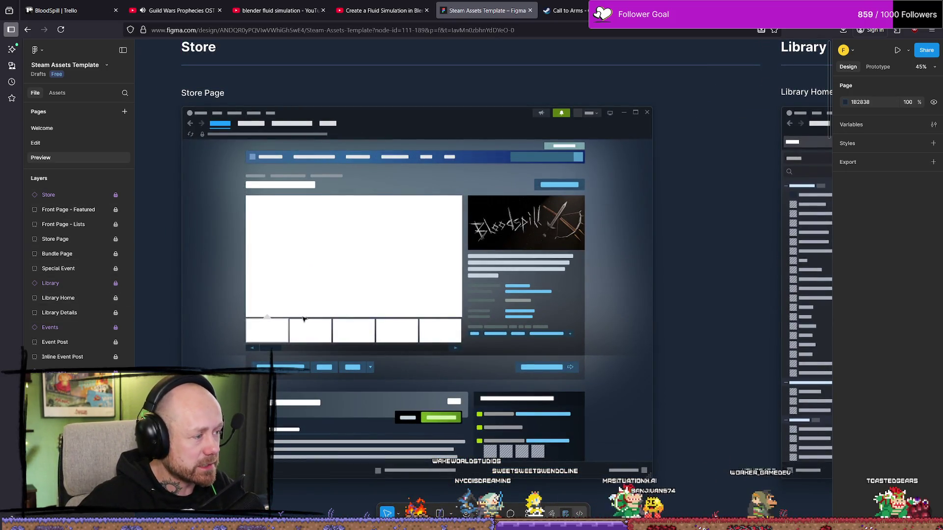
scroll(469, 341, "down", 2)
scroll(589, 264, "down", 10)
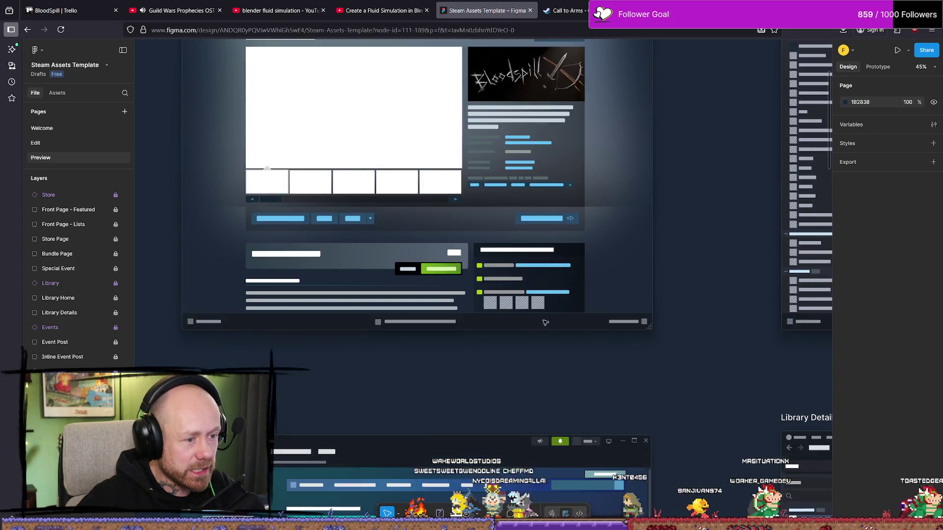
scroll(418, 172, "up", 3, "ctrl")
scroll(418, 172, "down", 2, "ctrl")
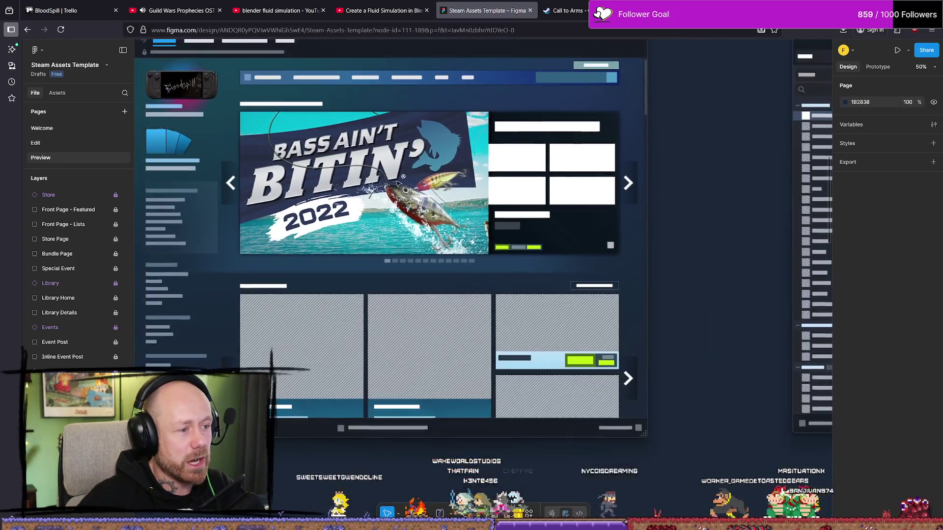
scroll(523, 237, "down", 8)
scroll(523, 237, "down", 15)
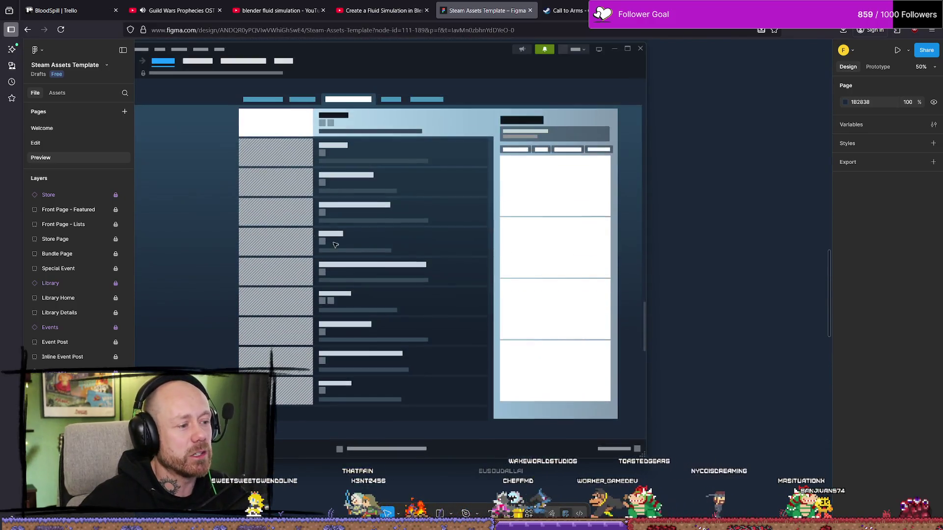
scroll(345, 281, "down", 8)
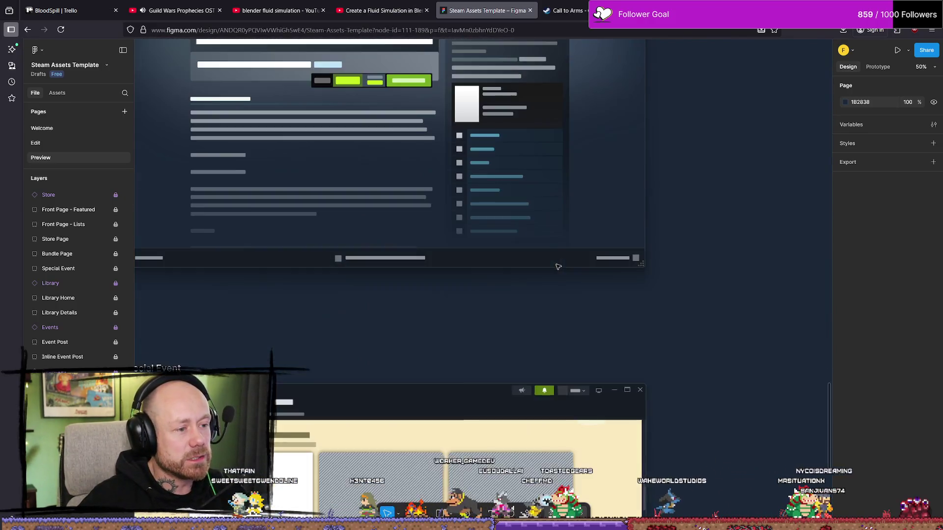
scroll(575, 246, "down", 6, "ctrl")
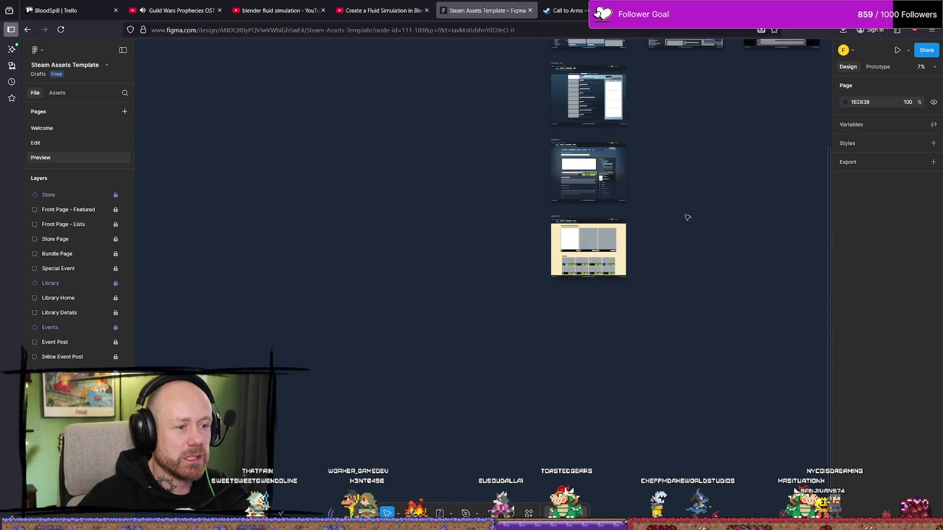
scroll(508, 213, "up", 5, "ctrl")
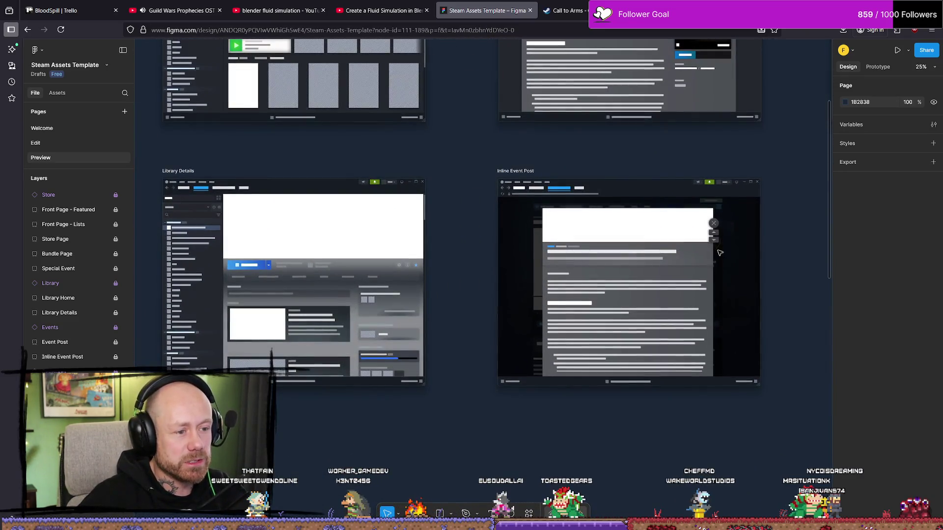
scroll(508, 213, "up", 5, "ctrl")
scroll(567, 168, "up", 3)
scroll(589, 221, "down", 1)
scroll(618, 277, "down", 5, "ctrl")
Pan over to the Broadcast frame and settle back on the Store Page mockup
left_click_drag(618, 277, 480, 274)
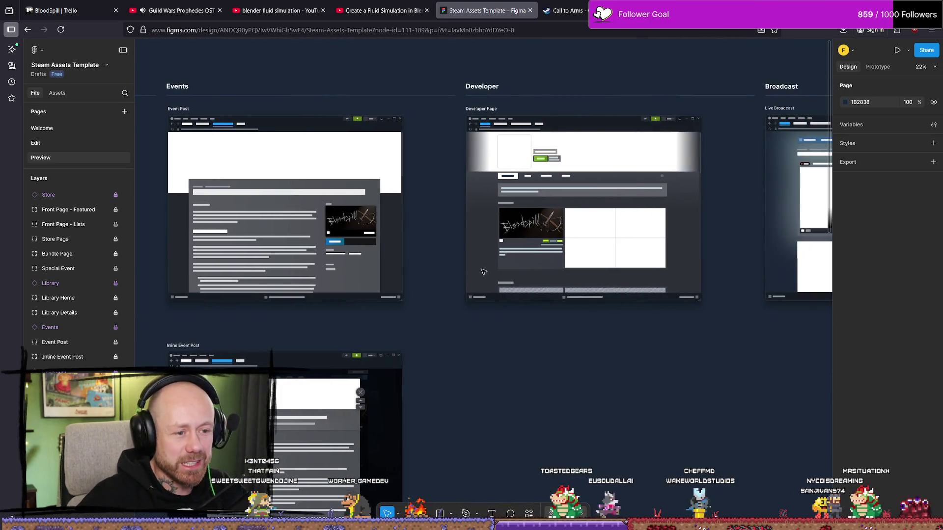
scroll(642, 252, "right", 5, "shift")
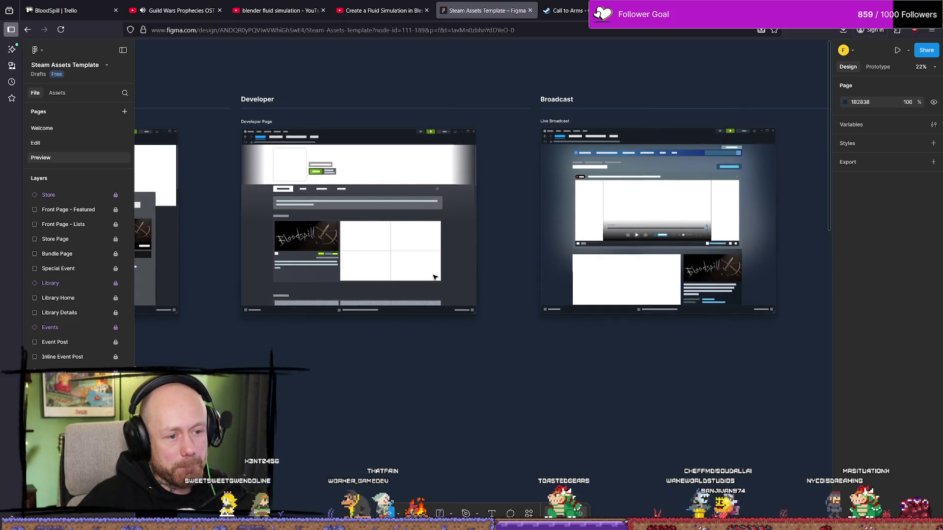
scroll(427, 278, "left", 5, "shift")
scroll(647, 213, "up", 5, "ctrl")
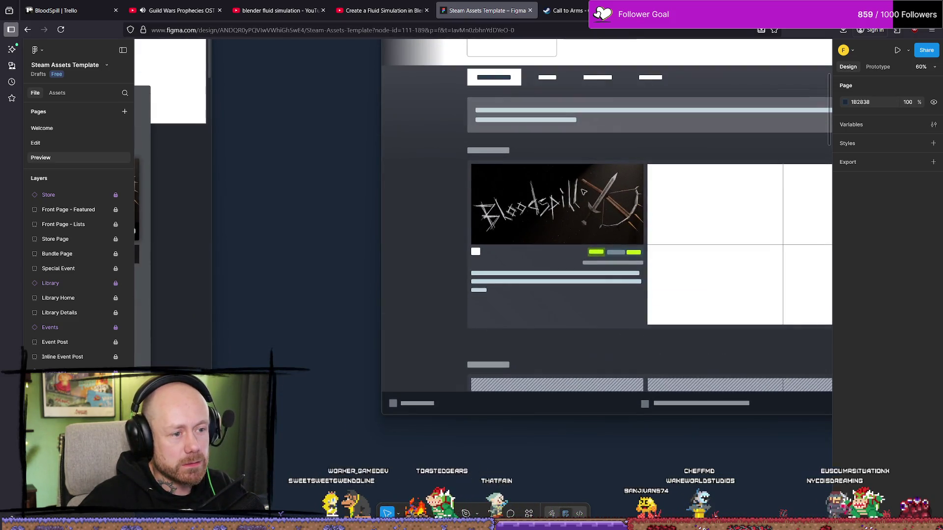
scroll(602, 249, "down", 5, "ctrl")
scroll(371, 361, "left", 15, "shift")
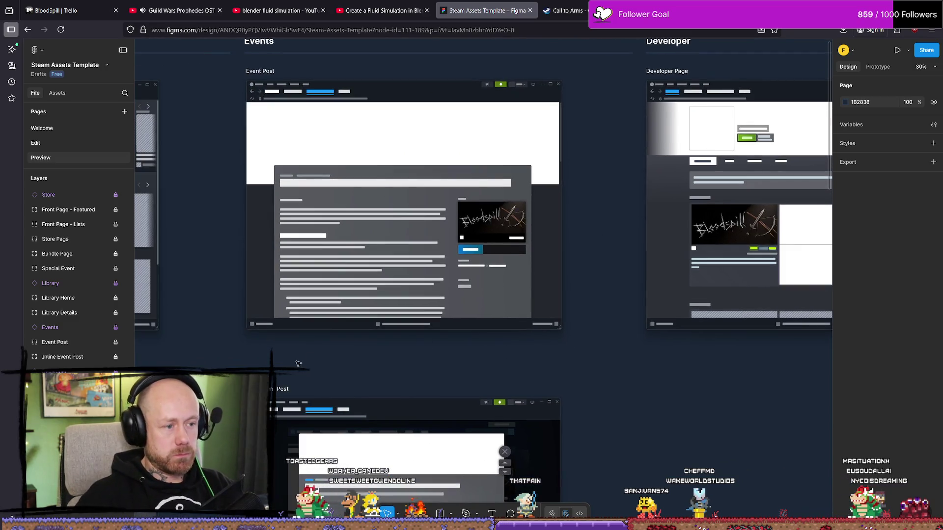
scroll(612, 344, "right", 2, "shift")
scroll(587, 315, "up", 2, "ctrl")
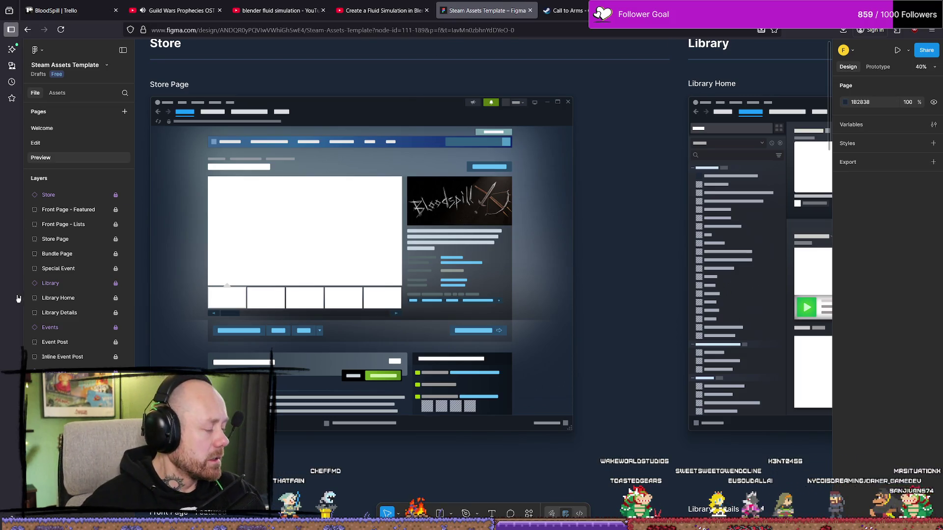
Save the Blender file, then bring up the INSTAGIB quake search results in Firefox
key("alt+Tab")
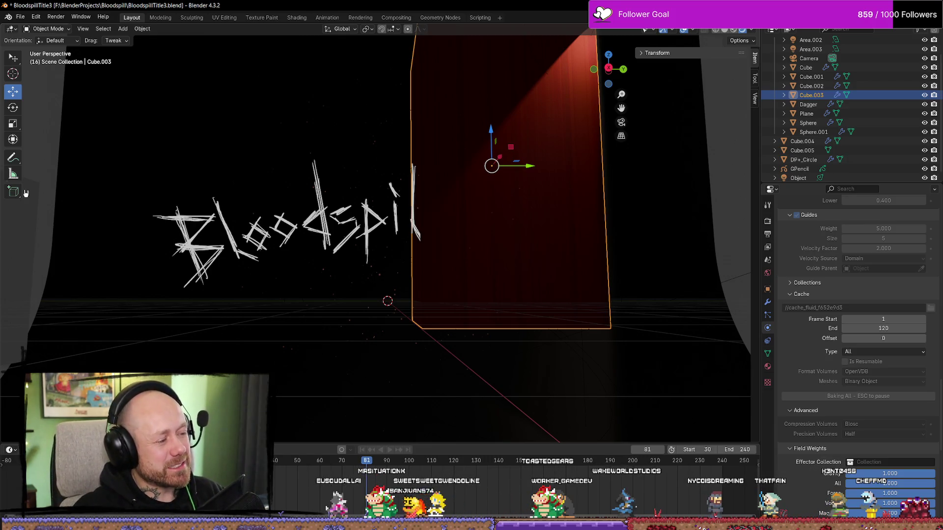
key("ctrl+s")
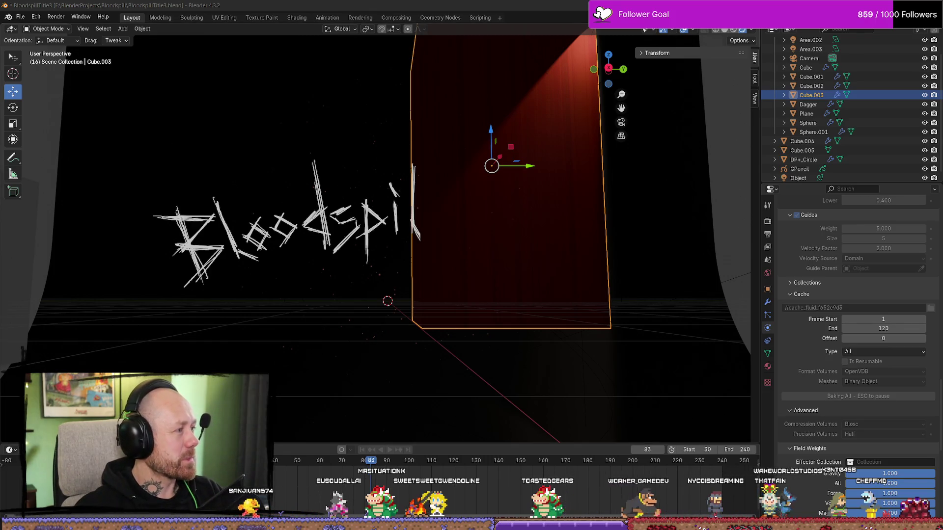
key("alt+Tab")
key("ctrl+Tab")
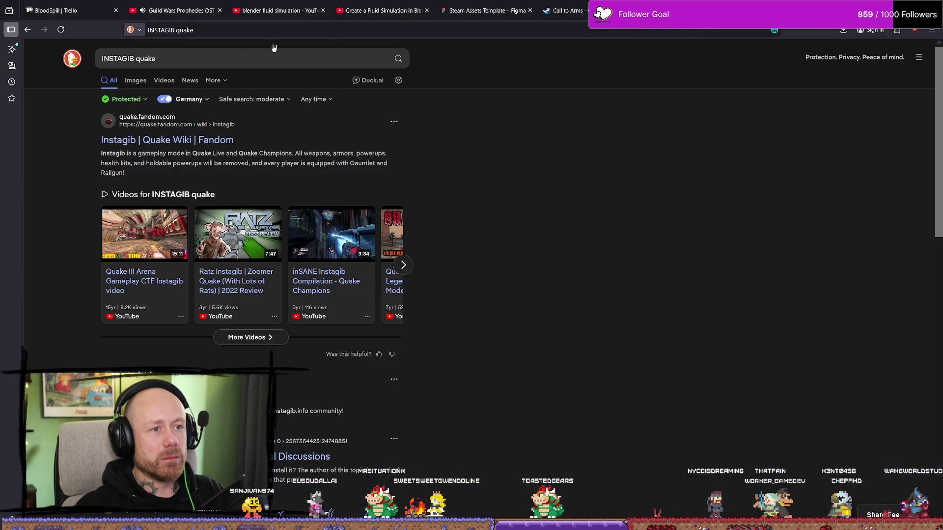
Replace the DuckDuckGo query with 'cod sticks and stones' and run the search
left_click(96, 50)
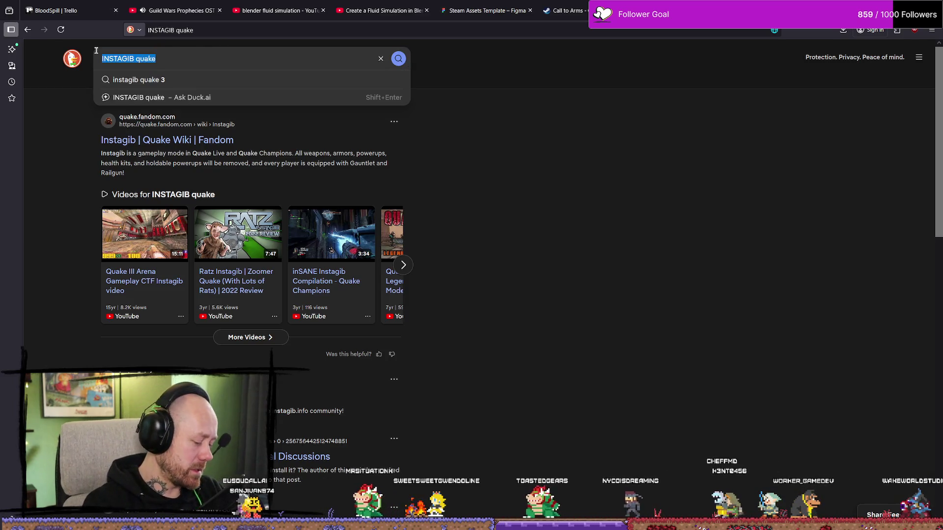
type("cod ")
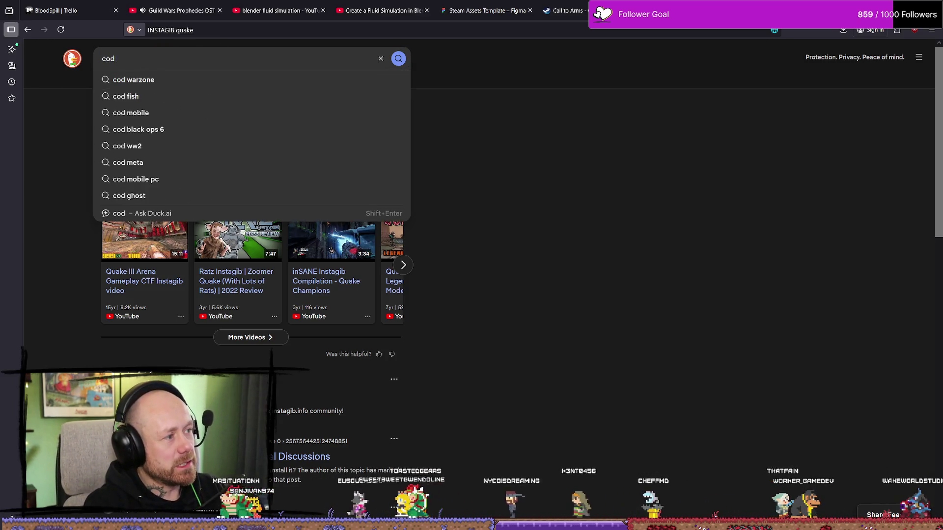
type("sticks and stones")
key("Return")
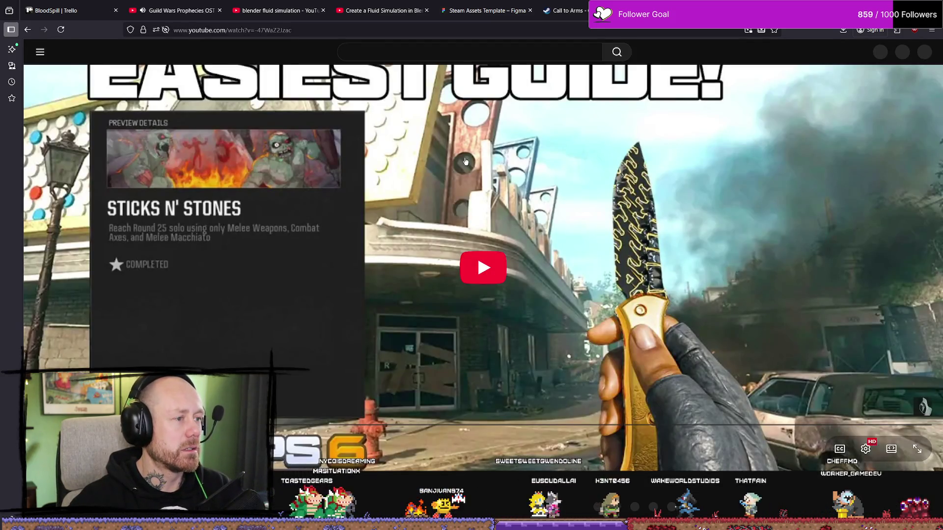
Search YouTube for 'cod sticks and stones' and watch the Black Ops 2 Sticks & Stones video, skipping ahead
type("cod sticks and stones")
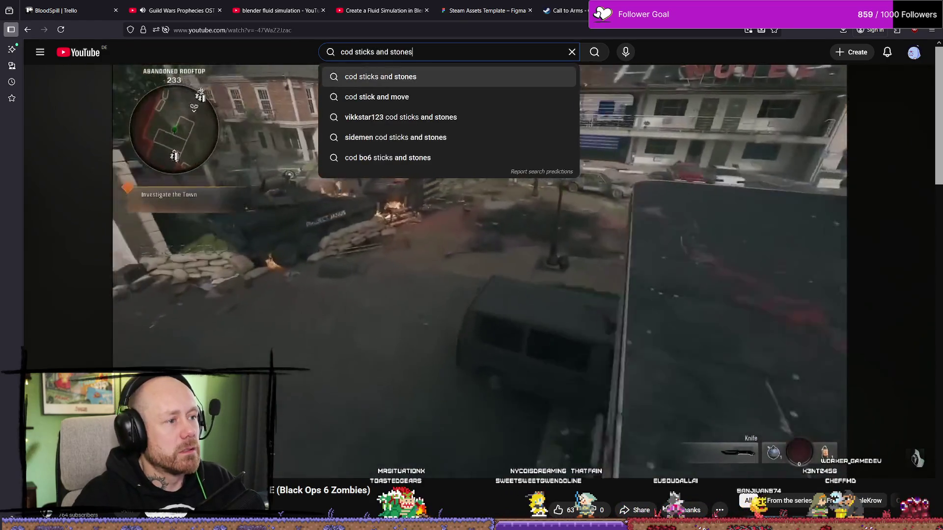
key("Return")
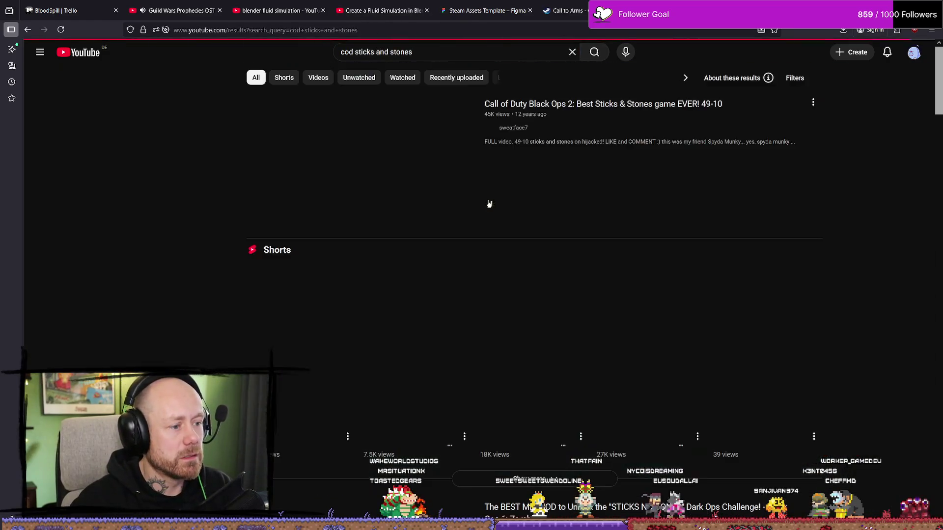
left_click(431, 169)
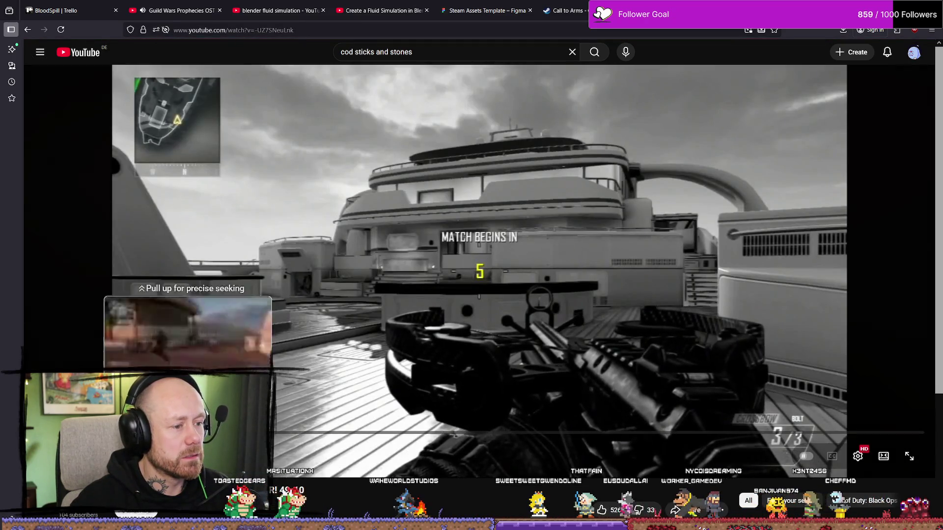
left_click_drag(118, 433, 264, 434)
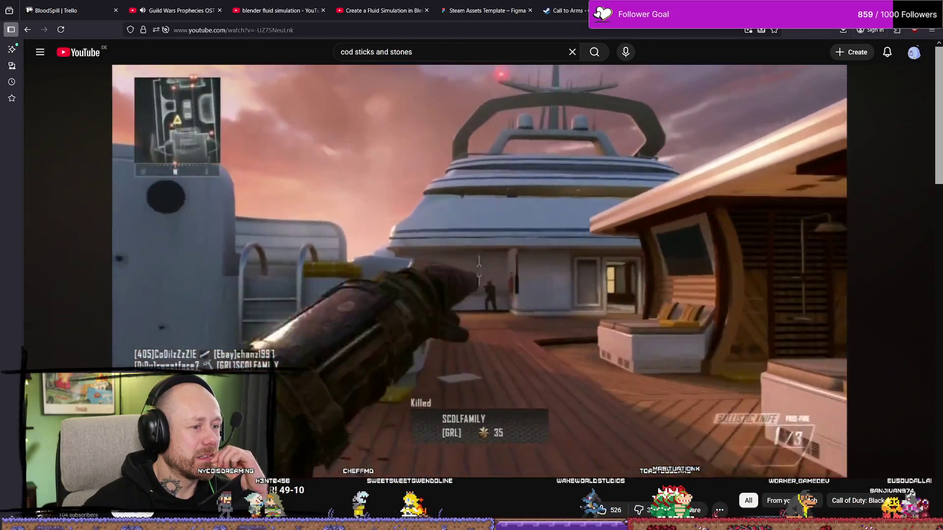
Close the Call to Arms store page tab and return to Blender
key("Escape")
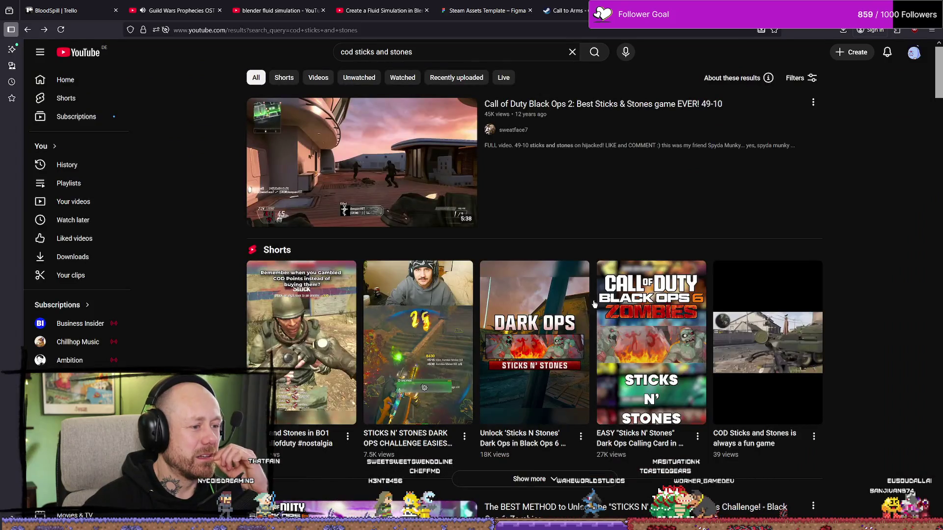
scroll(554, 291, "down", 1)
key("ctrl+w")
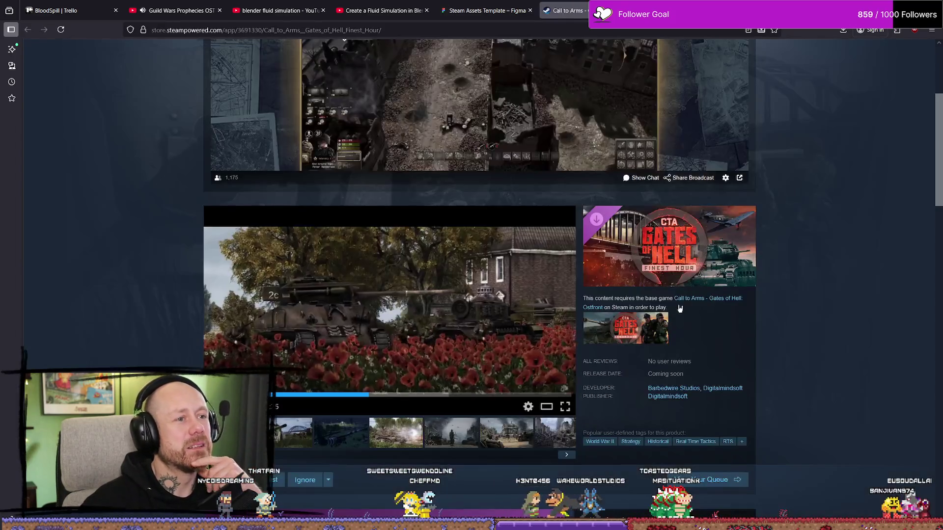
key("ctrl+w")
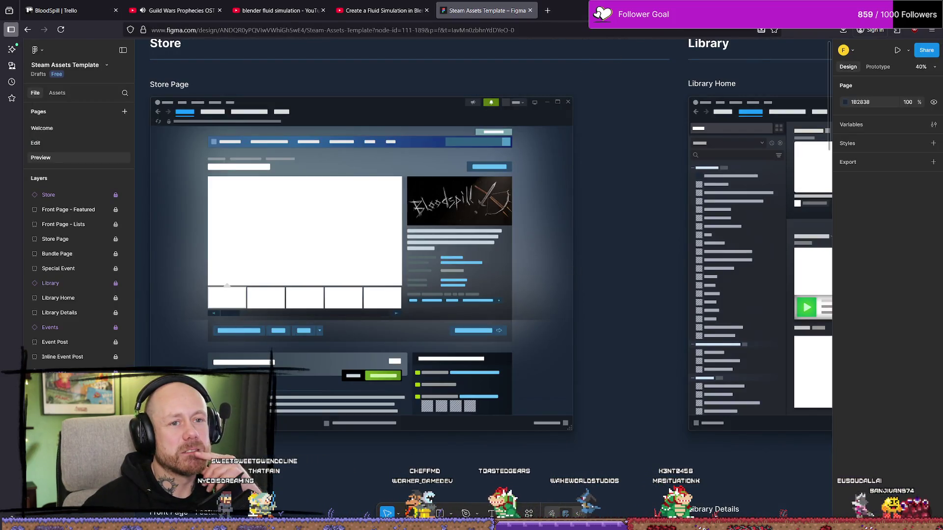
key("alt+Tab")
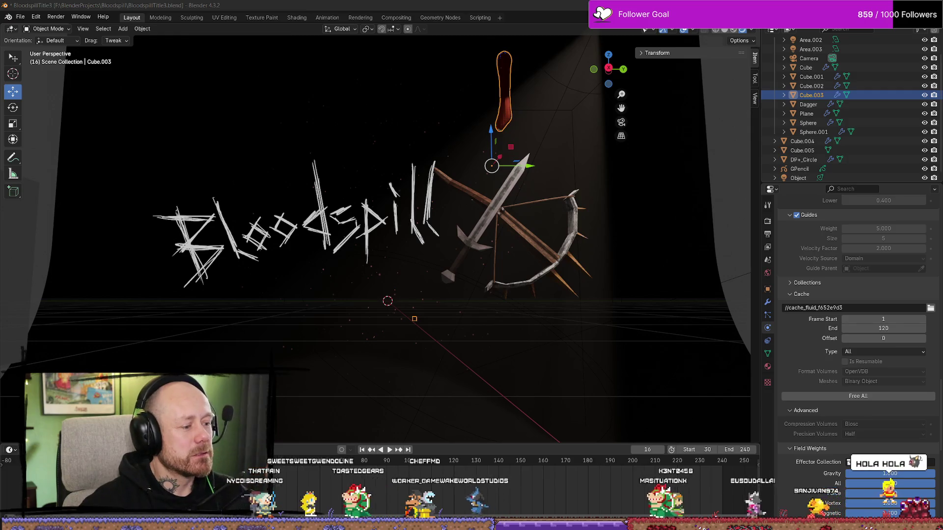
Play the blood animation, stop at frame 48, and orbit around the red blood pole
key("space")
left_click(293, 464)
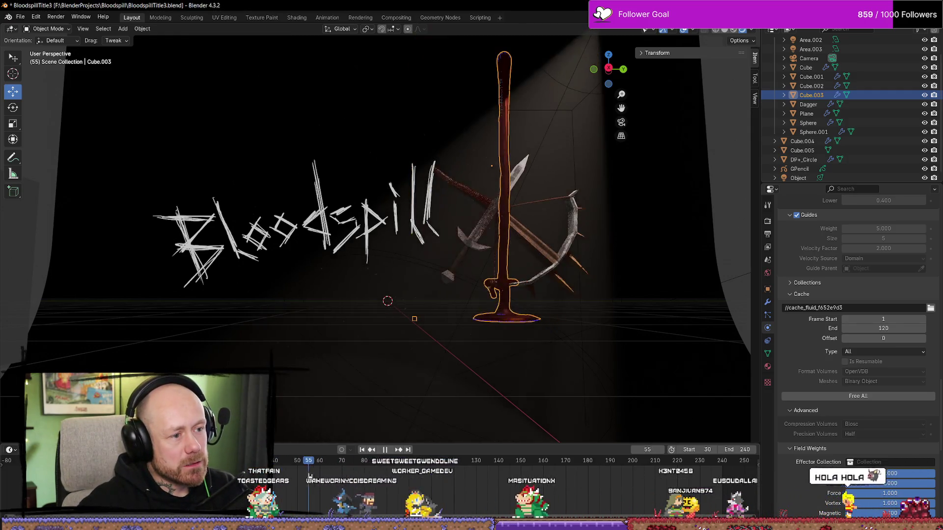
key("space")
middle_click_drag(482, 280, 604, 320)
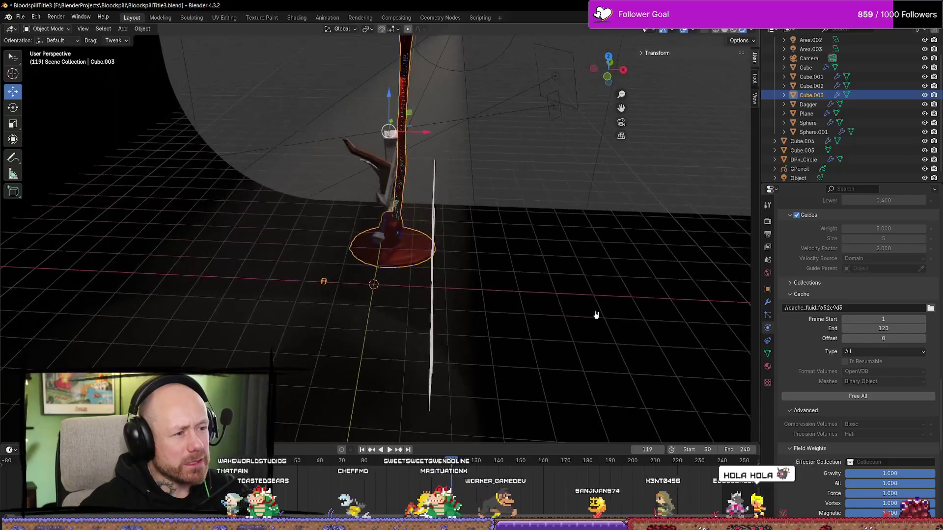
scroll(605, 319, "up", 6)
mouse_move(442, 134)
middle_mouse_down()
mouse_move(458, 126)
mouse_move(409, 133)
mouse_move(435, 136)
mouse_move(428, 141)
mouse_move(475, 182)
middle_mouse_up()
scroll(483, 182, "down", 8)
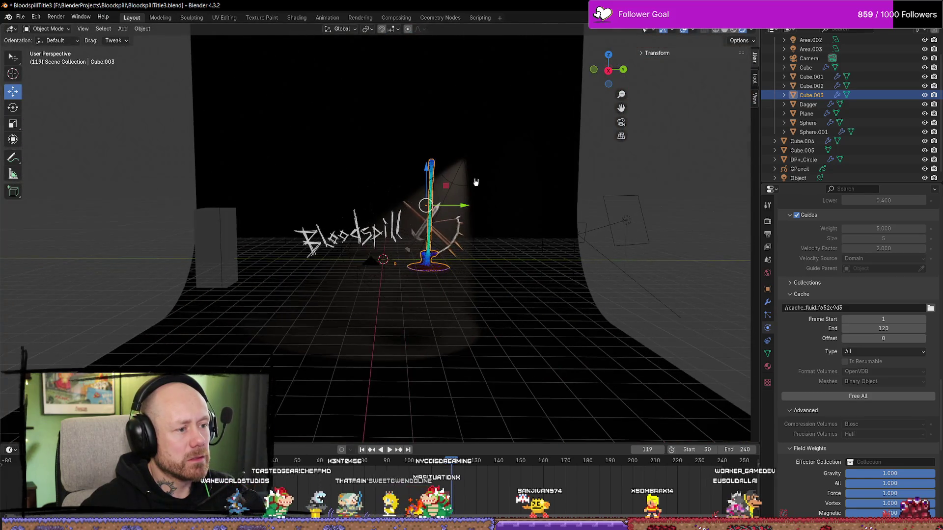
View the scene through the camera, stop playback at frame 102, then inspect from a free perspective
key("KP_0")
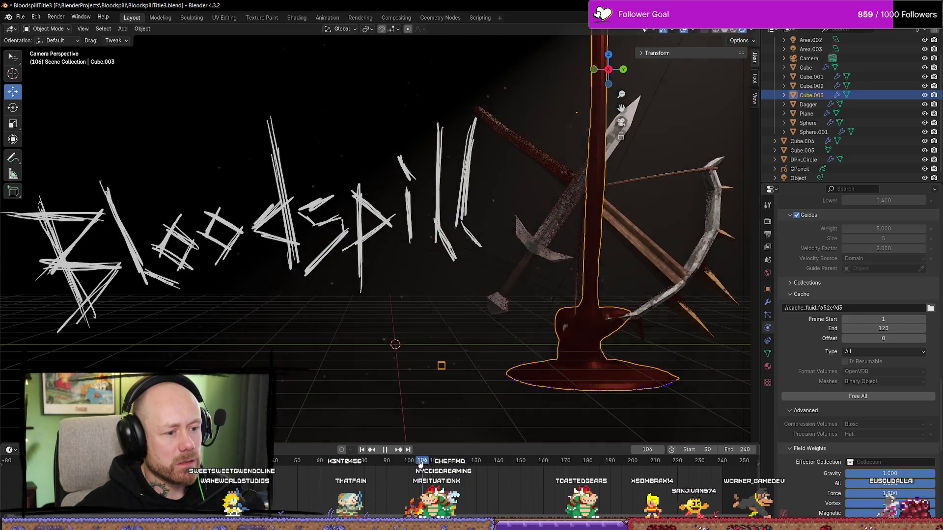
key("space")
scroll(490, 297, "down", 3)
mouse_move(496, 295)
middle_mouse_down()
mouse_move(628, 186)
mouse_move(541, 190)
mouse_move(568, 223)
mouse_move(482, 290)
mouse_move(482, 273)
mouse_move(474, 277)
middle_mouse_up()
scroll(490, 297, "up", 3)
scroll(490, 297, "down", 5)
scroll(569, 223, "up", 5)
scroll(474, 278, "down", 3)
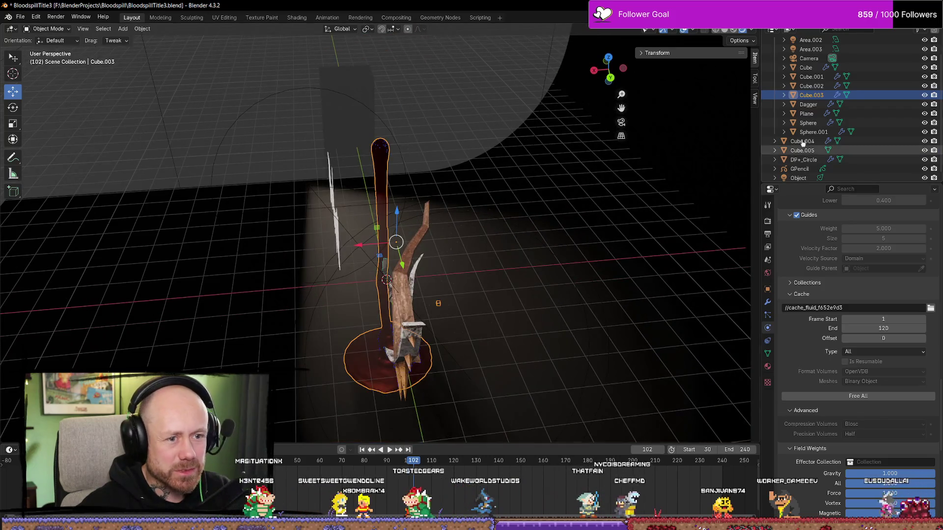
Select the Sphere.001 blood emitter and nudge it slightly along the X axis
left_click(809, 123)
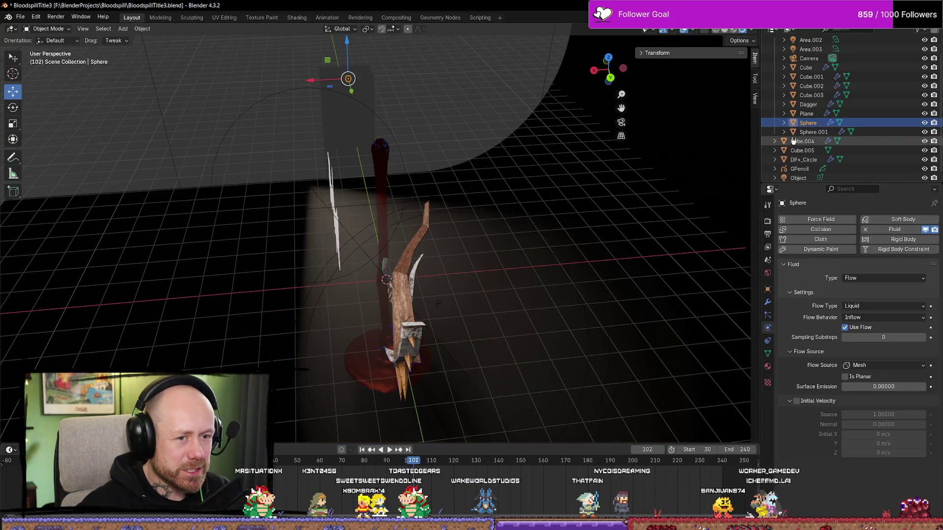
left_click(814, 132)
key("g")
key("x")
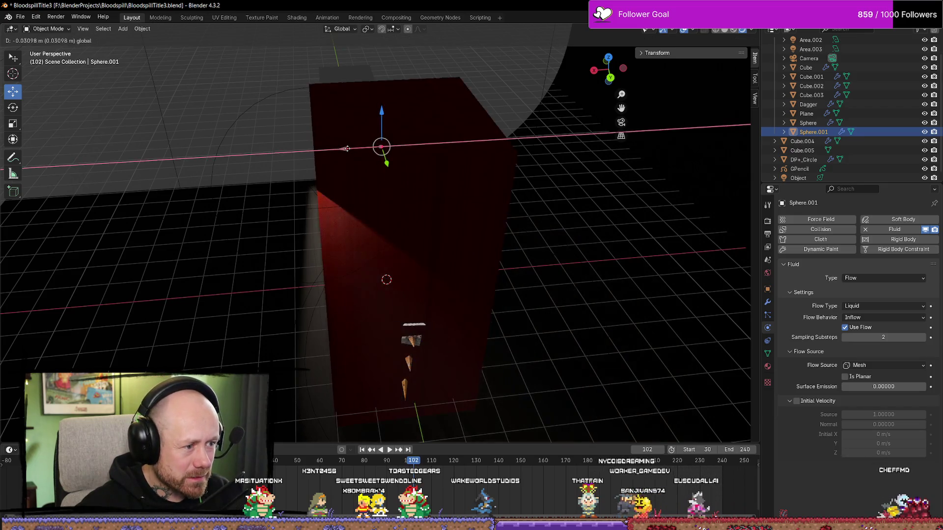
left_click(349, 149)
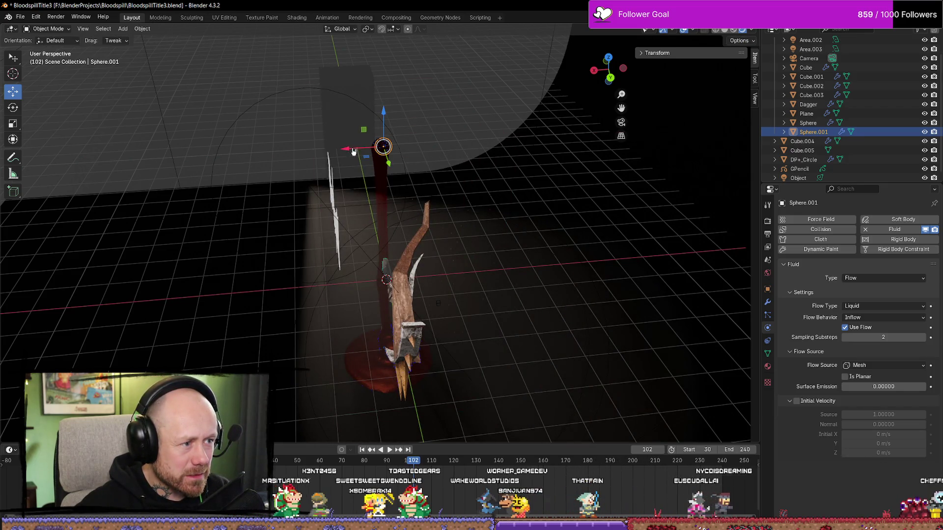
left_click_drag(350, 151, 352, 151)
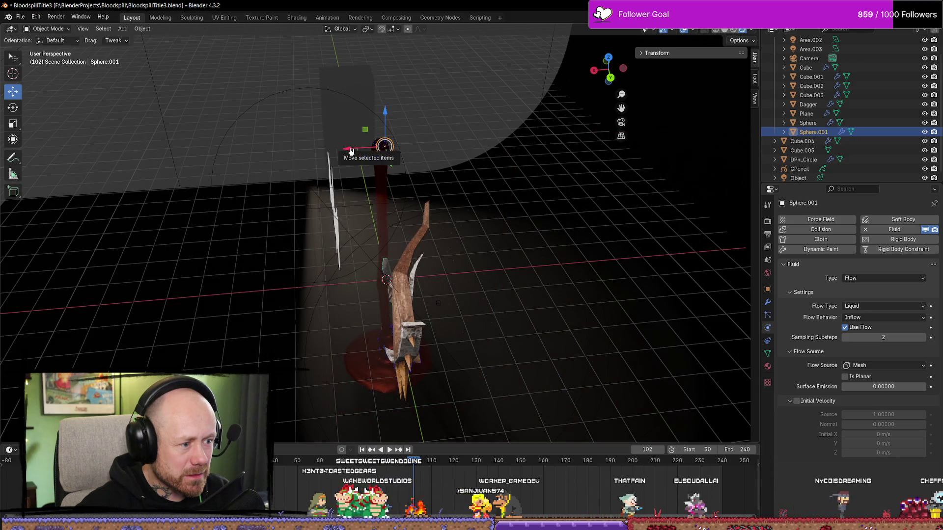
Orbit to face the Bloodspill text and review Sphere.001's particle systems and fluid flow settings
middle_click_drag(480, 186, 614, 197)
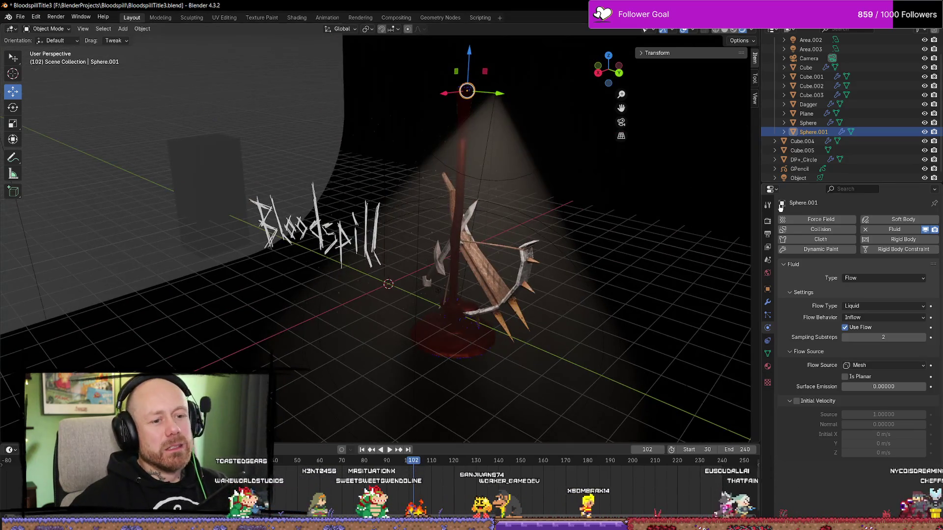
left_click(772, 316)
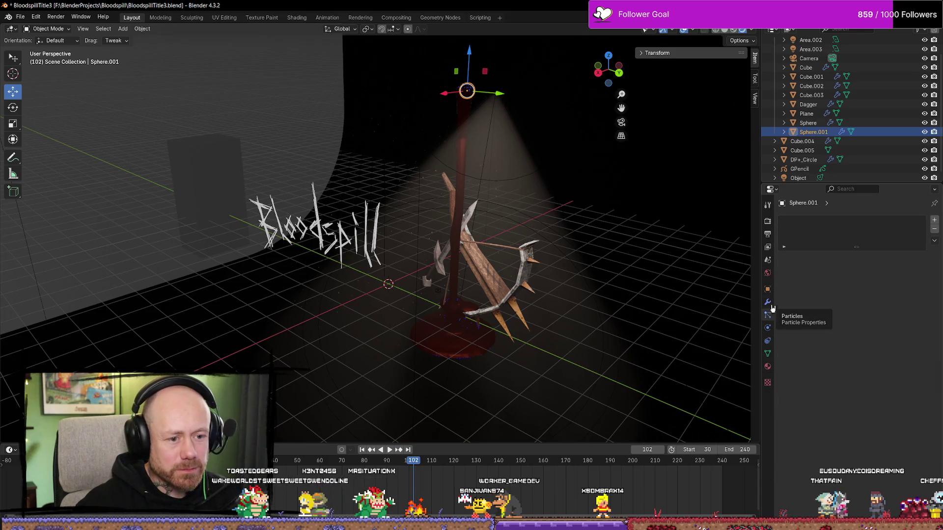
left_click(768, 328)
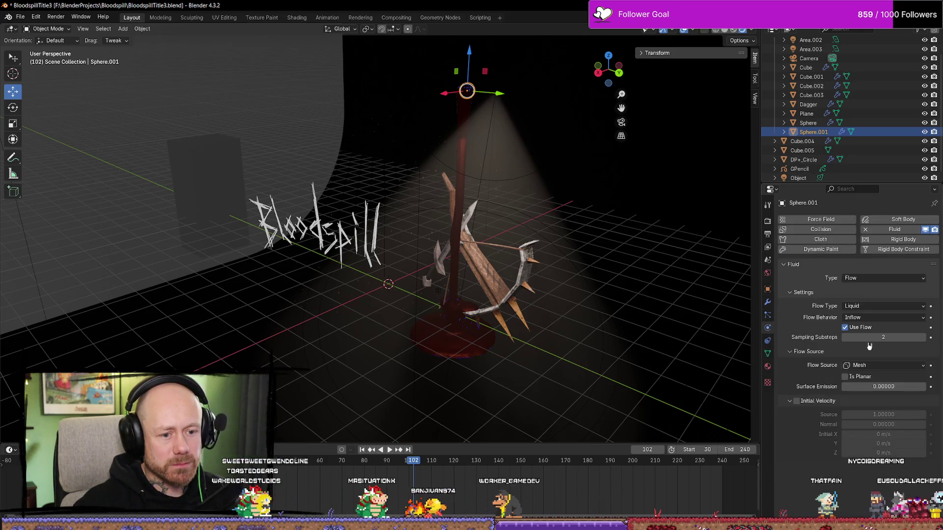
left_click(769, 315)
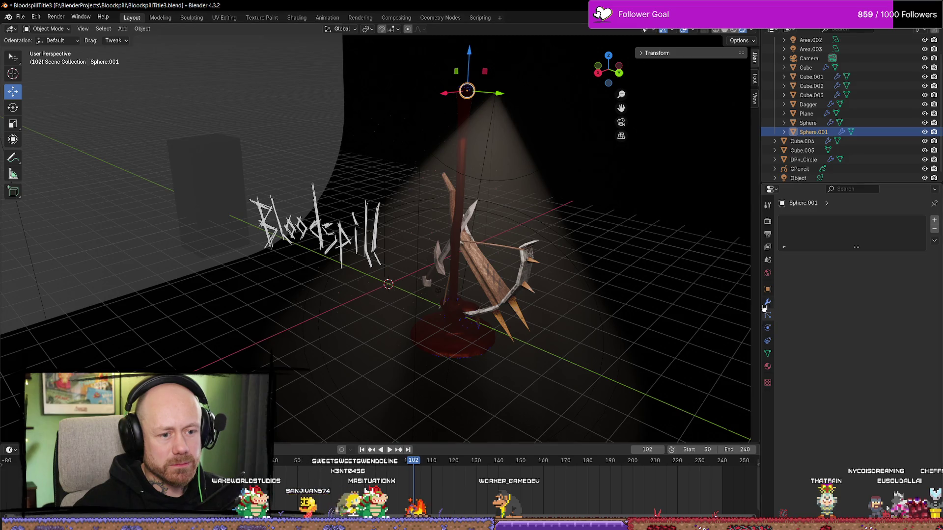
On the Cube.003 domain's fluid cache, Free All, then Bake All
left_click(458, 208)
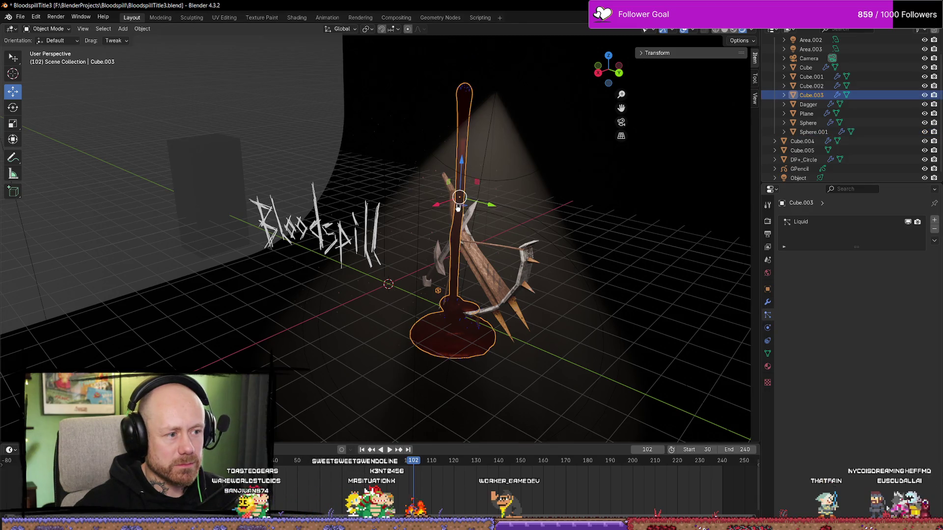
left_click(768, 328)
scroll(841, 366, "down", 15)
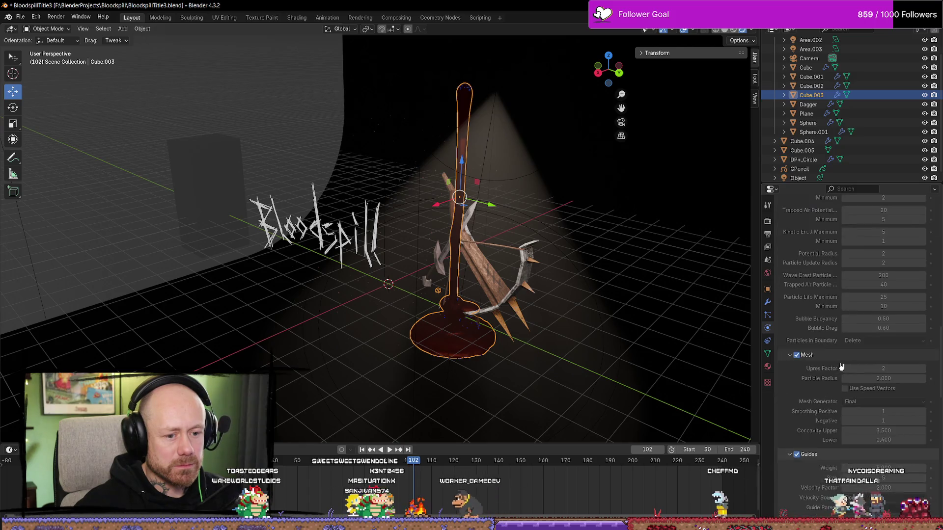
scroll(841, 367, "down", 10)
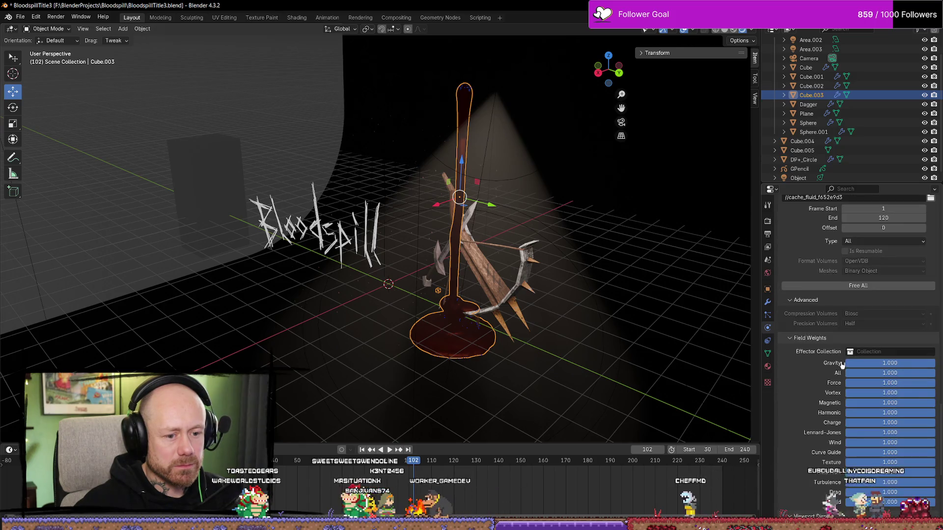
left_click(858, 288)
left_click(858, 288)
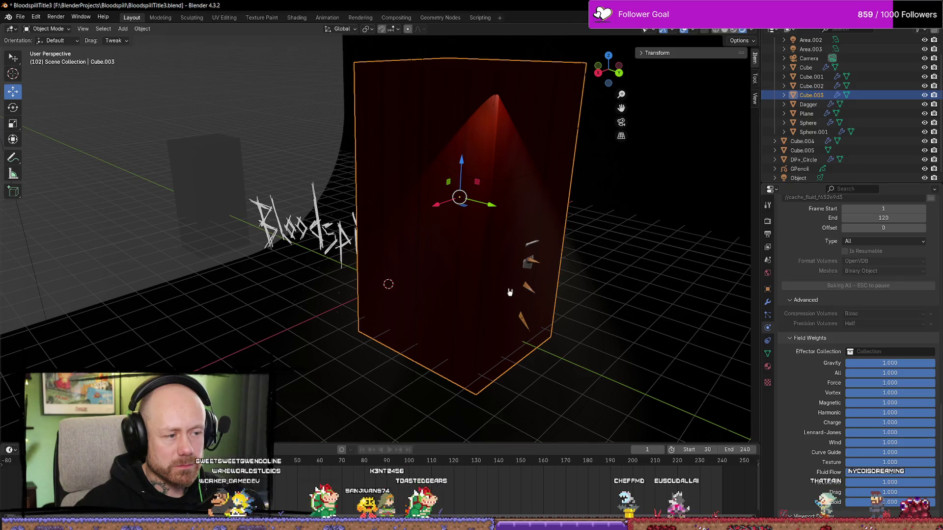
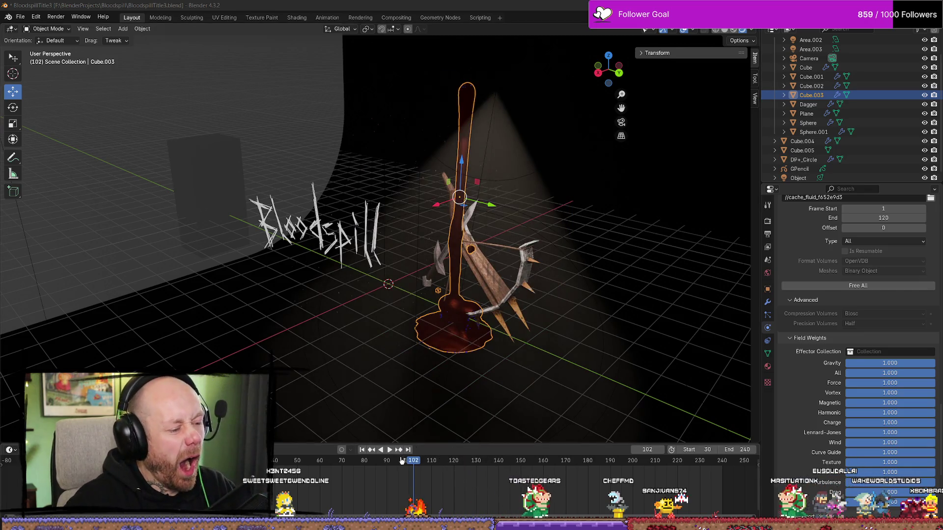
Scrub back to frame 85 and render it, showing the Bloodspill title beside the blood column
scroll(446, 377, "down", 3)
mouse_move(446, 377)
middle_mouse_down()
mouse_move(495, 364)
mouse_move(467, 278)
middle_mouse_up()
scroll(494, 364, "up", 4)
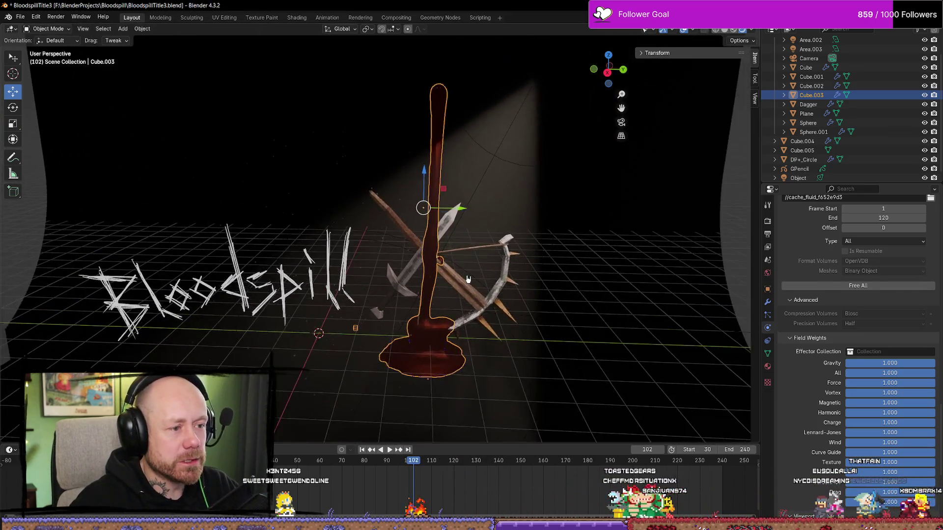
scroll(467, 279, "up", 2)
mouse_move(412, 466)
left_mouse_down()
mouse_move(391, 470)
mouse_move(457, 472)
mouse_move(364, 473)
mouse_move(376, 474)
left_mouse_up()
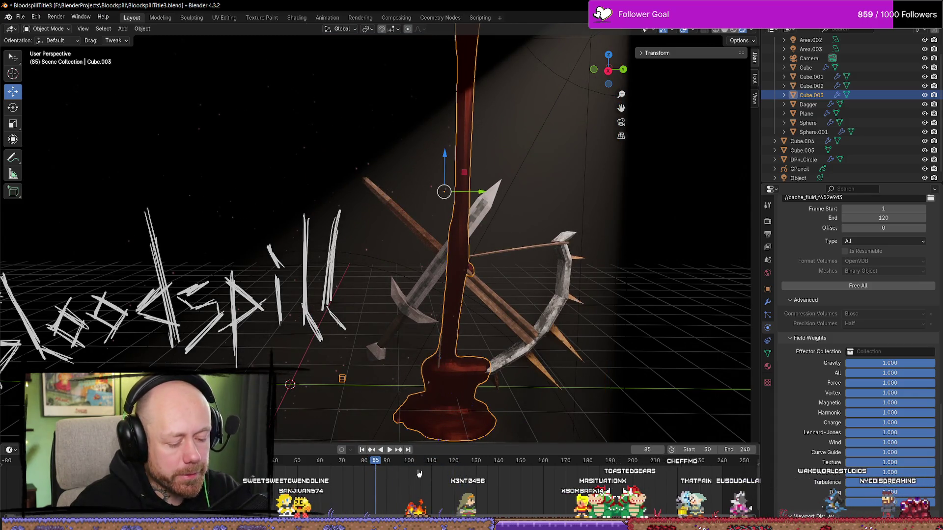
key("F12")
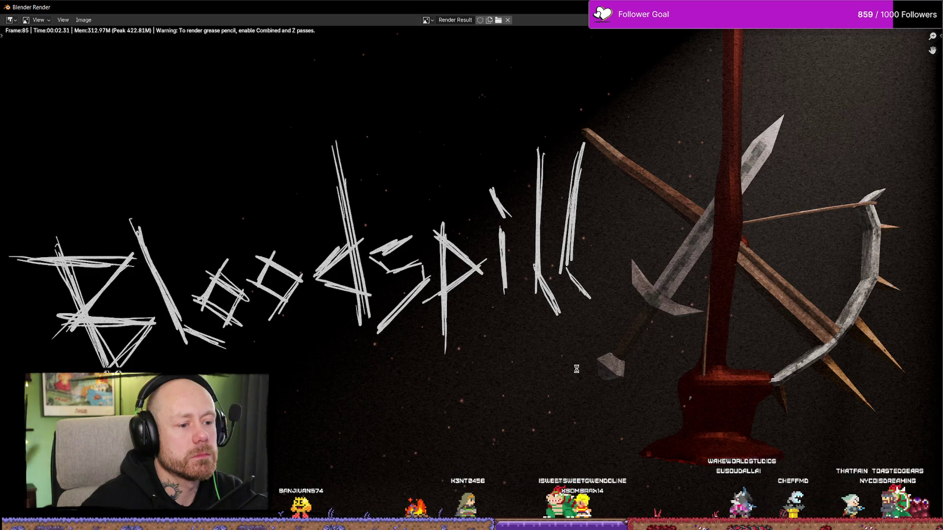
Re-render, then render frame 113 with the risen fluid column, cancelling Save a Copy
key("F12")
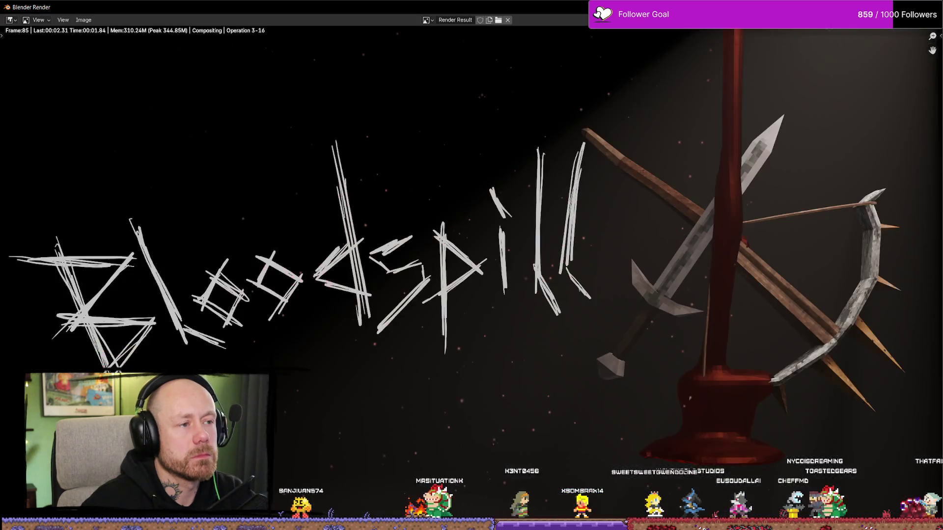
key("Escape")
mouse_move(375, 464)
left_mouse_down()
mouse_move(460, 464)
mouse_move(431, 464)
mouse_move(441, 464)
left_mouse_up()
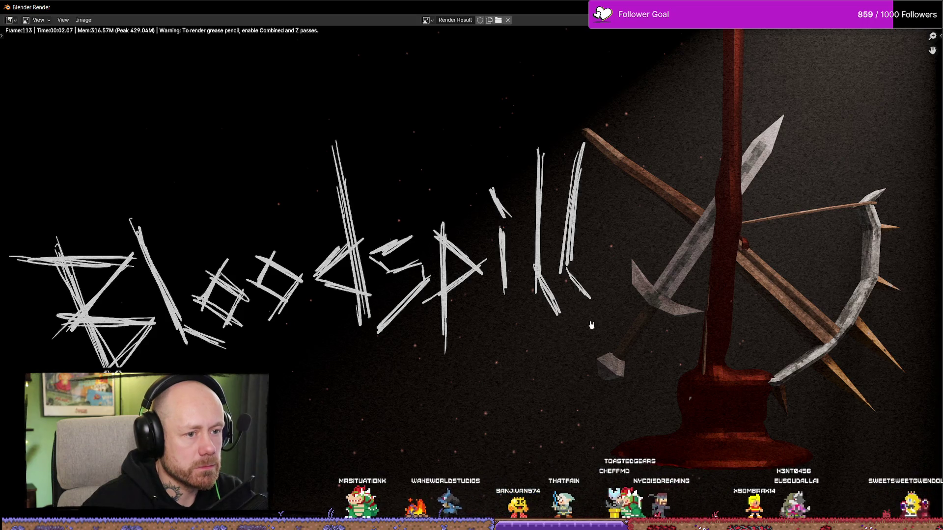
left_click(84, 20)
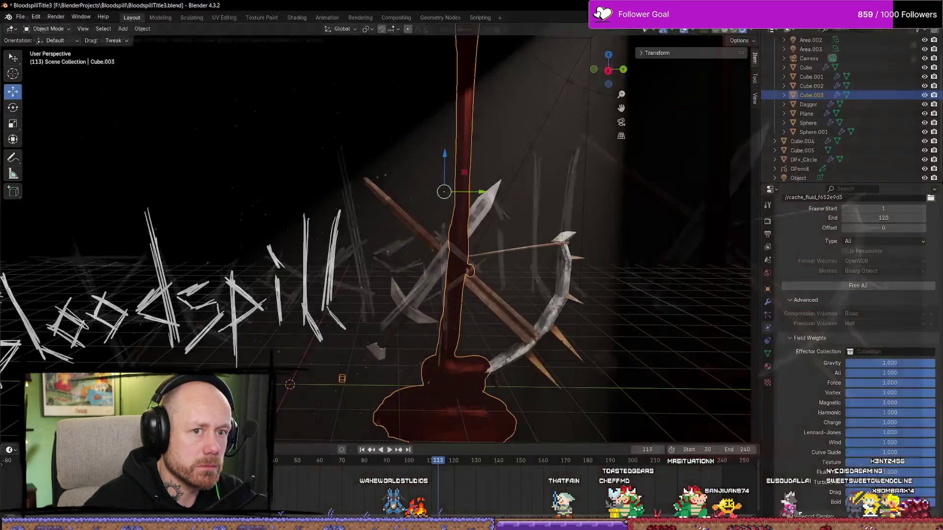
key("Escape")
Select the spotlight and drag it along its Y axis
mouse_move(533, 181)
middle_mouse_down()
mouse_move(581, 208)
mouse_move(514, 105)
mouse_move(546, 133)
middle_mouse_up()
left_click(519, 109)
mouse_move(546, 132)
left_mouse_down()
mouse_move(517, 144)
mouse_move(527, 168)
left_mouse_up()
Undo the spotlight's Y move, nudge it along X, and rotate it to re-aim the beam
mouse_move(528, 172)
middle_mouse_down()
mouse_move(563, 170)
mouse_move(566, 180)
middle_mouse_up()
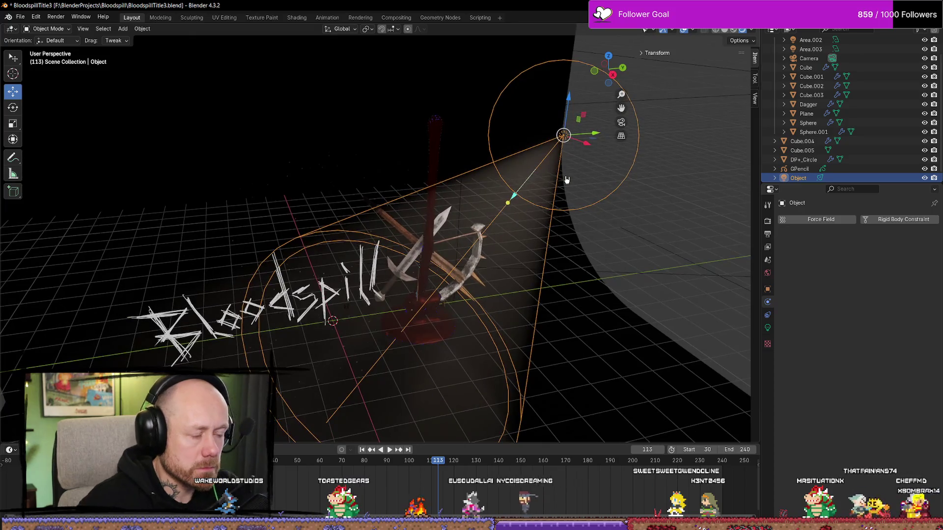
key("ctrl+z")
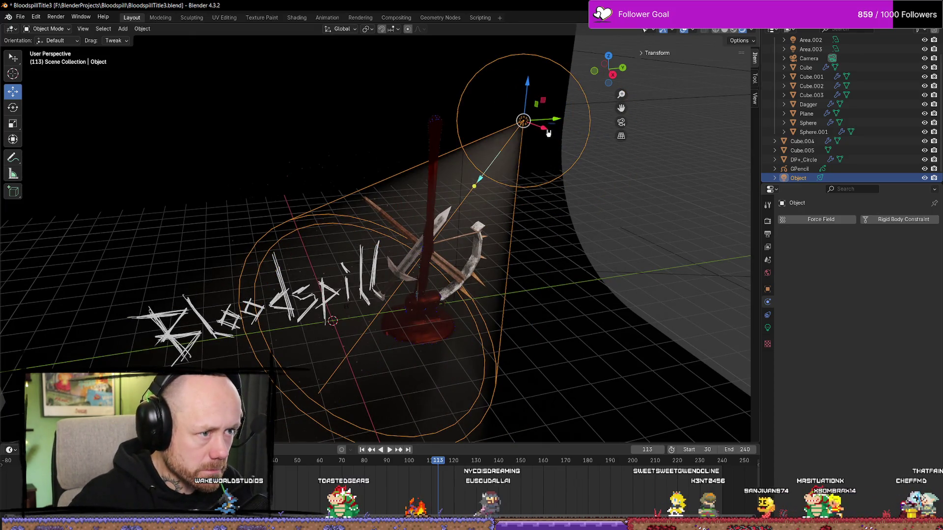
left_click_drag(548, 137, 582, 168)
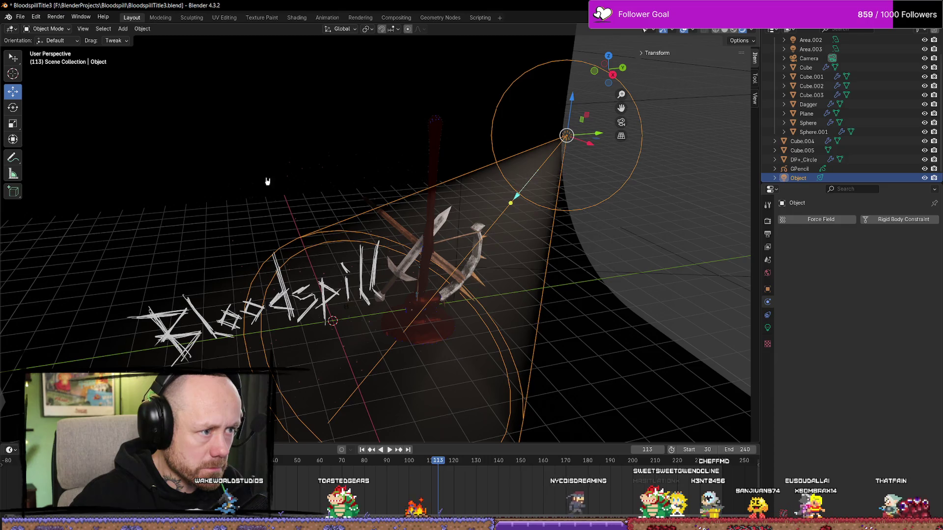
left_click(12, 108)
left_click_drag(586, 150, 586, 168)
Render frame 113, then rotate the spotlight around global Y and render again
key("F12")
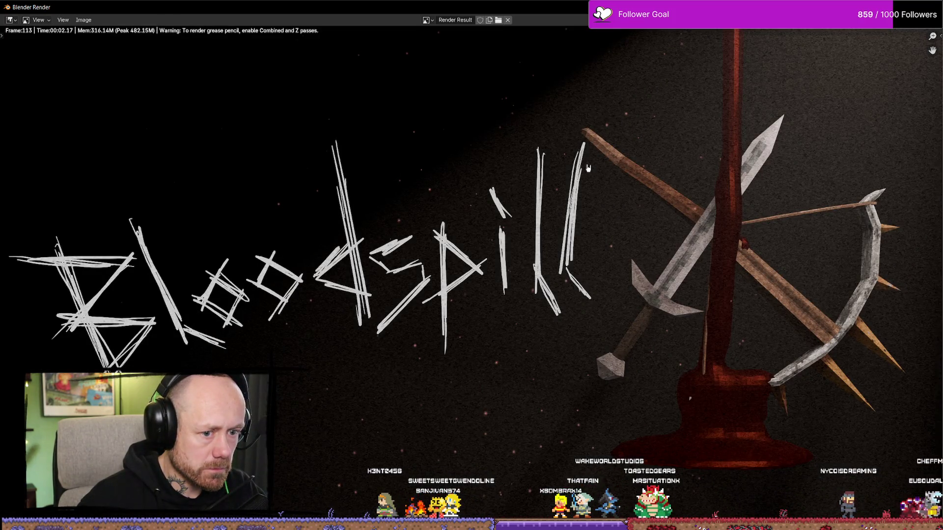
scroll(585, 169, "down", 8)
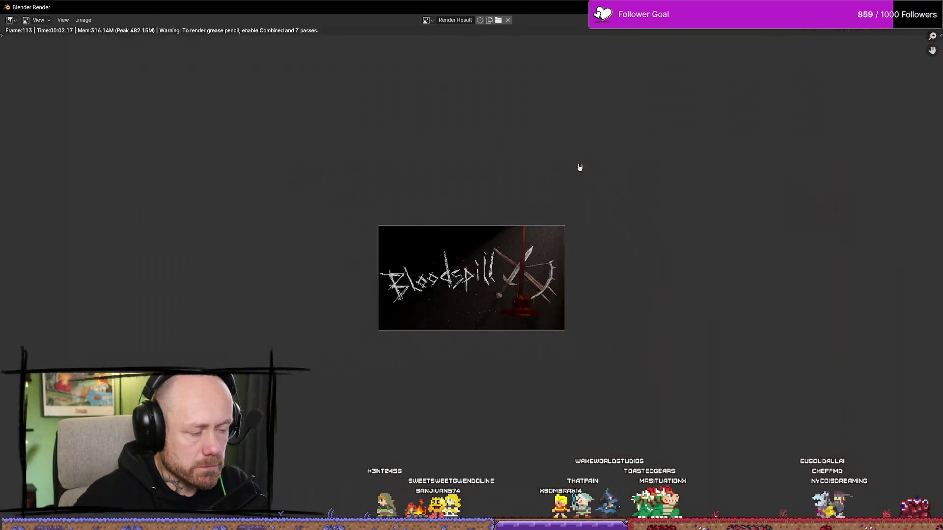
scroll(654, 270, "up", 3)
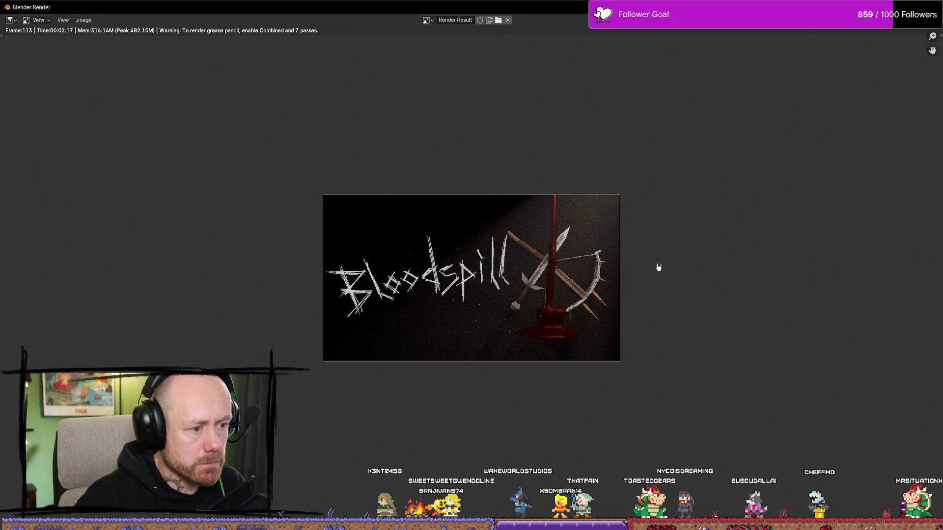
key("Escape")
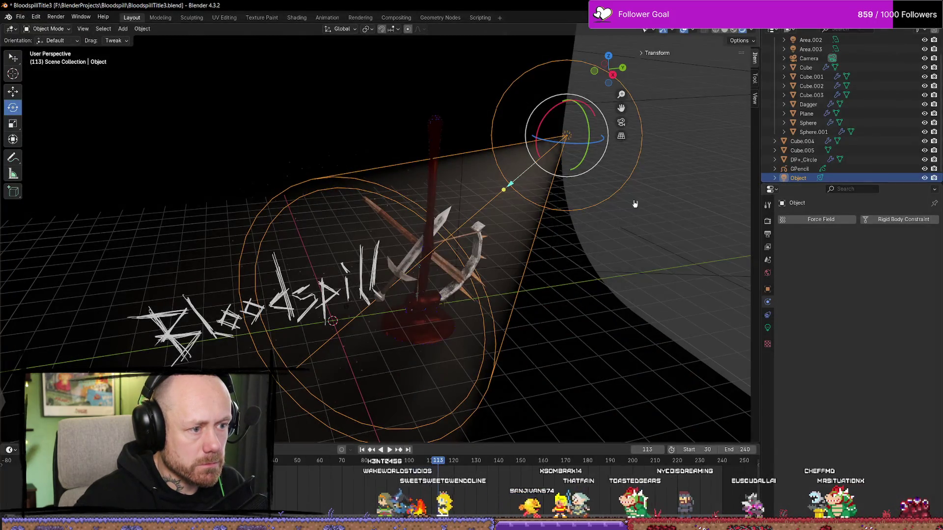
left_click_drag(588, 149, 587, 163)
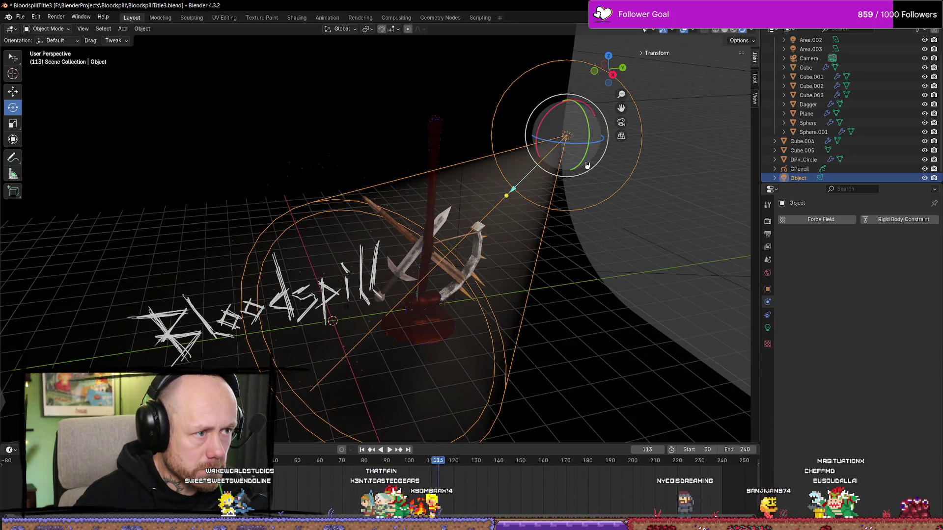
key("F12")
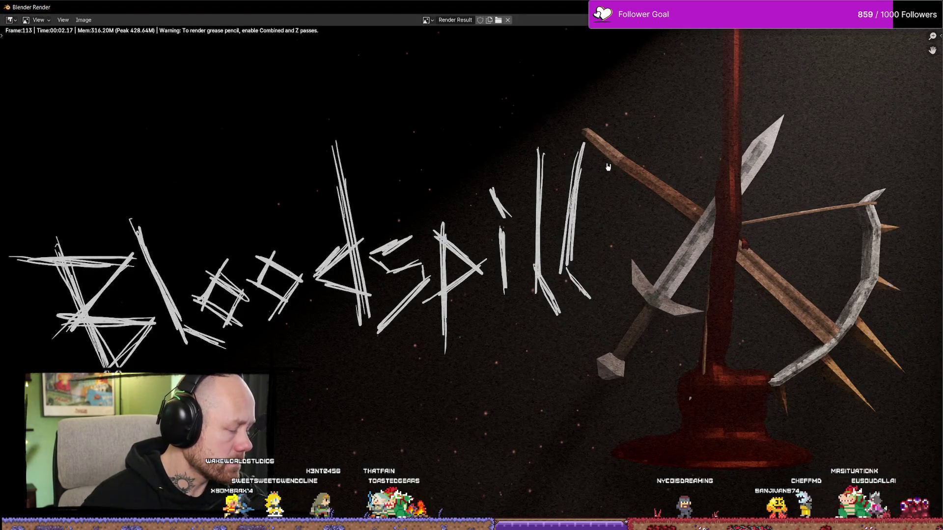
key("Home")
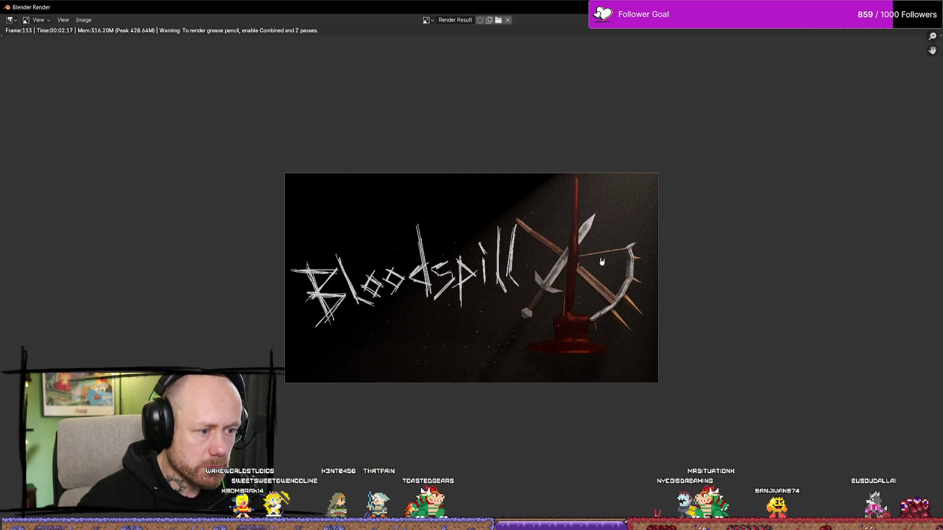
scroll(635, 269, "up", 1)
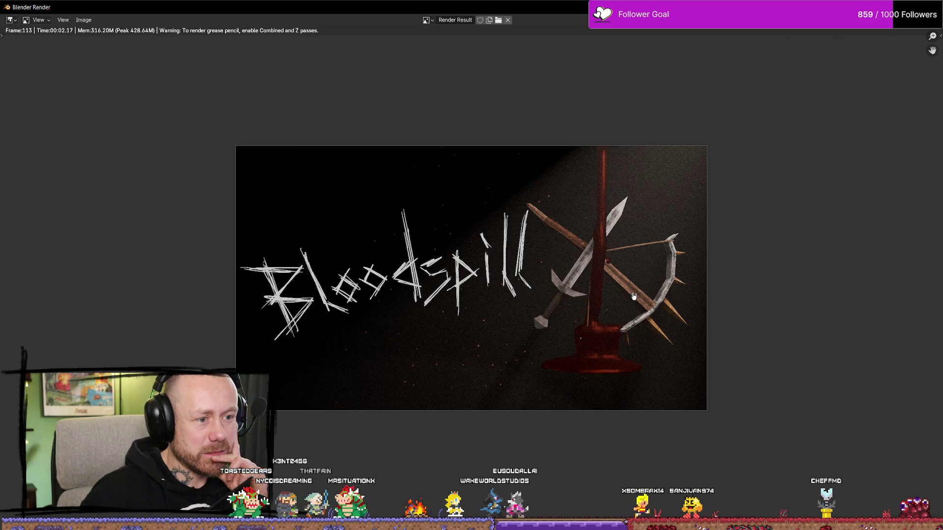
scroll(640, 293, "up", 1)
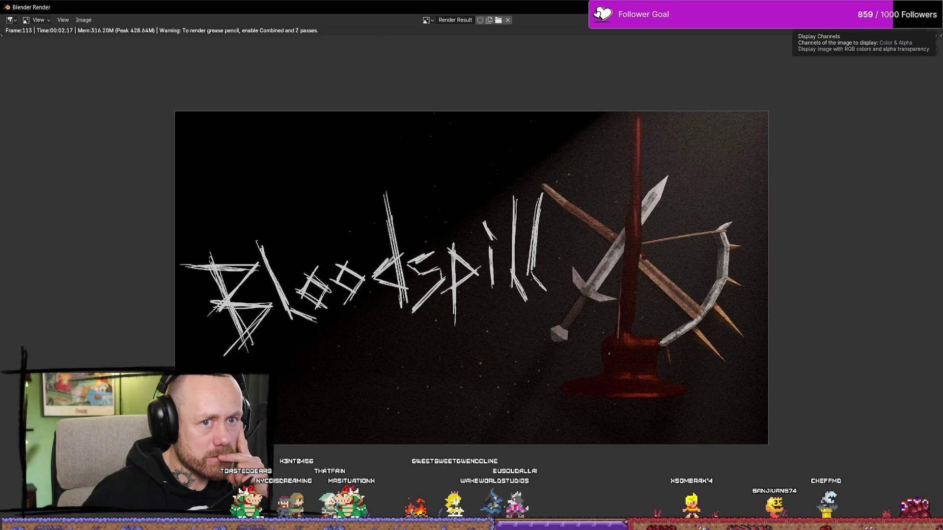
key("Escape")
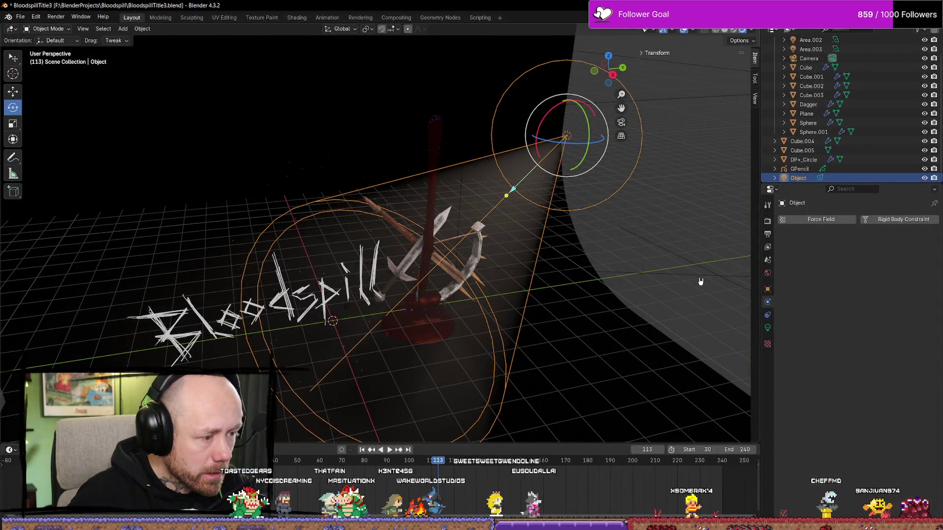
key("F12")
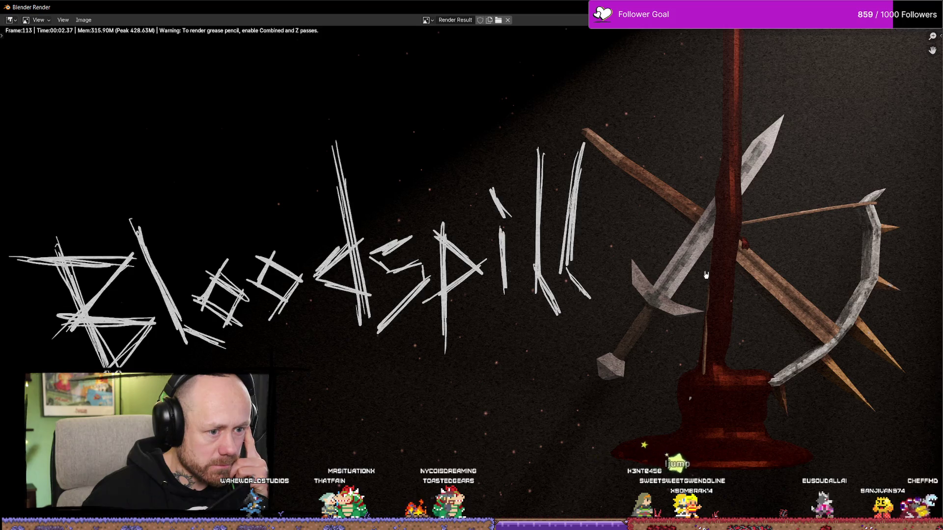
scroll(706, 275, "down", 3)
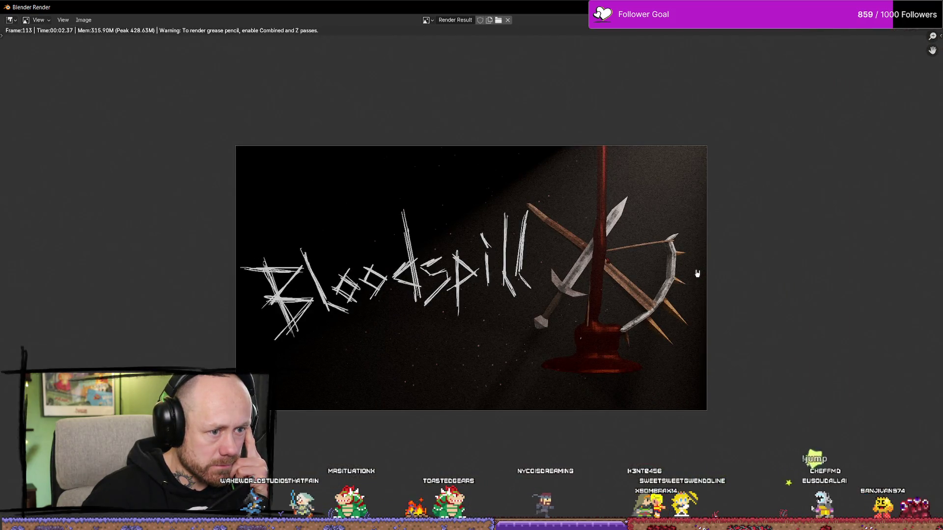
scroll(551, 278, "down", 3)
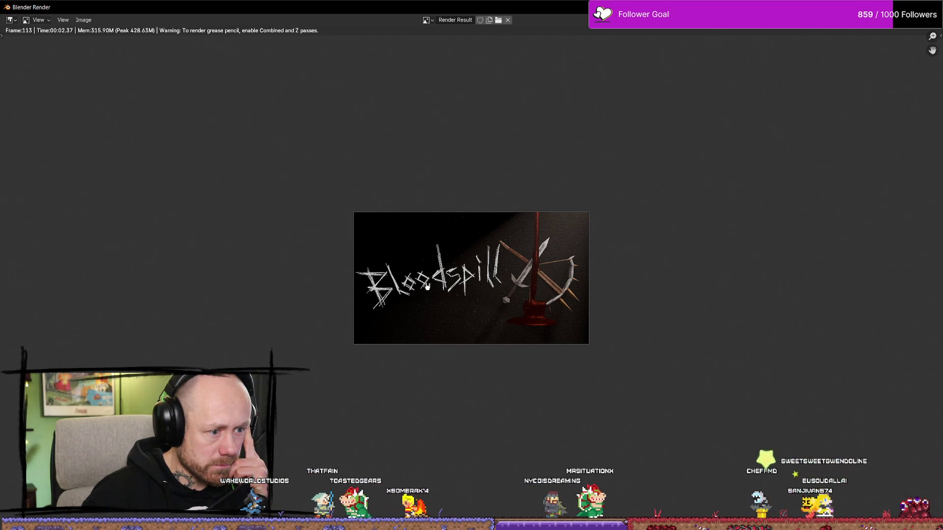
scroll(427, 287, "up", 2)
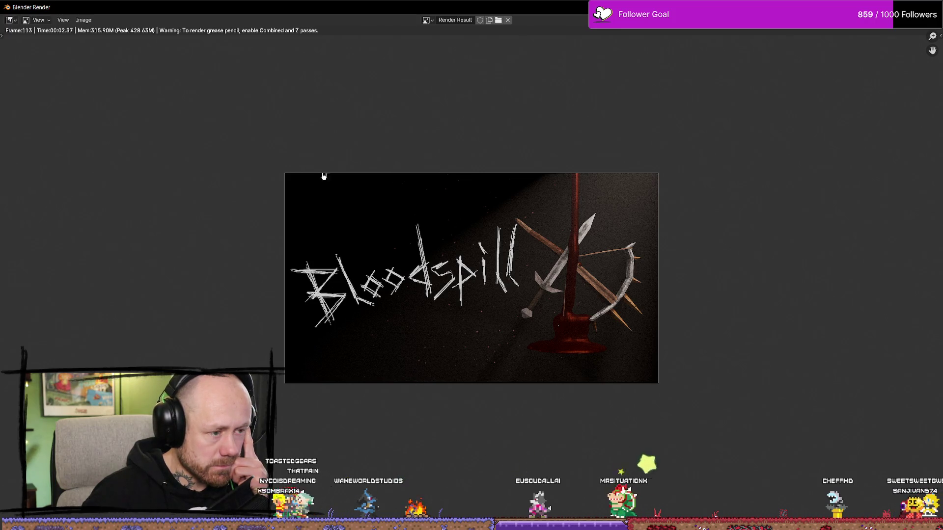
left_click(86, 21)
Save the render over TiteltestWithBlood5.png and close the render window
left_click(103, 104)
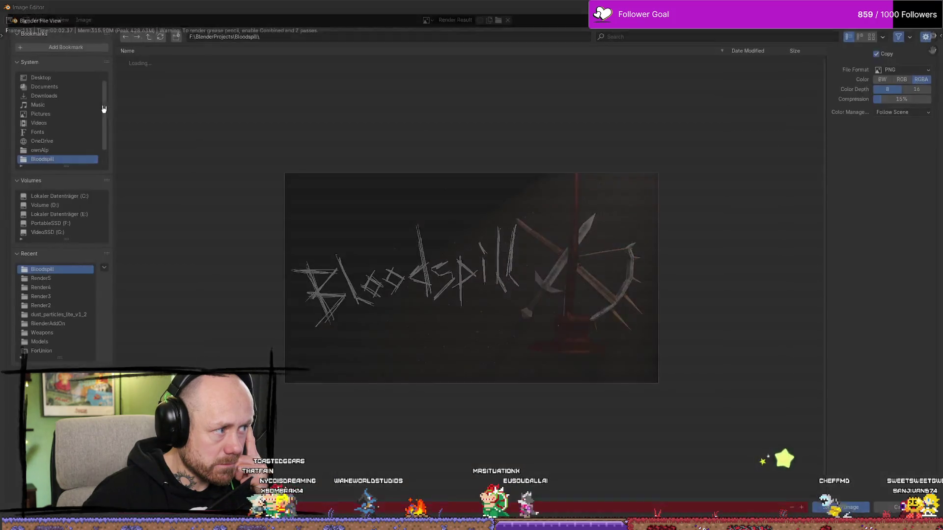
left_click(214, 253)
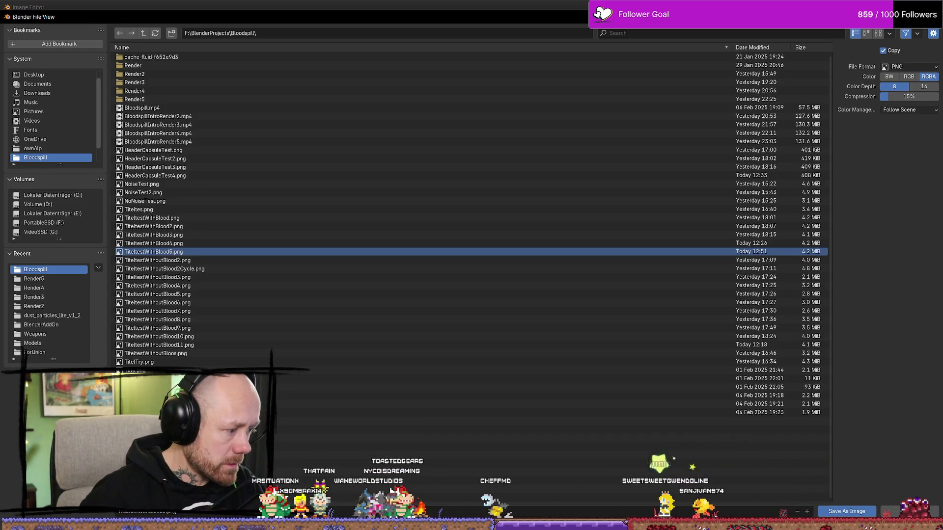
left_click(863, 514)
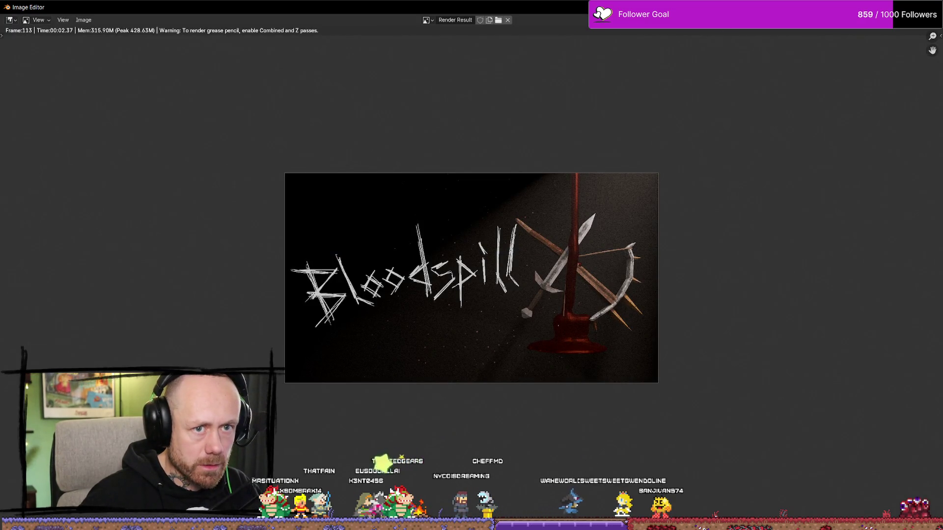
key("Escape")
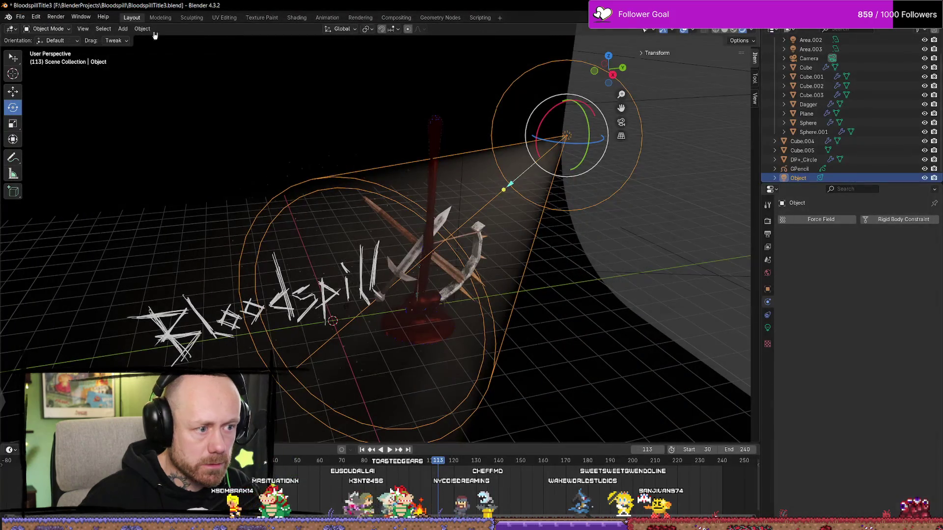
Save the Blender project via File > Save, then switch to Affinity Photo
left_click(20, 17)
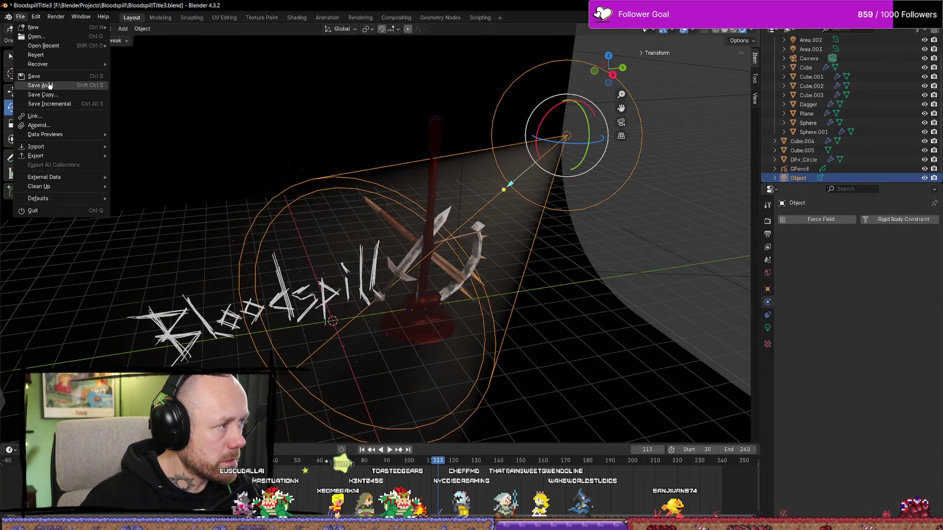
left_click(34, 76)
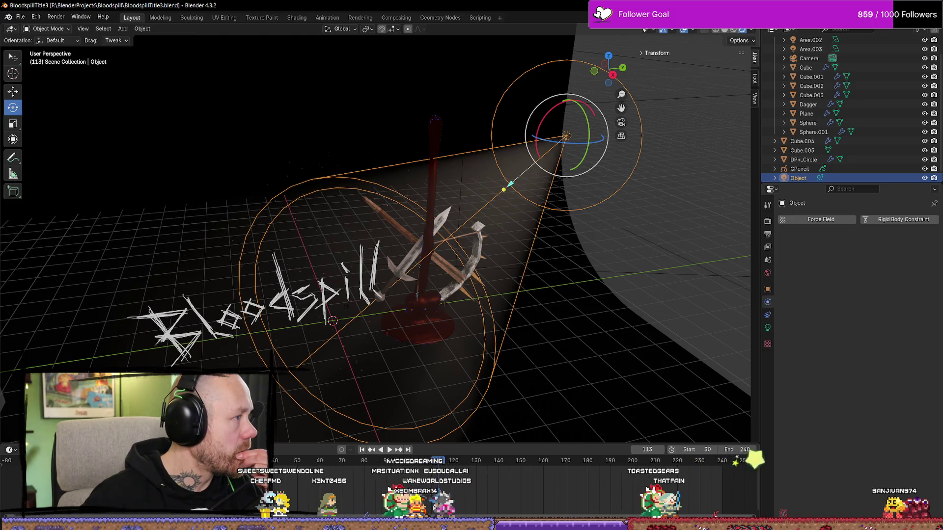
key("alt+Tab")
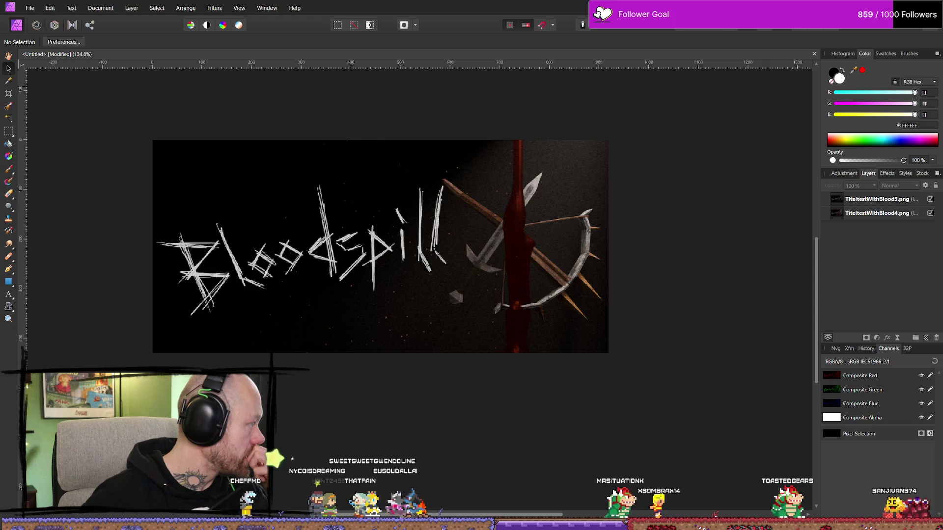
Place TiteltestWithBlood6.png on the canvas, resized and aligned over the earlier renders
mouse_move(415, 442)
left_mouse_down()
mouse_move(487, 427)
mouse_move(251, 133)
left_mouse_up()
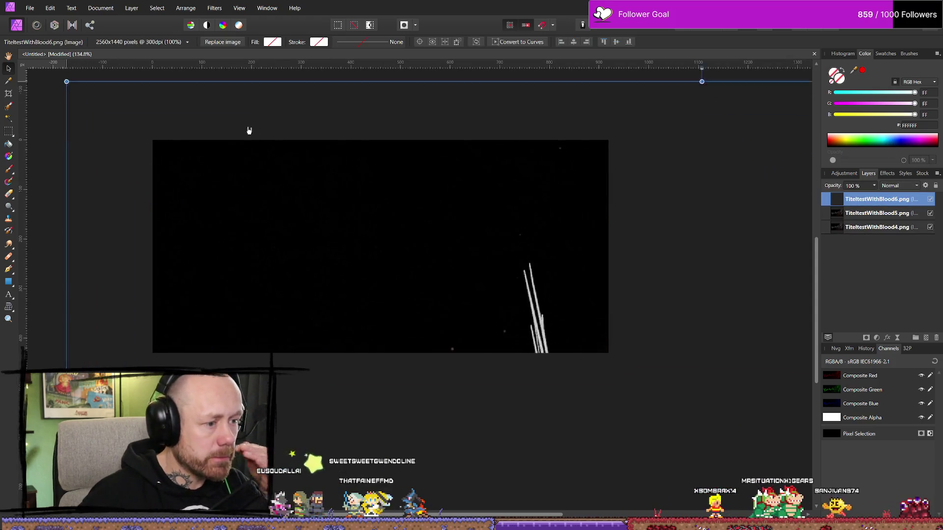
scroll(509, 301, "down", 3)
scroll(568, 326, "down", 6, "ctrl")
left_click_drag(667, 361, 539, 279)
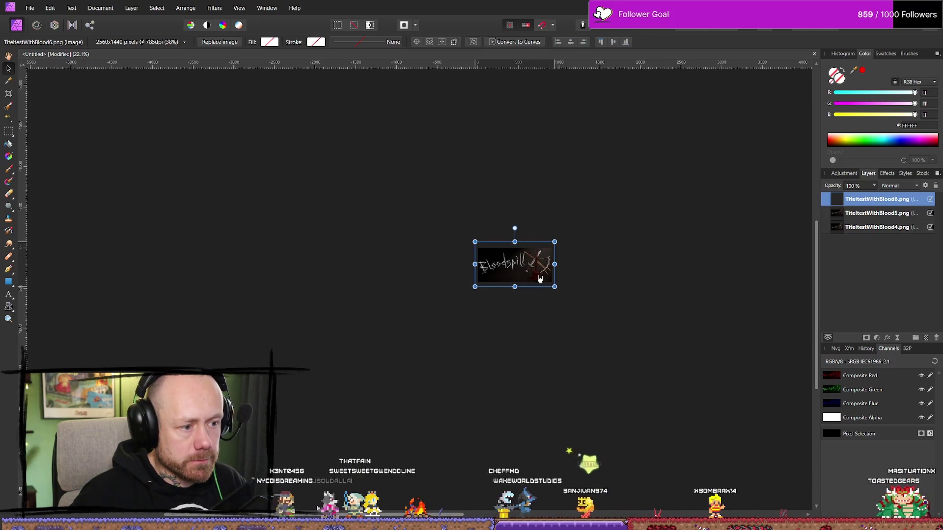
scroll(540, 279, "up", 5, "ctrl")
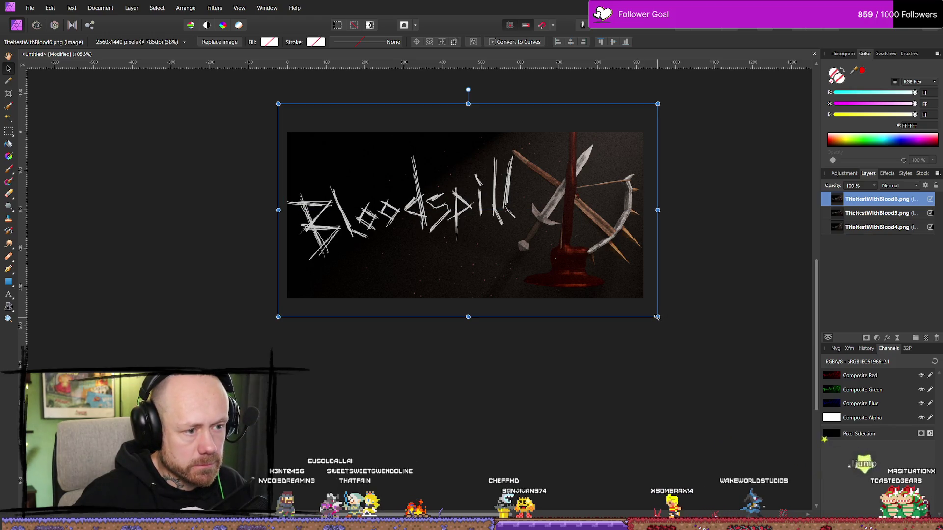
left_click_drag(654, 316, 651, 313)
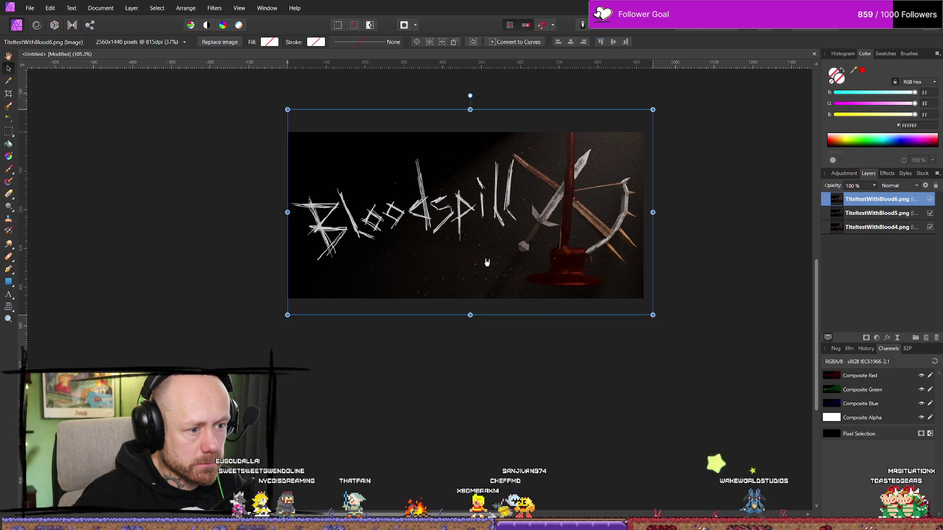
left_click_drag(487, 263, 487, 268)
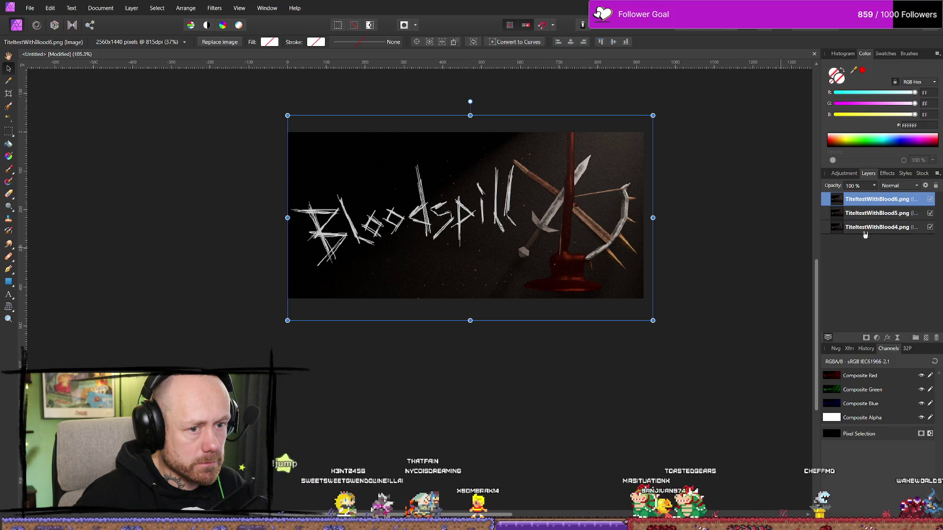
Toggle the blood-pool render and Blood5 layer visibility to compare the versions
left_click(931, 200)
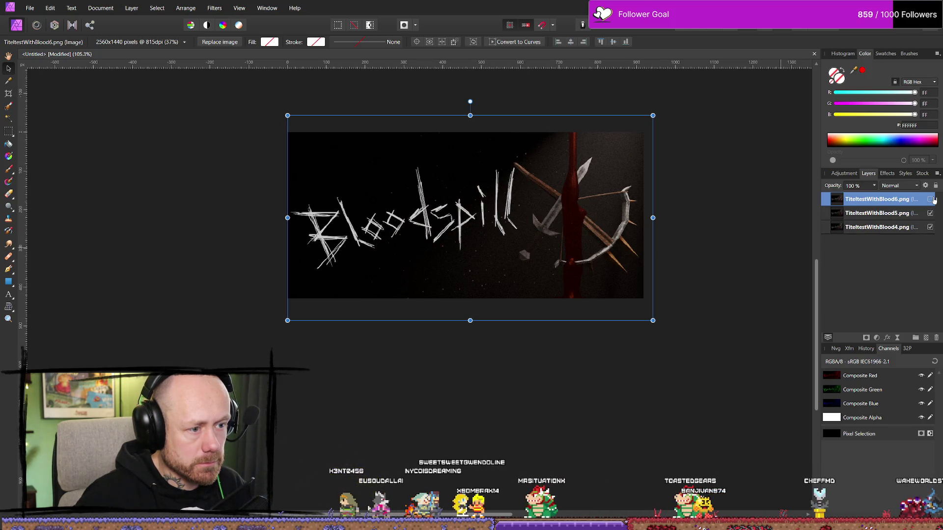
left_click(933, 199)
left_click(705, 311)
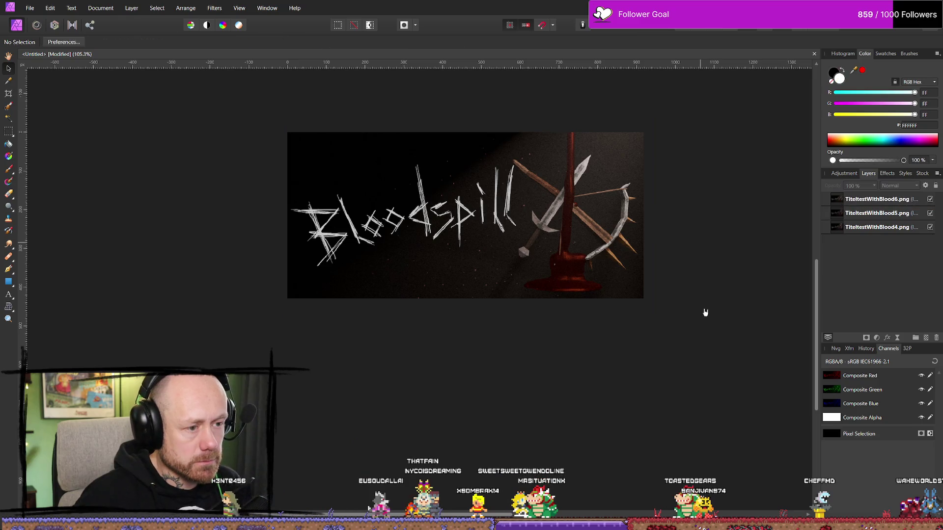
scroll(707, 311, "down", 4, "ctrl")
scroll(710, 382, "up", 3, "ctrl")
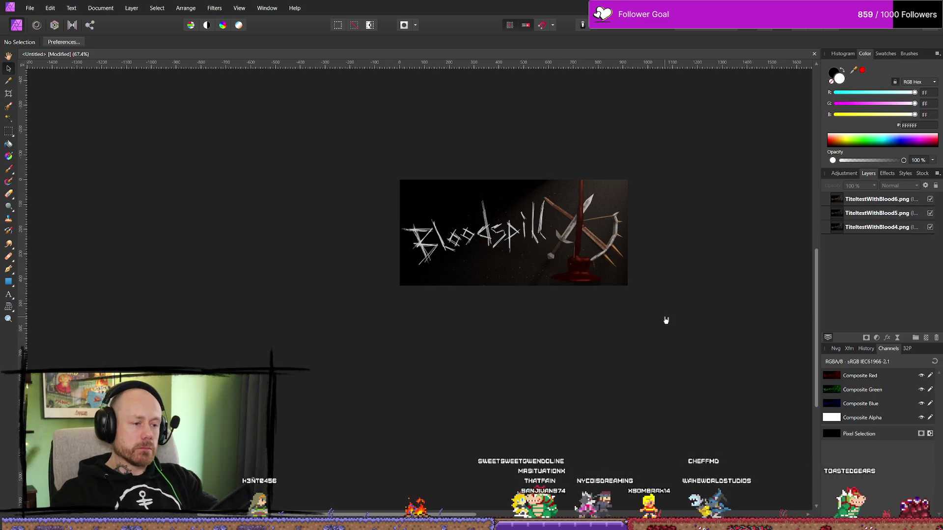
scroll(701, 260, "up", 2, "ctrl")
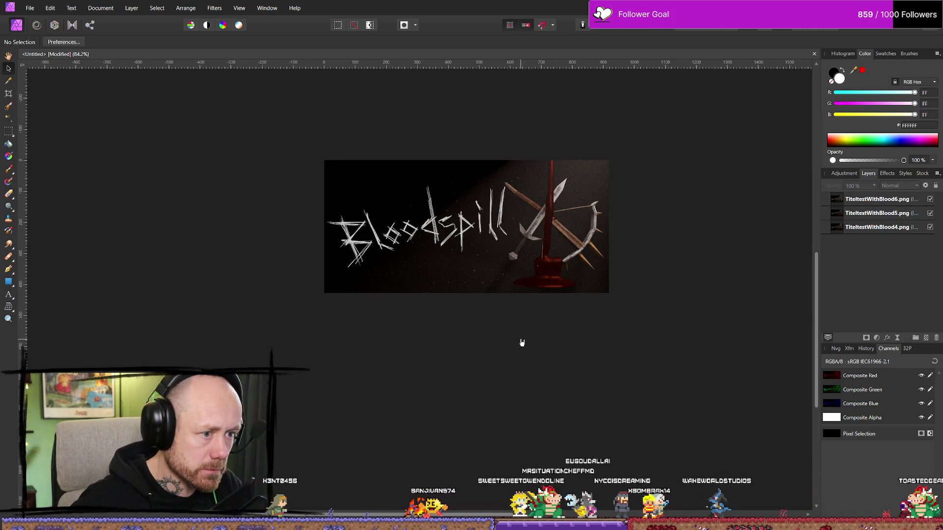
left_click_drag(522, 342, 564, 326)
left_click(931, 214)
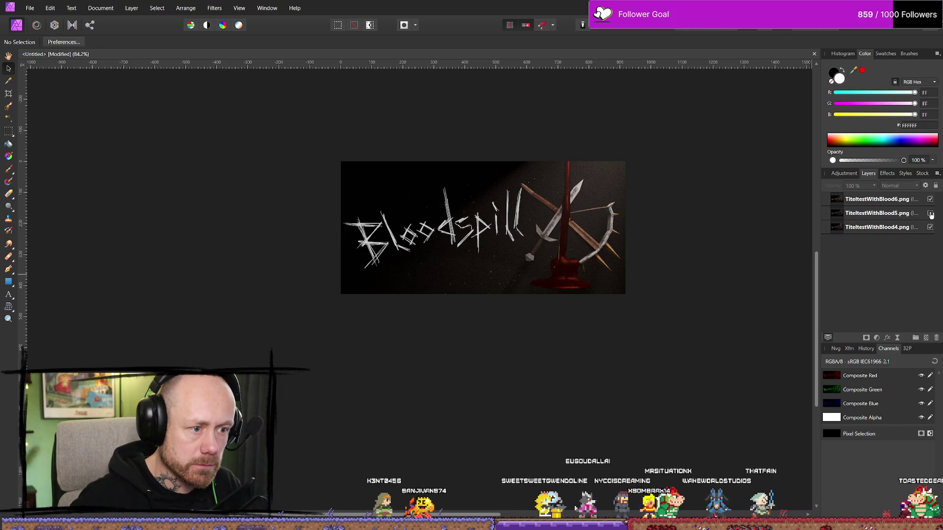
left_click(930, 199)
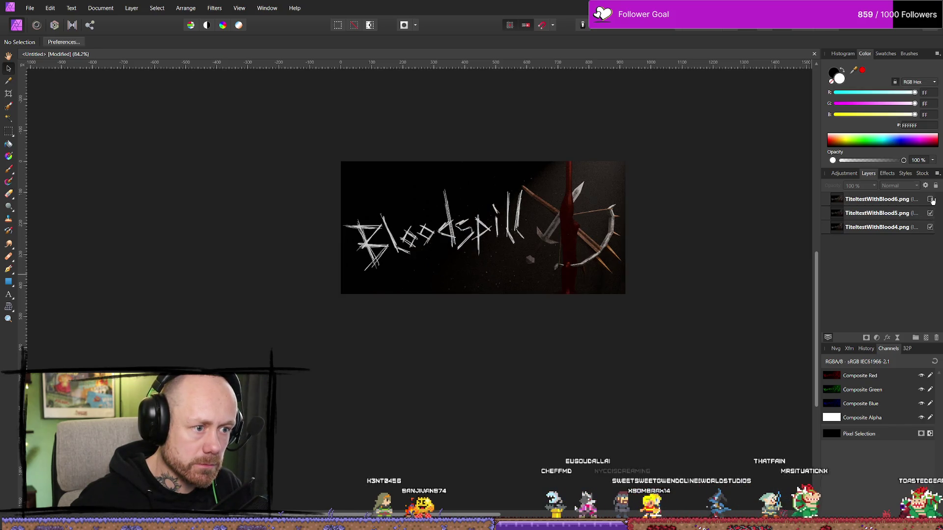
left_click(930, 200)
left_click(930, 200)
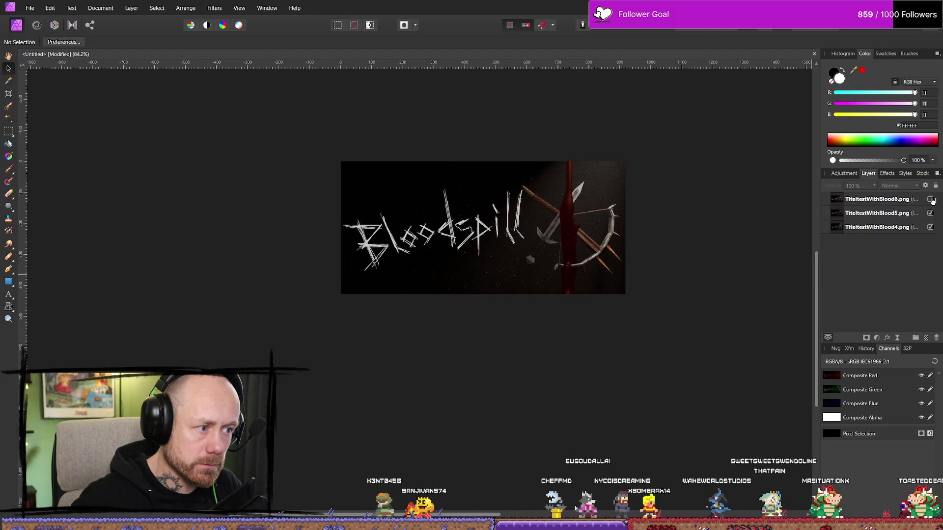
left_click(931, 200)
left_click(931, 199)
left_click(931, 199)
left_click(931, 200)
left_click(931, 200)
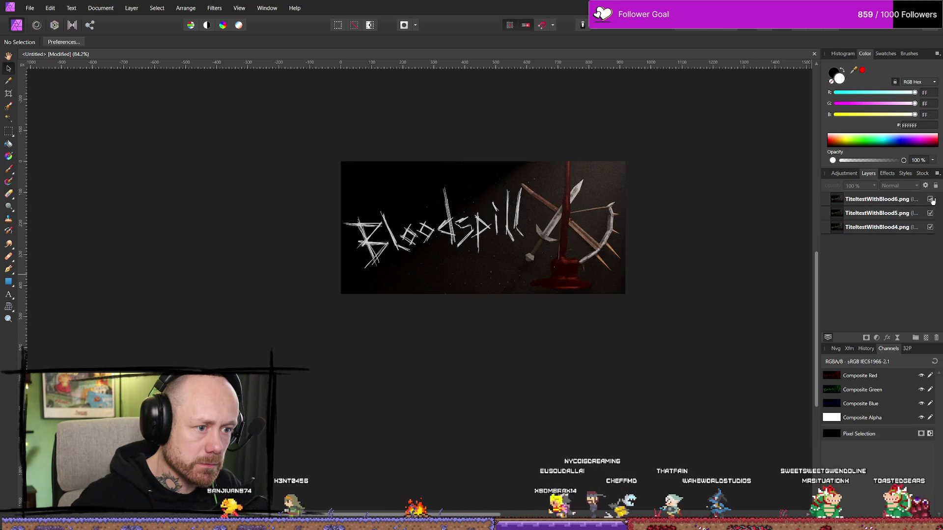
Move the blood-pool render up about 17 px
left_click(609, 271)
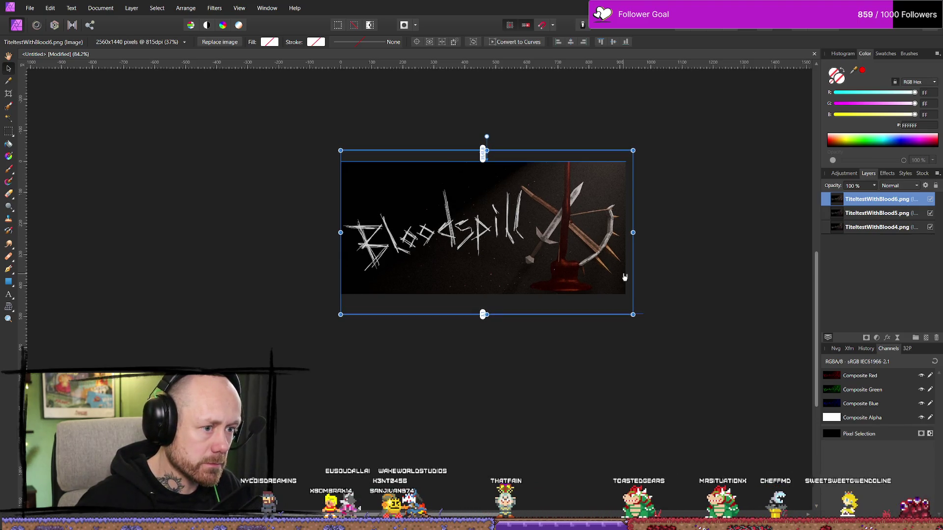
mouse_move(501, 260)
left_mouse_down()
mouse_move(501, 246)
mouse_move(500, 272)
mouse_move(489, 245)
left_mouse_up()
left_click(524, 331)
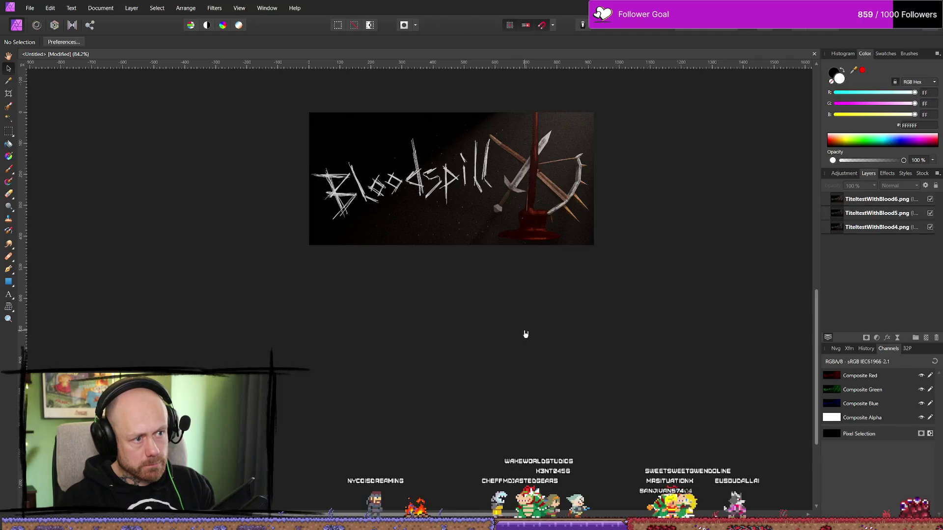
scroll(525, 334, "down", 3, "ctrl")
scroll(526, 388, "up", 2, "ctrl")
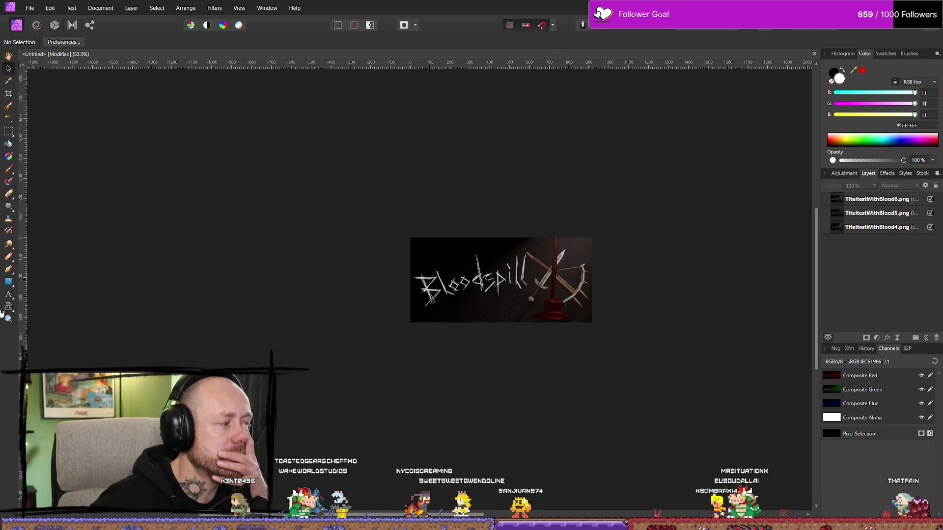
Back in Blender, select the blood fluid domain Cube.003
key("alt+Tab")
mouse_move(440, 311)
middle_mouse_down()
mouse_move(484, 239)
mouse_move(434, 305)
mouse_move(413, 362)
mouse_move(213, 334)
mouse_move(247, 350)
mouse_move(379, 339)
mouse_move(427, 312)
mouse_move(423, 319)
mouse_move(432, 295)
middle_mouse_up()
left_click(428, 303)
In Edit Mode, lower the Cube.003 domain mesh slightly along Z, viewed through the camera
key("Tab")
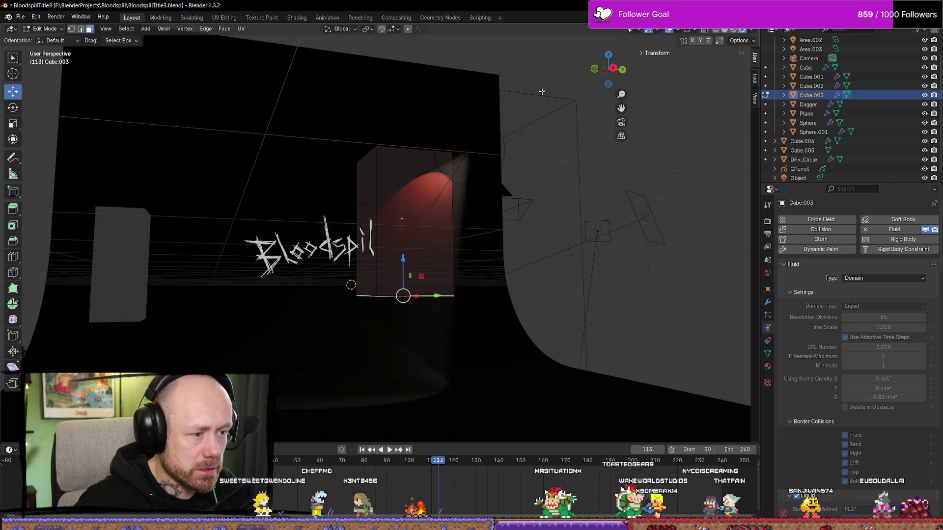
key("KP_0")
left_click_drag(497, 283, 497, 291)
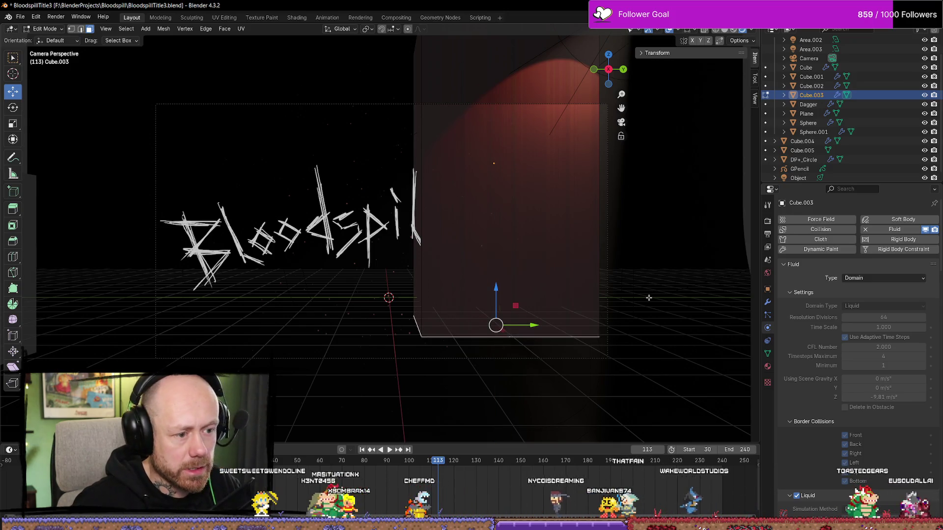
key("alt+a")
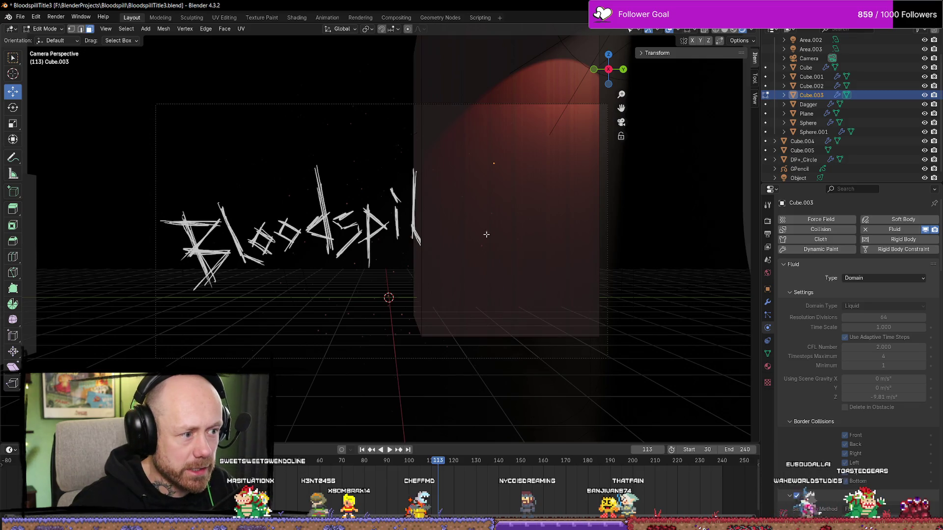
key("Tab")
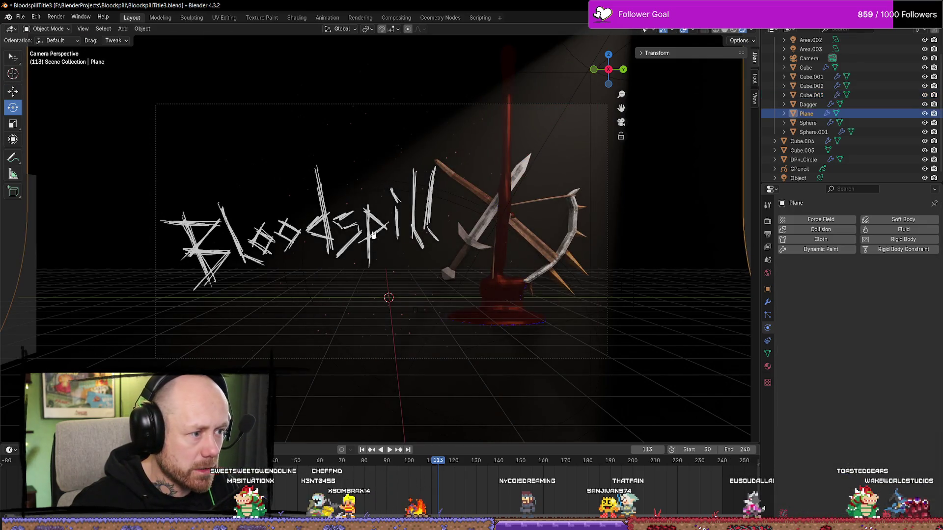
Lower the Bloodspill grease-pencil text slightly along Z, then reselect Cube.003
left_click(325, 267)
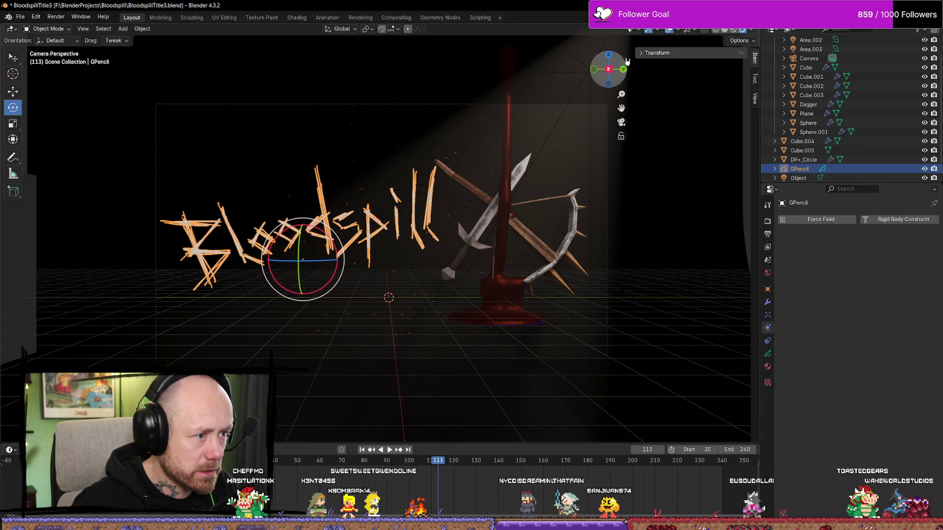
scroll(412, 213, "up", 2)
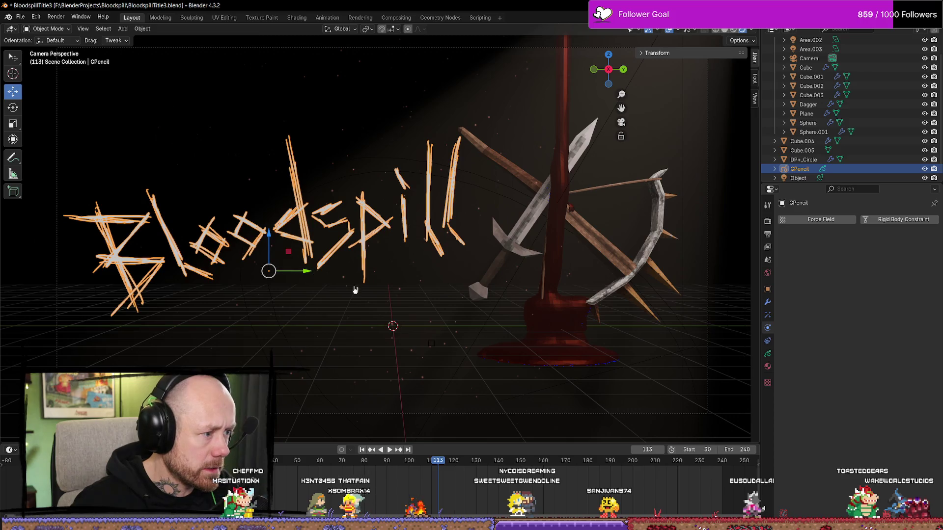
key("shift+alt+z")
key("shift+alt+z")
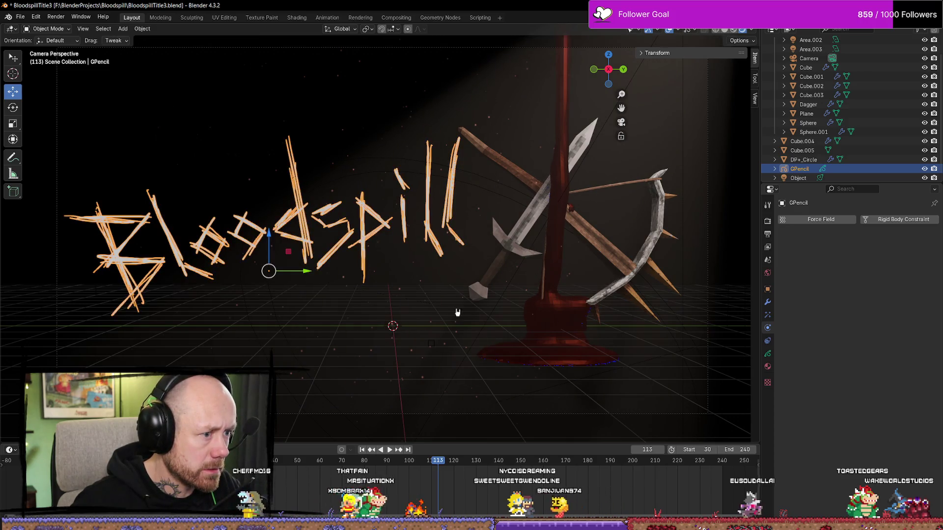
left_click_drag(270, 234, 267, 244)
key("ctrl+z")
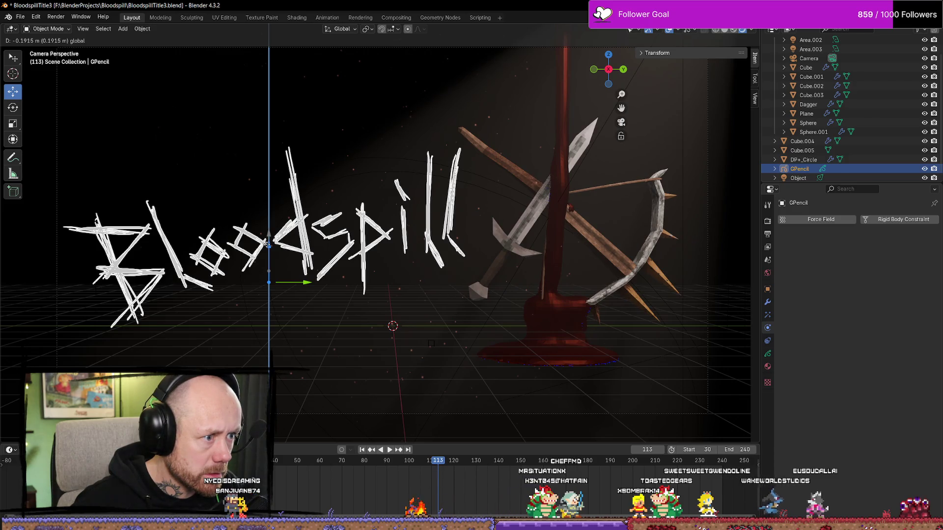
left_click_drag(268, 244, 269, 246)
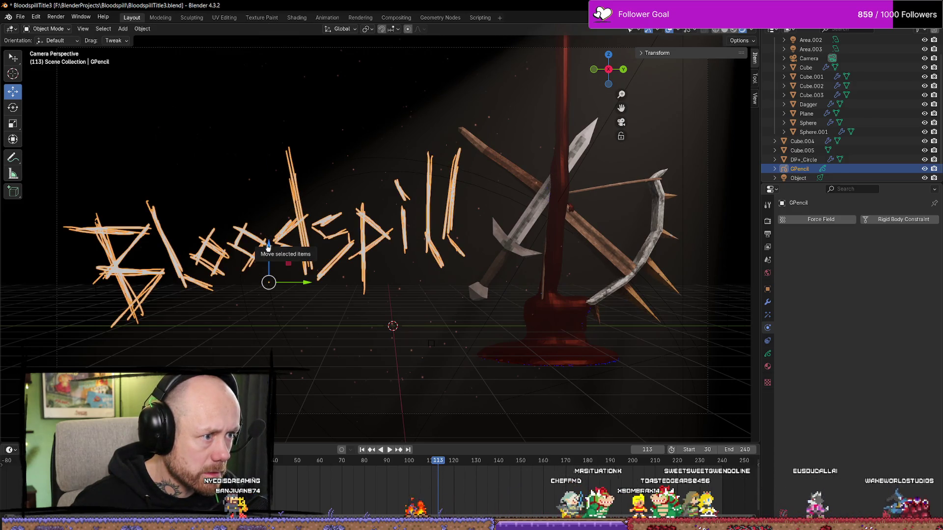
left_click(562, 323)
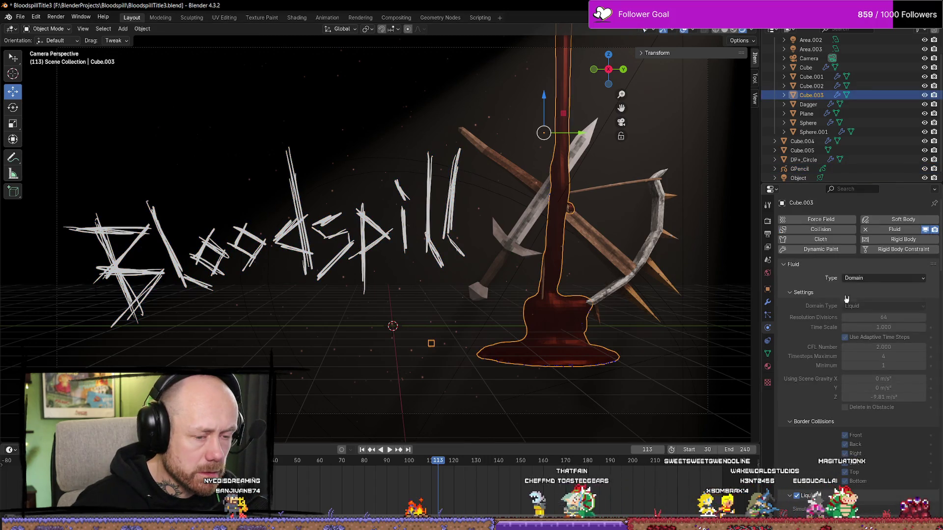
Free All of Cube.003's fluid cache and Bake All again, then switch to Figma
scroll(857, 390, "down", 20)
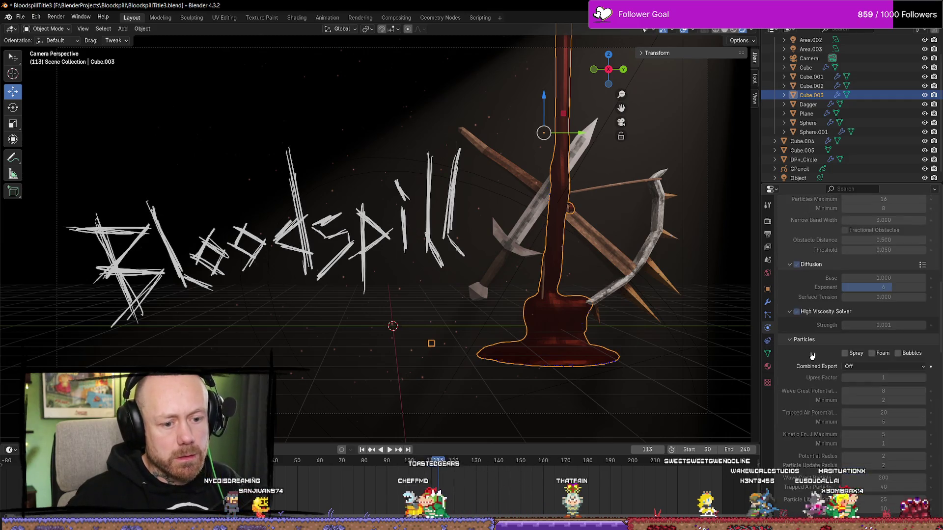
scroll(858, 380, "up", 1)
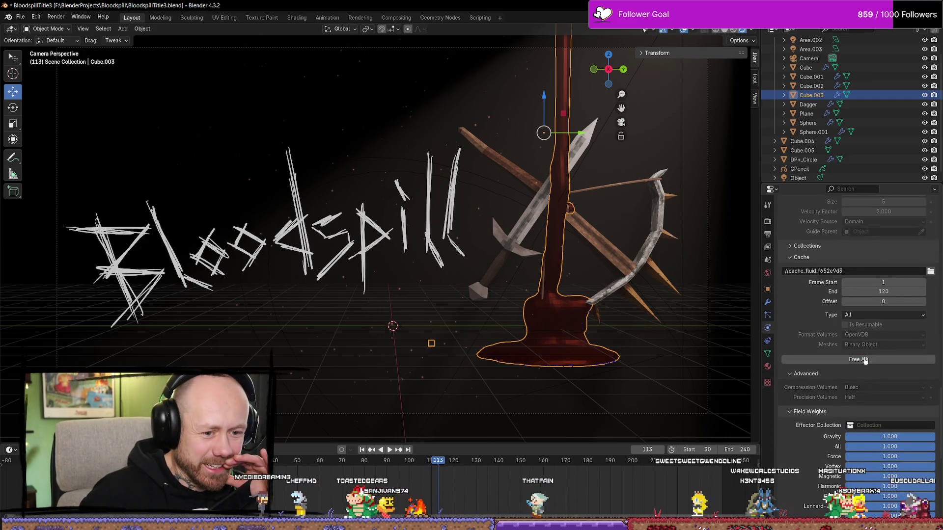
left_click(859, 360)
left_click(859, 360)
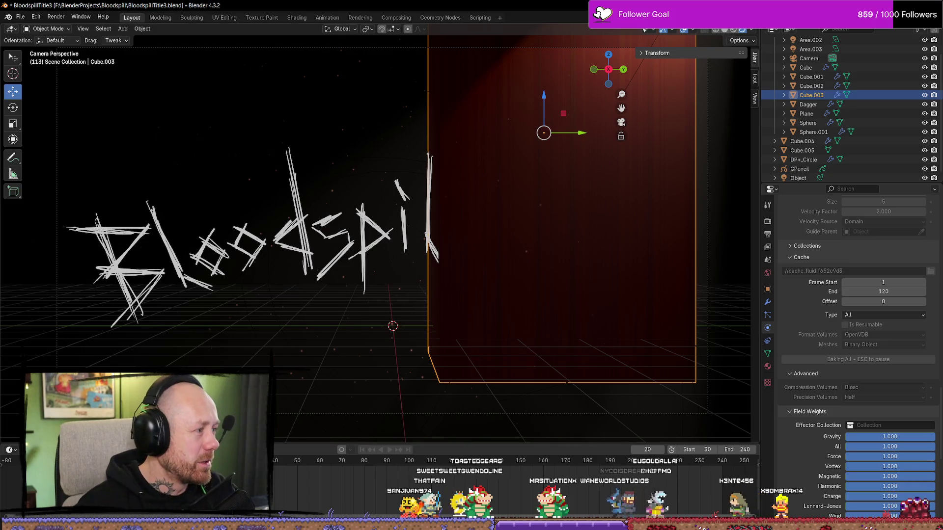
key("alt+Tab")
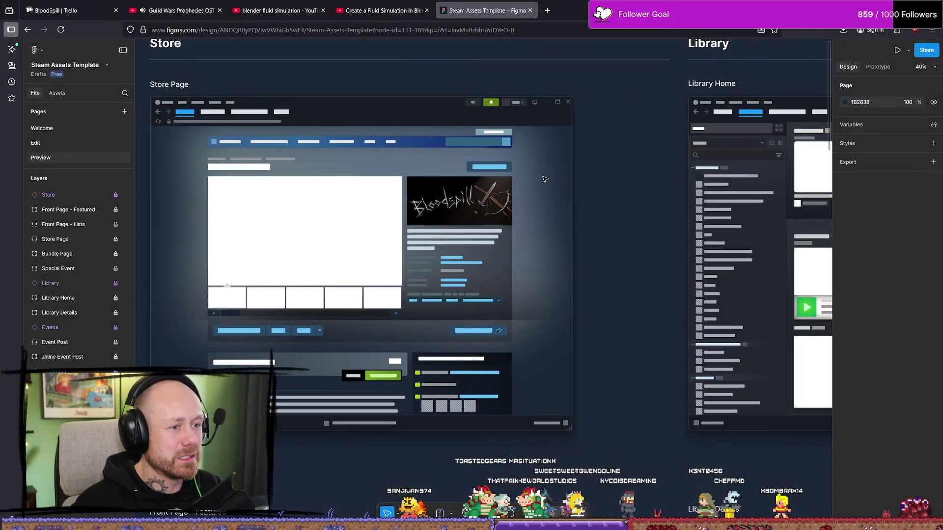
Zoom and pan across the Steam mockup frames to check the Bloodspill title
scroll(568, 191, "up", 3)
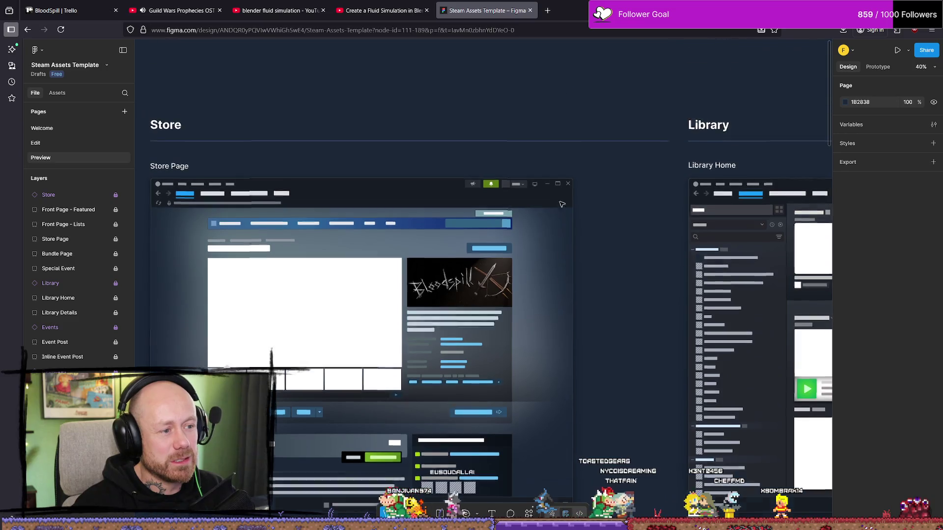
scroll(397, 199, "down", 2)
scroll(346, 201, "down", 5, "ctrl")
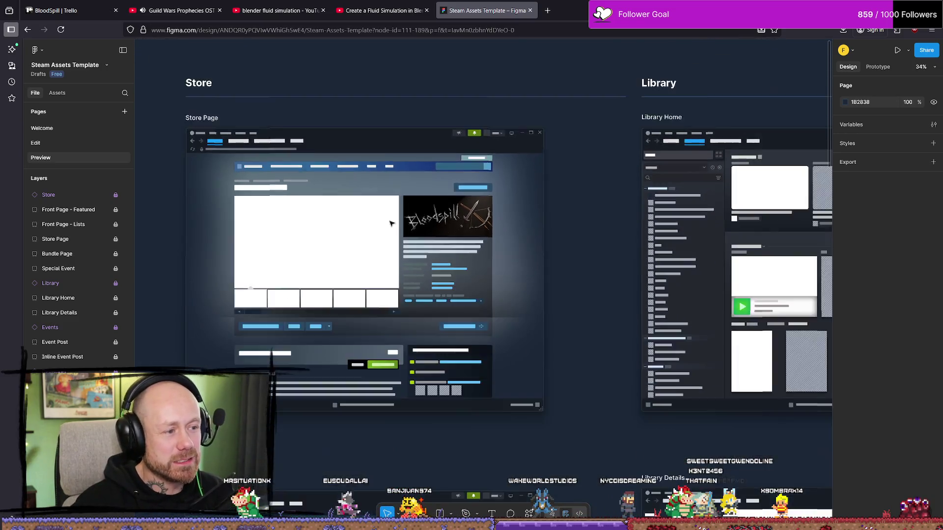
scroll(292, 246, "up", 2, "ctrl")
scroll(292, 246, "down", 2, "ctrl")
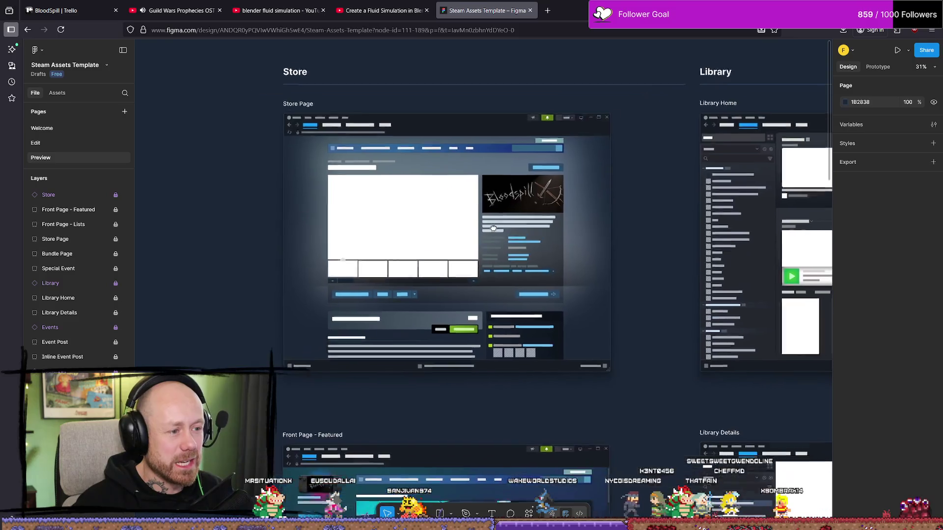
scroll(649, 284, "up", 2, "ctrl")
scroll(654, 303, "down", 3, "ctrl")
middle_click_drag(655, 302, 510, 246)
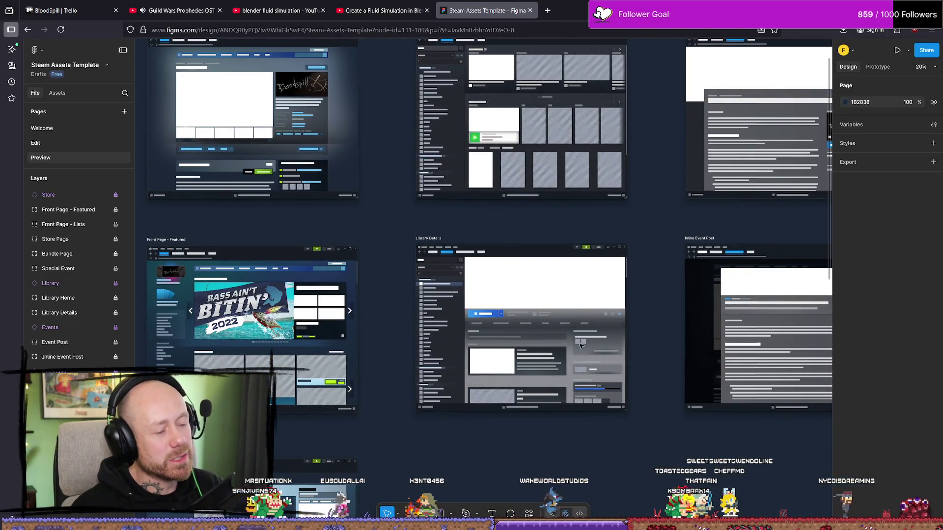
middle_click_drag(367, 236, 466, 269)
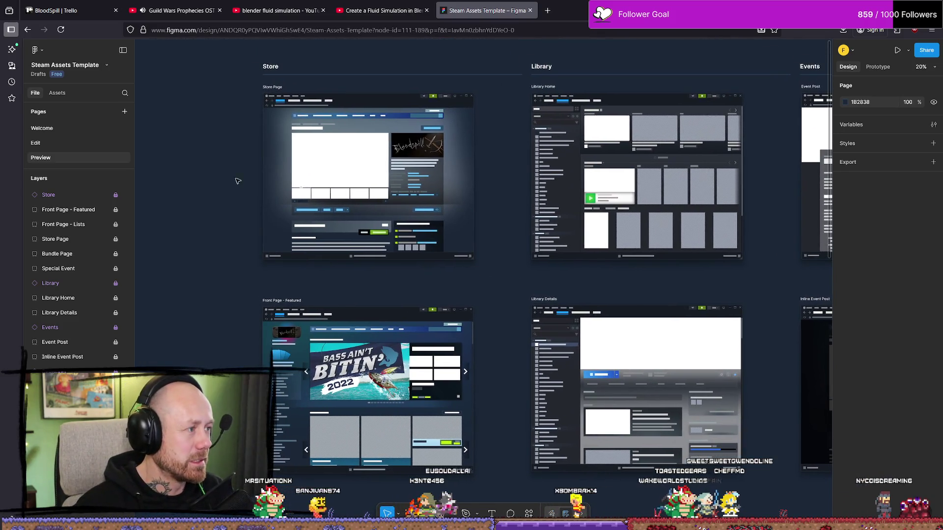
Browse the asset libraries, visit the Edit page, and return to the Preview page
left_click(61, 99)
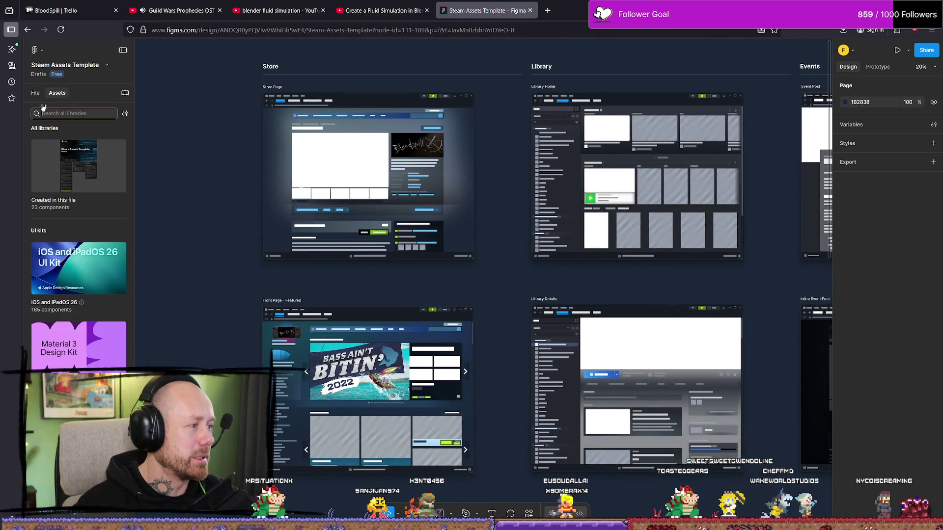
left_click(36, 94)
left_click(63, 143)
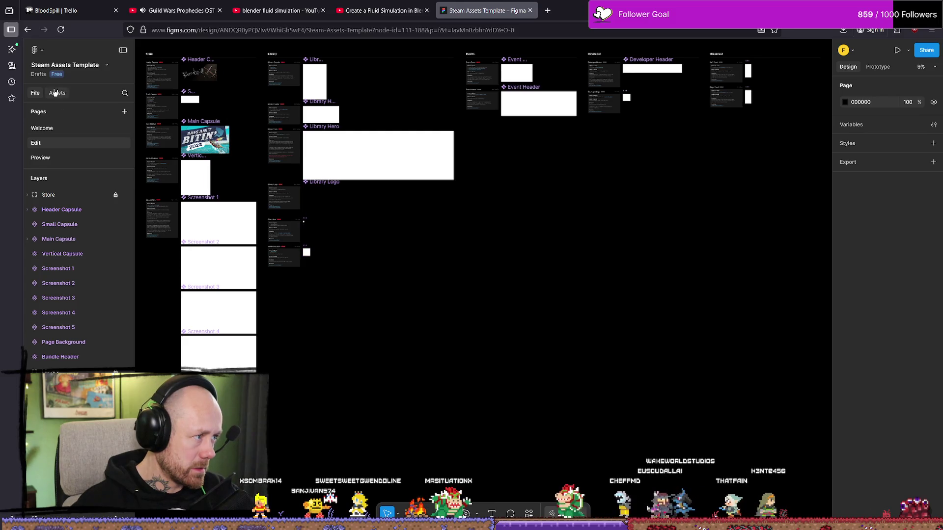
left_click(40, 157)
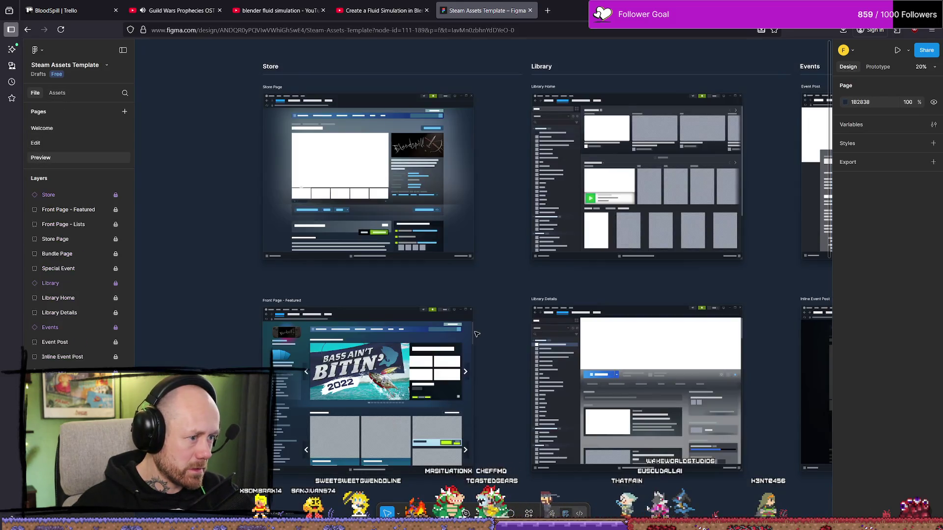
Inspect the Library Details mockup closely by zooming and panning around it
scroll(538, 378, "down", 2)
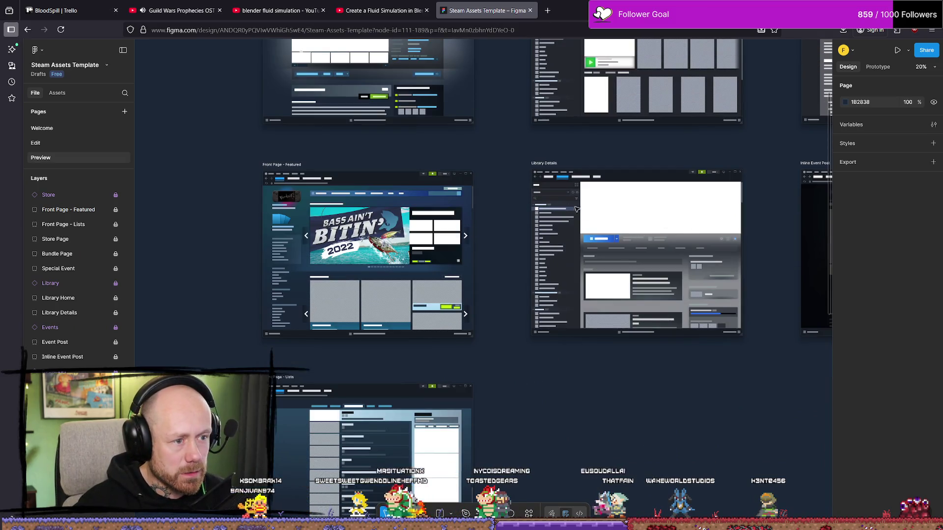
scroll(588, 212, "up", 5, "ctrl")
scroll(673, 242, "down", 2, "ctrl")
middle_click_drag(673, 242, 362, 267)
scroll(507, 270, "down", 6, "ctrl")
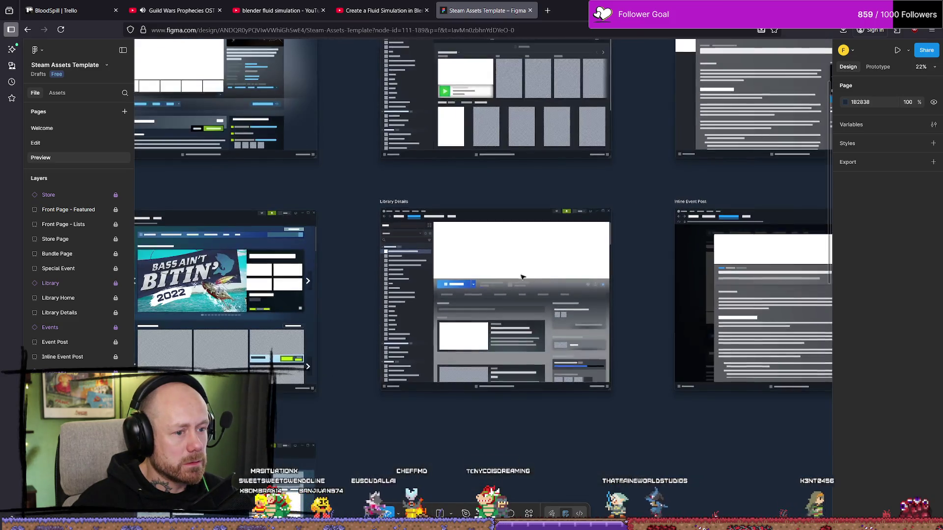
scroll(614, 162, "up", 10, "ctrl")
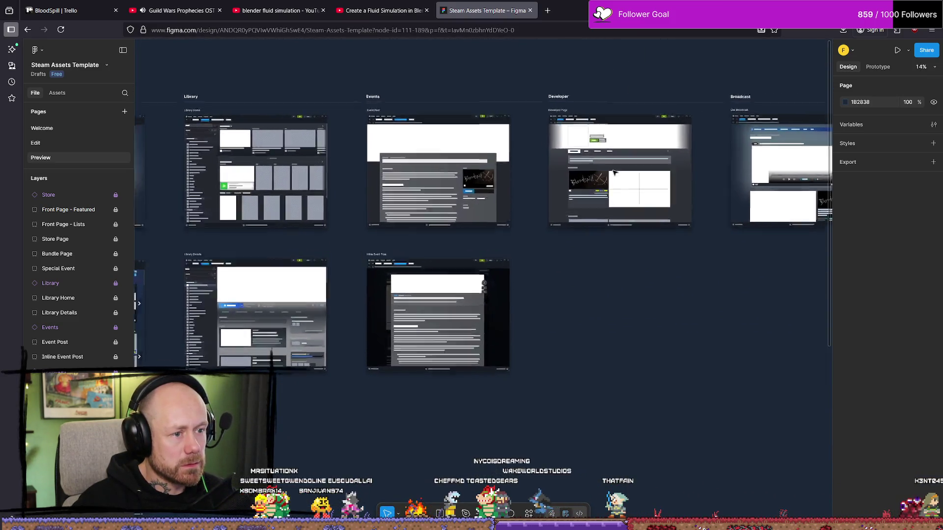
scroll(525, 261, "down", 10, "ctrl")
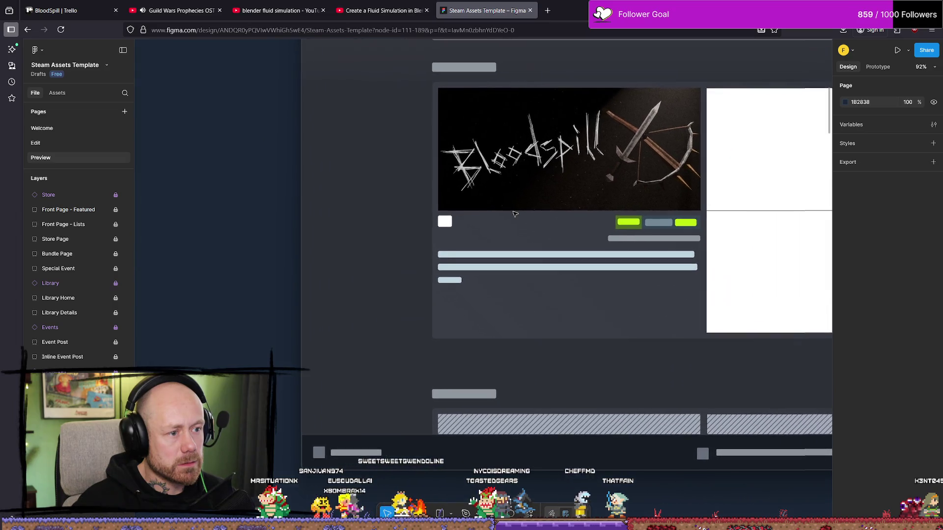
scroll(659, 270, "up", 5, "ctrl")
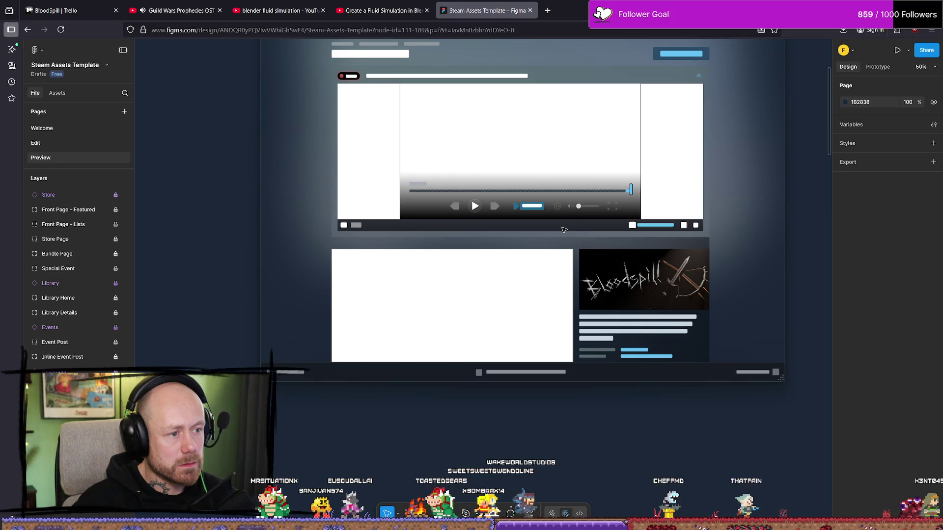
scroll(563, 230, "down", 5, "ctrl")
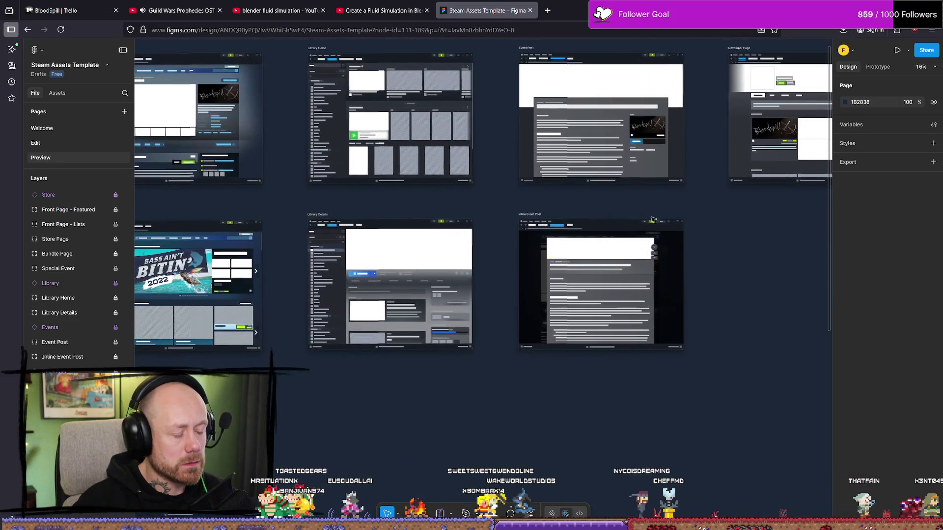
scroll(401, 291, "left", 5, "shift")
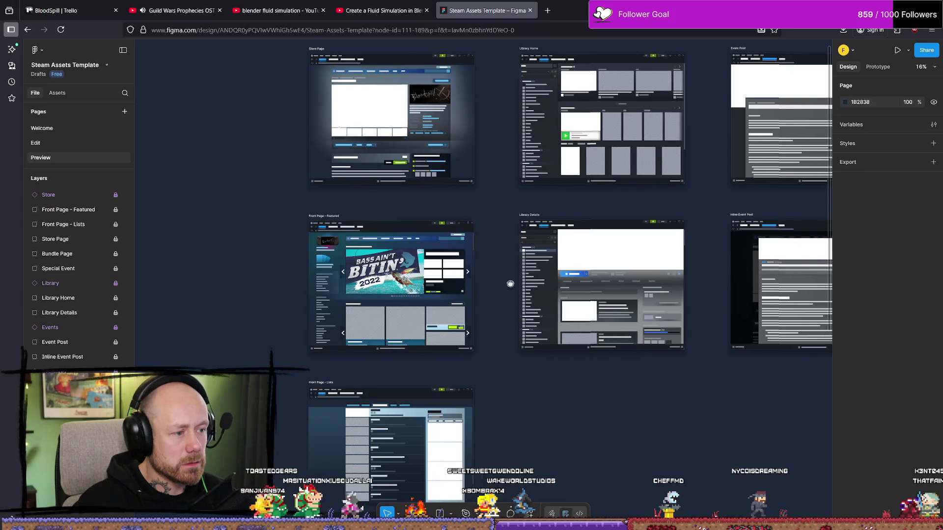
scroll(466, 251, "up", 10, "ctrl")
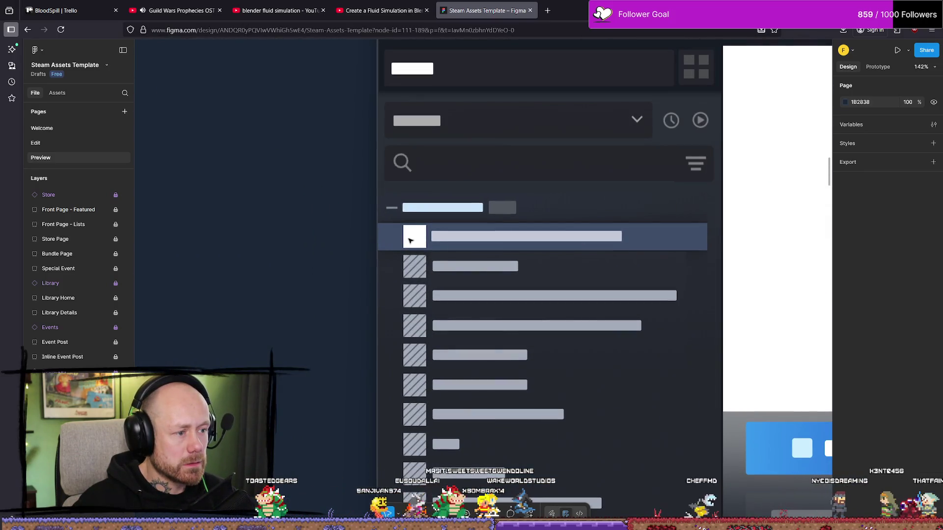
scroll(401, 238, "down", 6, "ctrl")
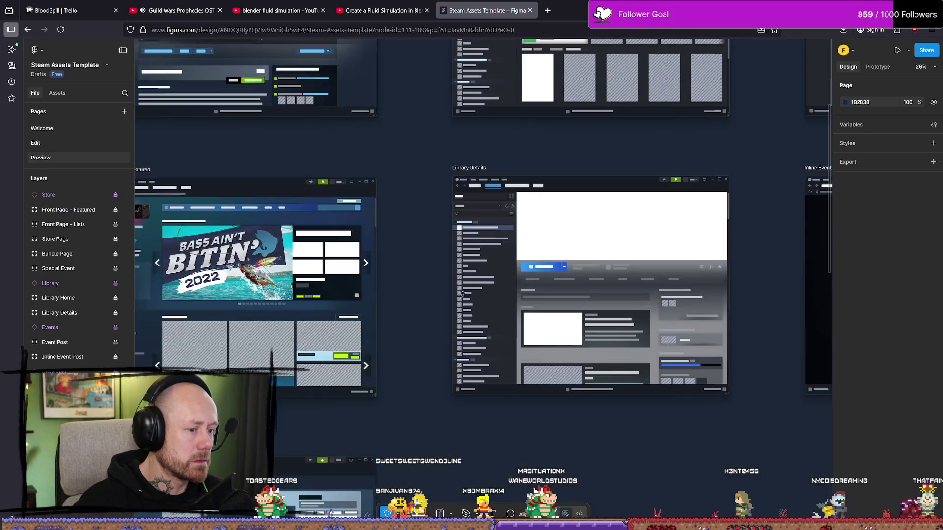
scroll(548, 291, "down", 3)
scroll(535, 177, "down", 4, "ctrl")
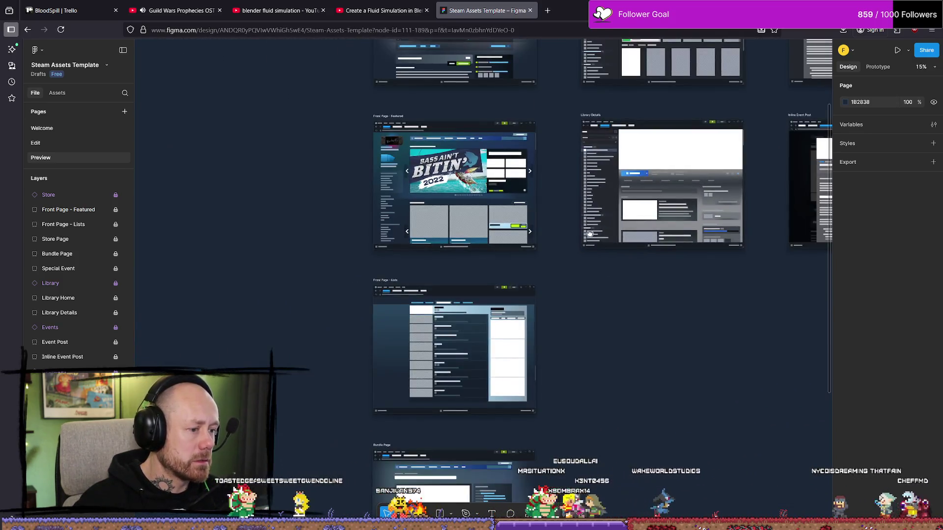
scroll(516, 143, "down", 5)
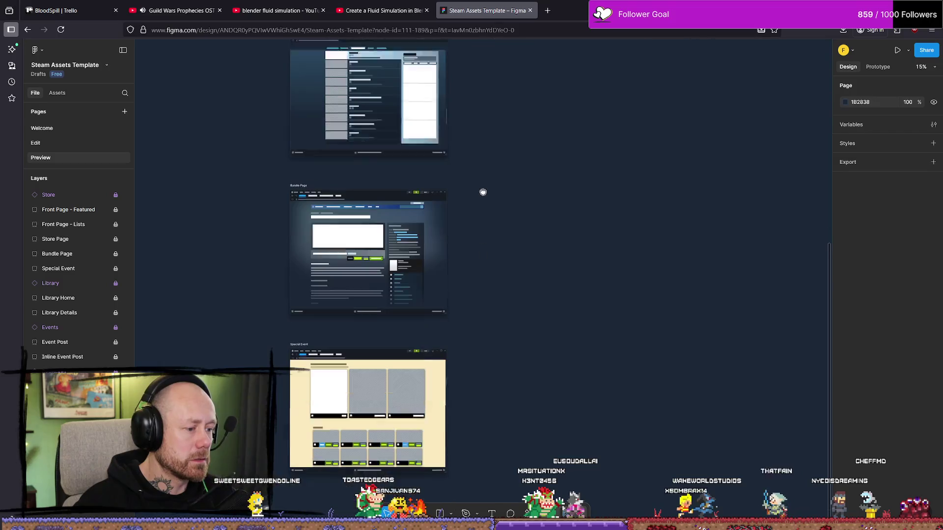
scroll(506, 245, "up", 5)
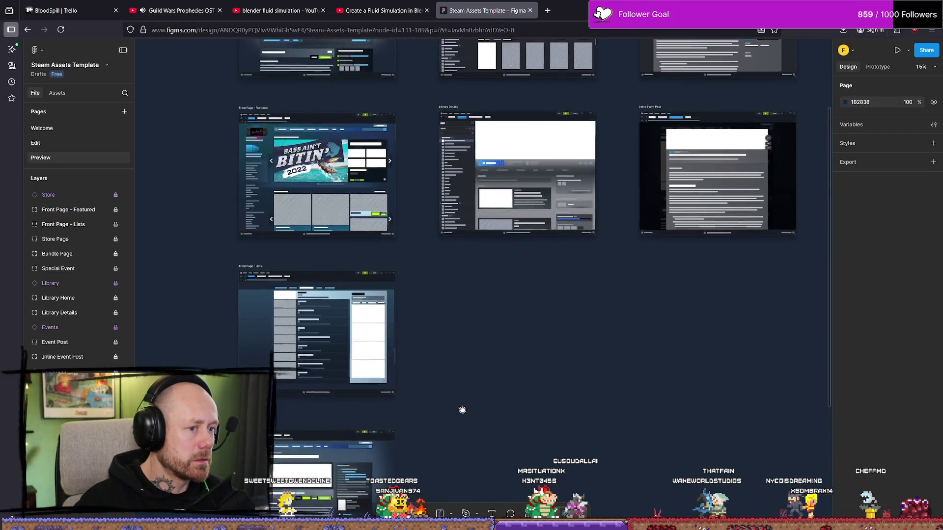
scroll(479, 287, "up", 5, "ctrl")
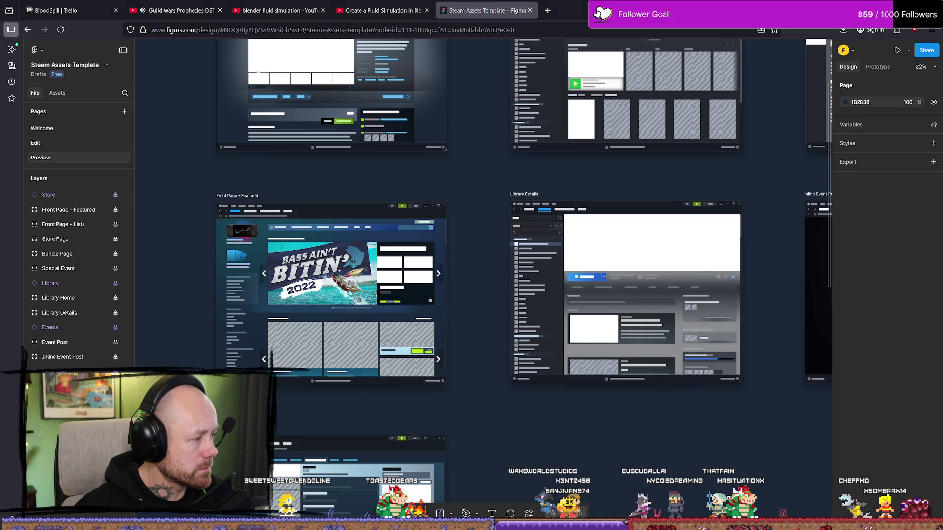
Compare the Blender scene with the Figma mockups, then switch to Affinity Photo
key("alt+Tab")
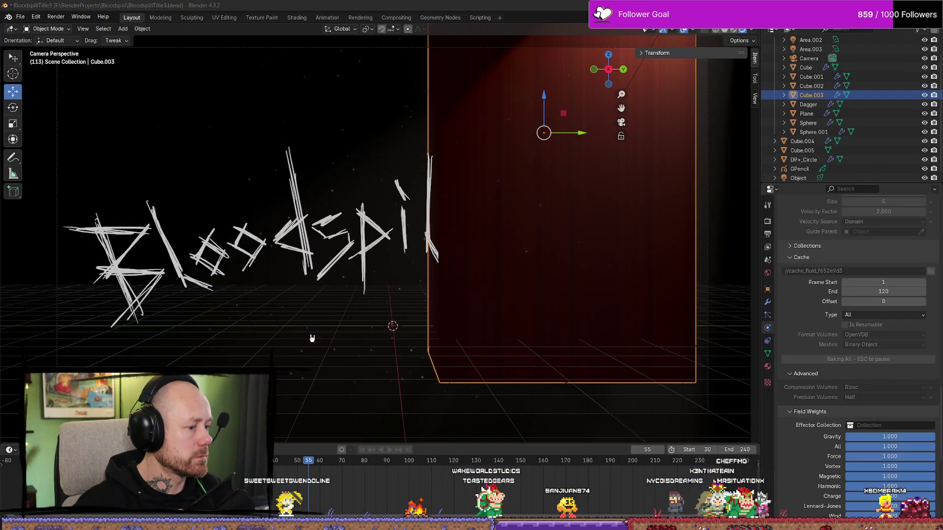
key("alt+Tab")
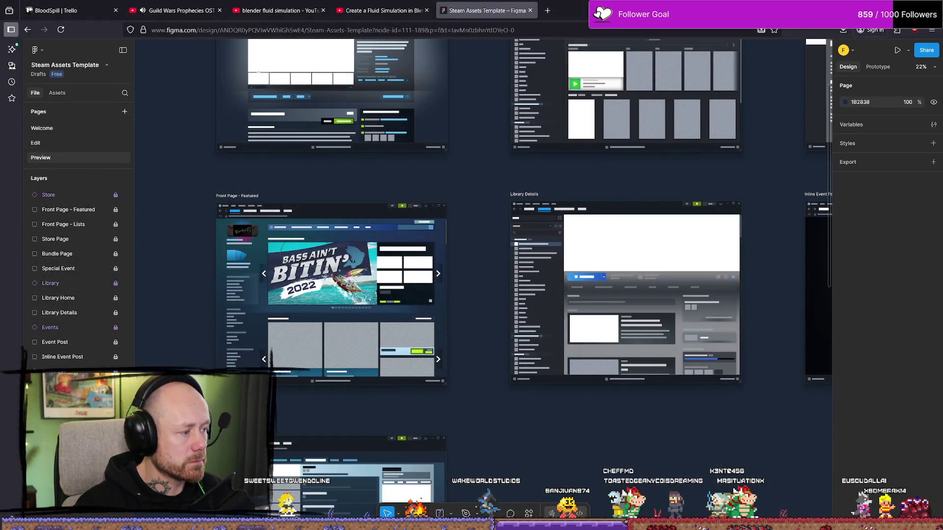
key("alt+Tab")
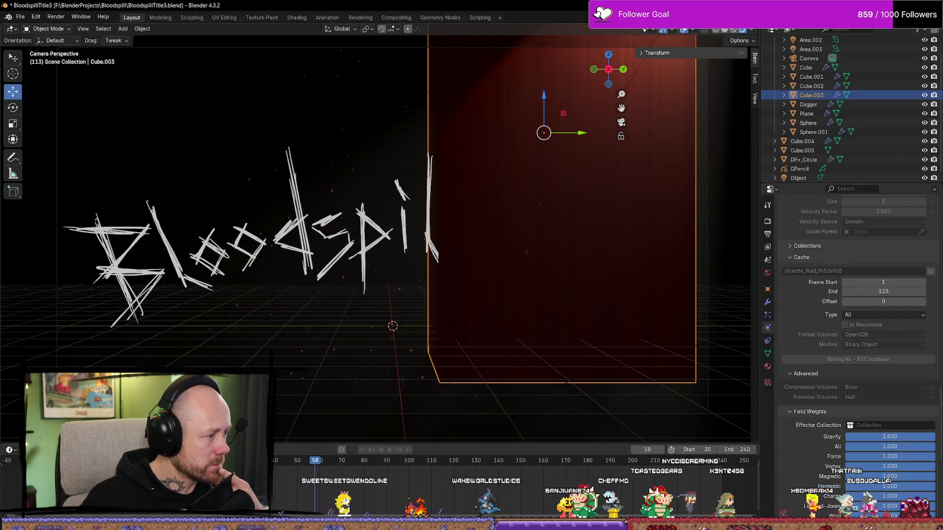
key("alt+Tab")
scroll(617, 291, "up", 2)
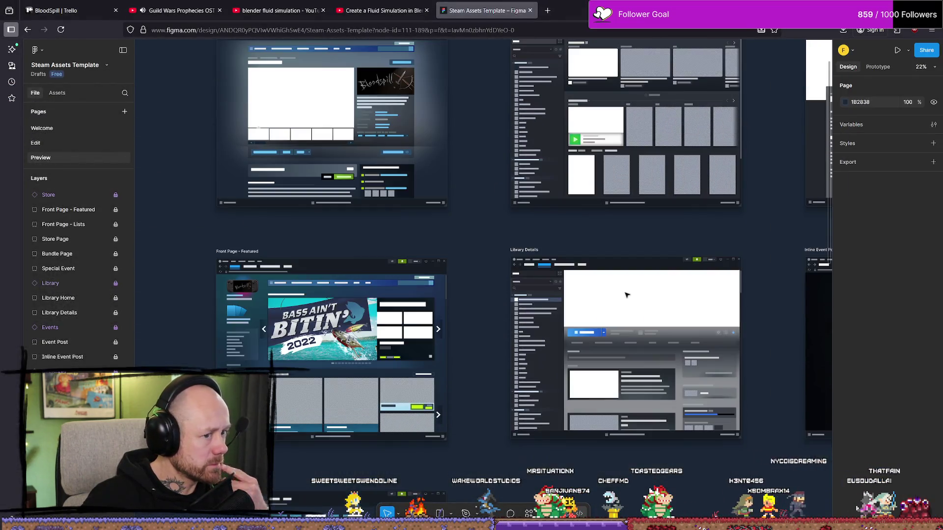
scroll(642, 340, "up", 5, "ctrl")
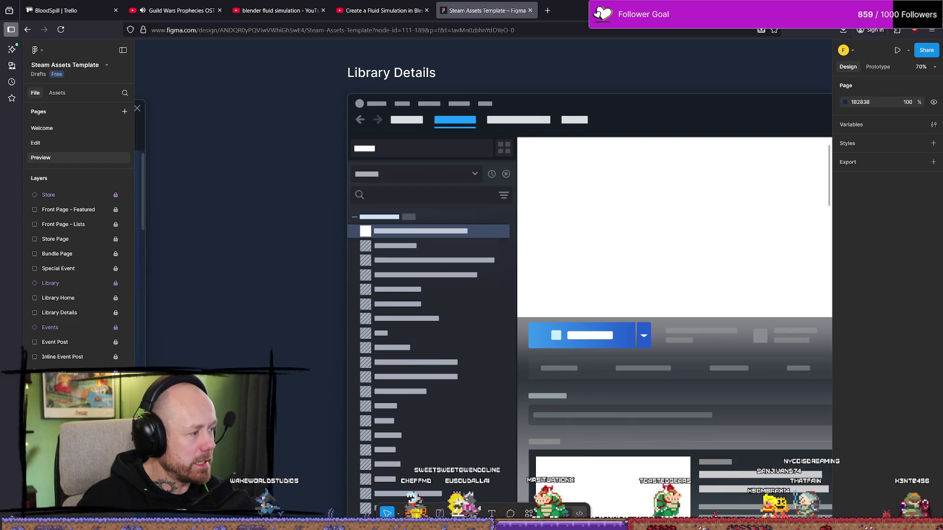
key("alt+Tab")
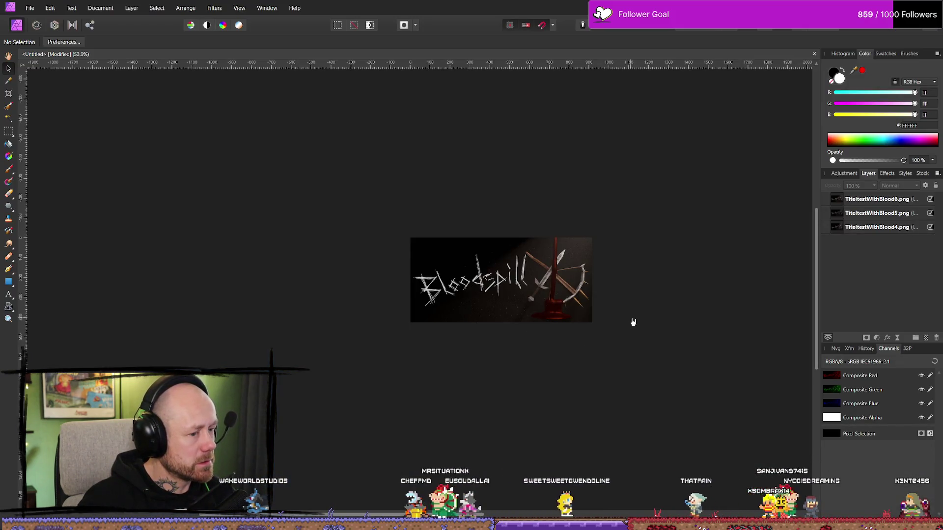
Start a new document via File > New in Affinity Photo, then show Figma's Edit page
left_click(31, 8)
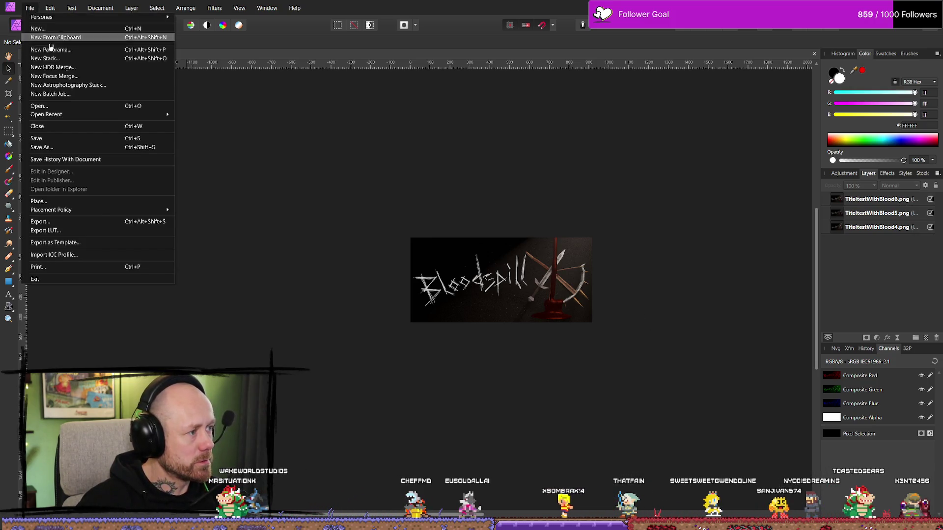
left_click(59, 29)
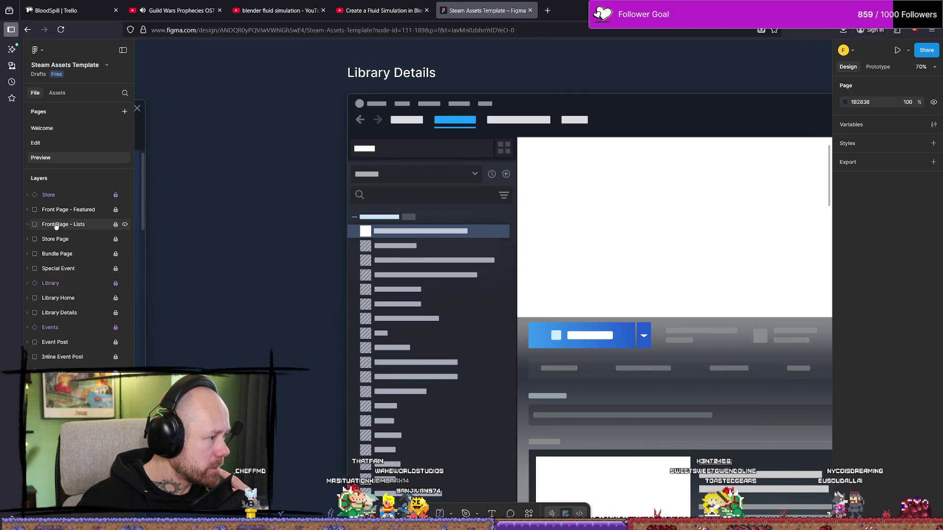
left_click(49, 143)
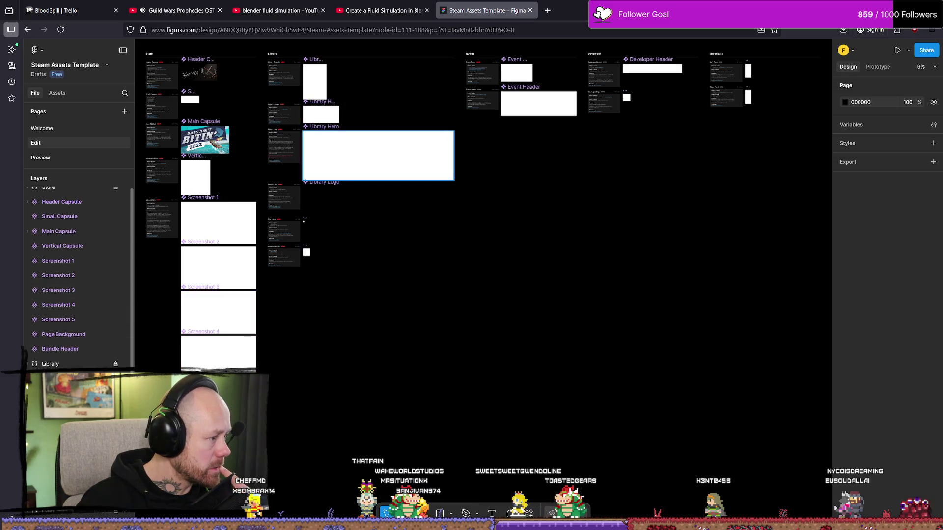
Select the 184×184 Community Icon frame, zoom out, then search 'steam ca' in a new tab
left_click(68, 358)
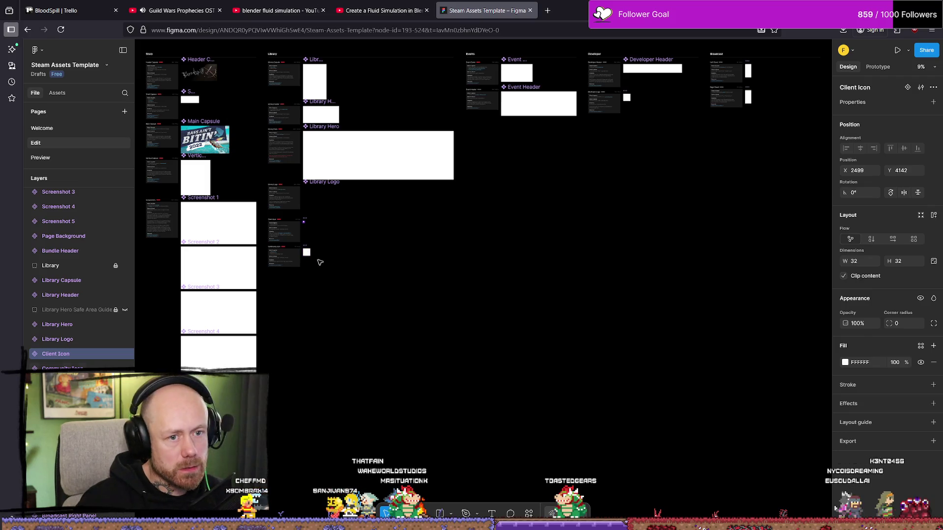
scroll(305, 265, "up", 5, "ctrl")
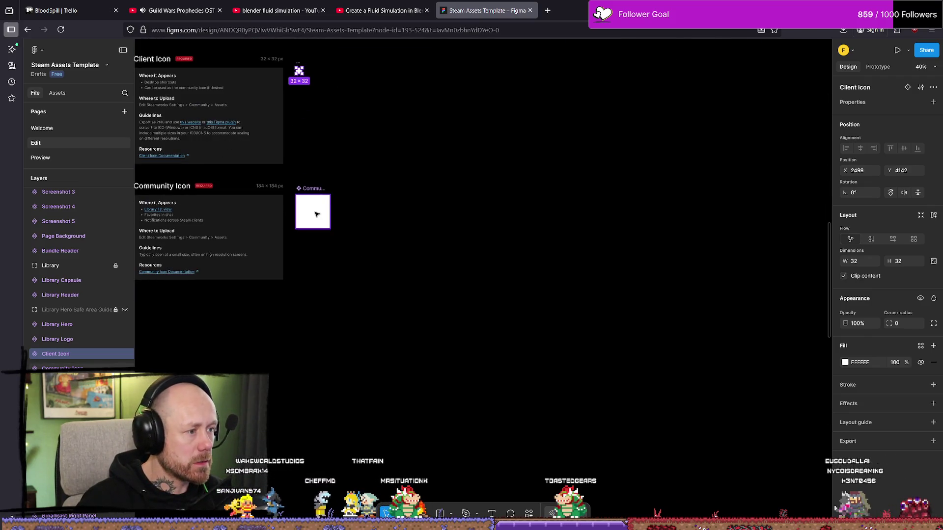
left_click(317, 214)
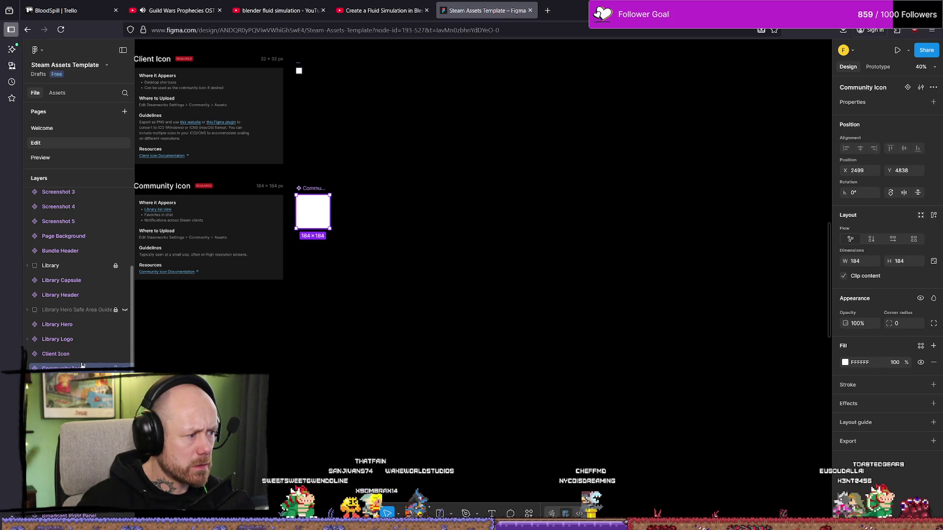
scroll(332, 298, "down", 5, "ctrl")
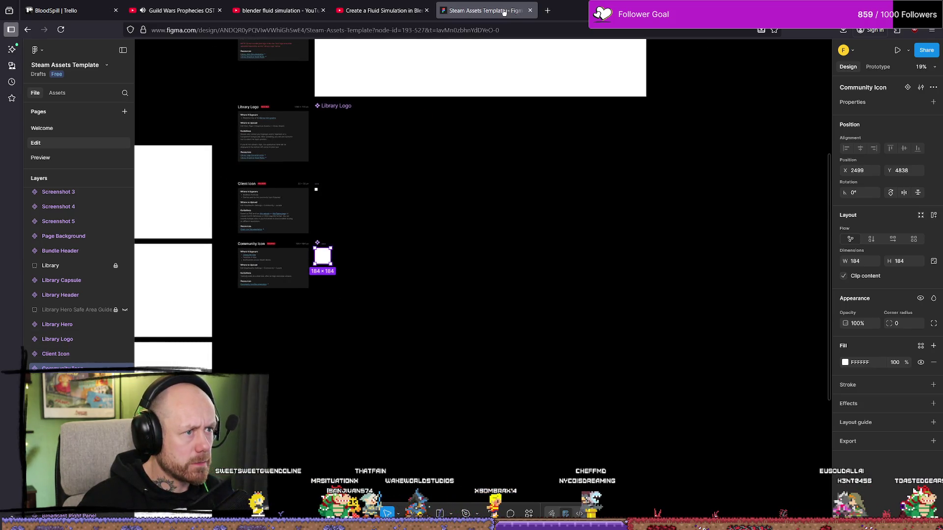
left_click(547, 11)
type("stea")
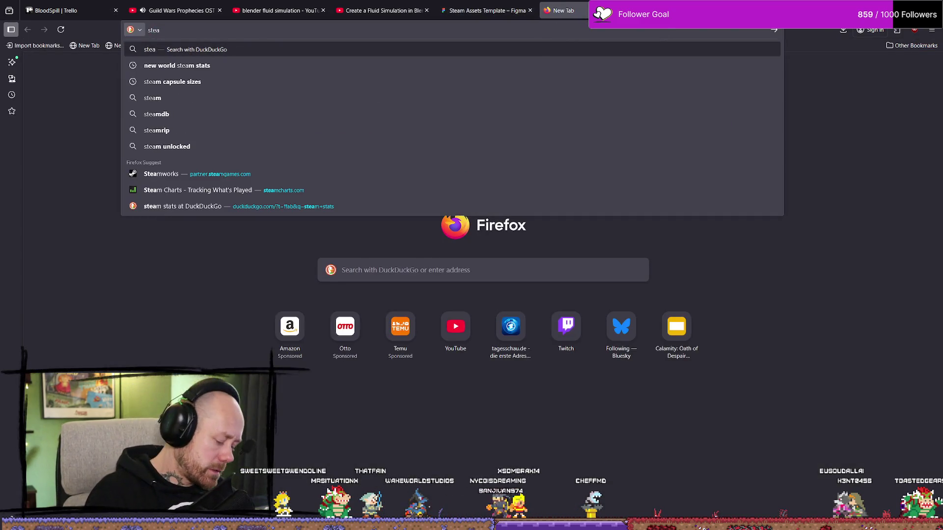
type("m ca")
Search DuckDuckGo for 'steam capsule sizes', then close the search tab
key("BackSpace")
key("BackSpace")
key("BackSpace")
type("sule")
key("Down")
key("Return")
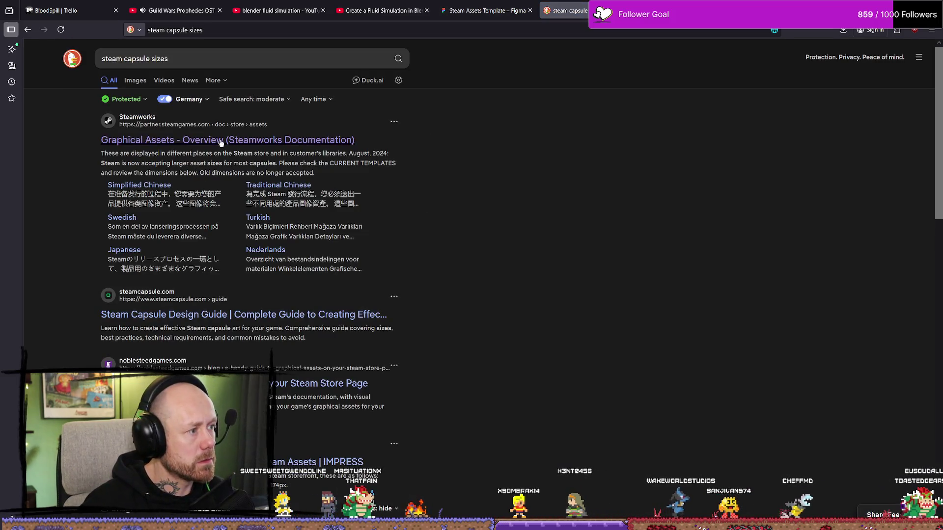
key("ctrl+w")
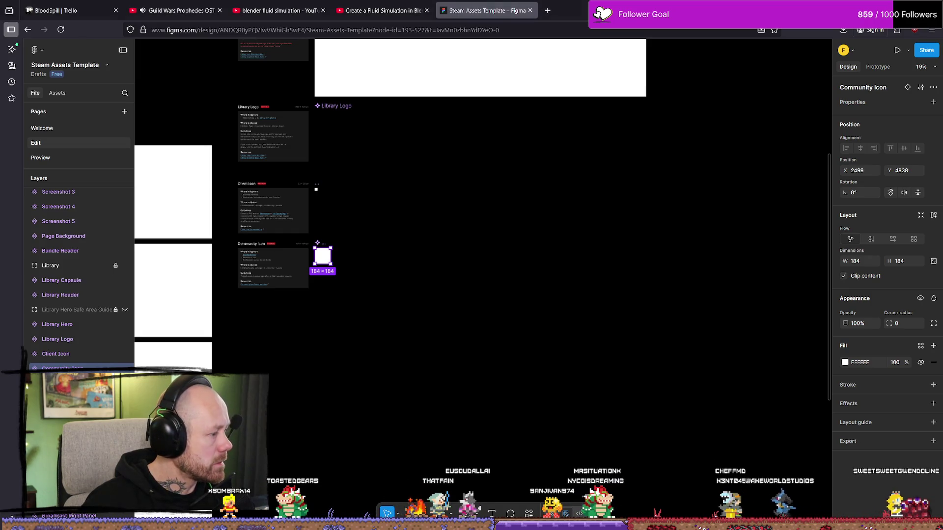
key("alt+Tab")
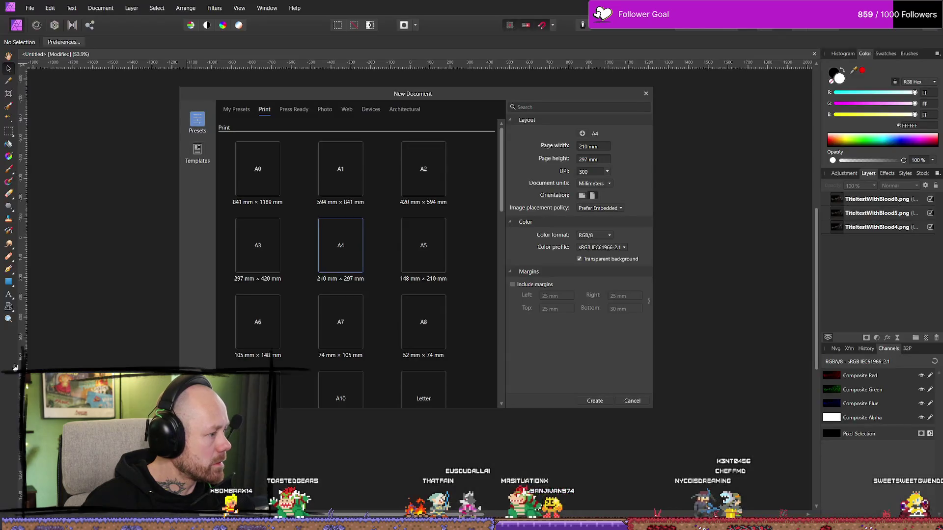
Create a new document with width and height 256, using Pixels as the document units
left_click(593, 146)
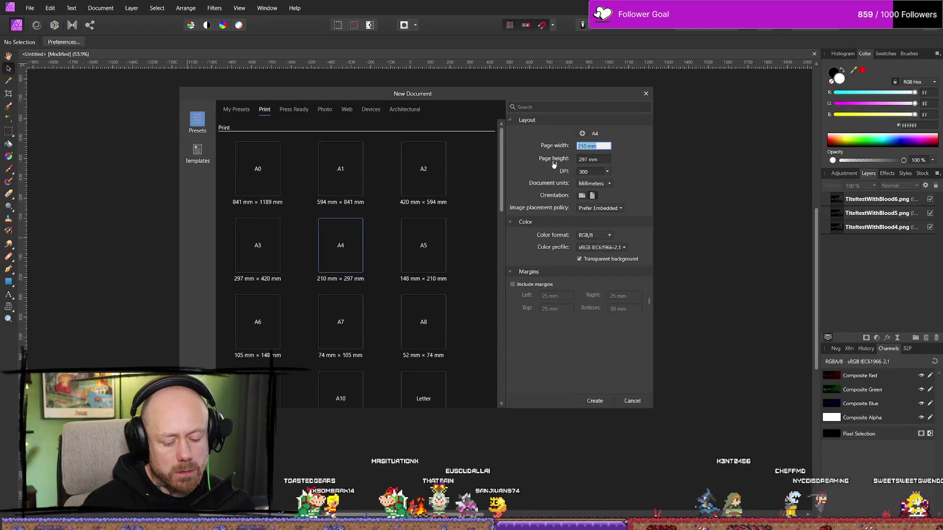
type("256")
key("Tab")
type("256")
key("Tab")
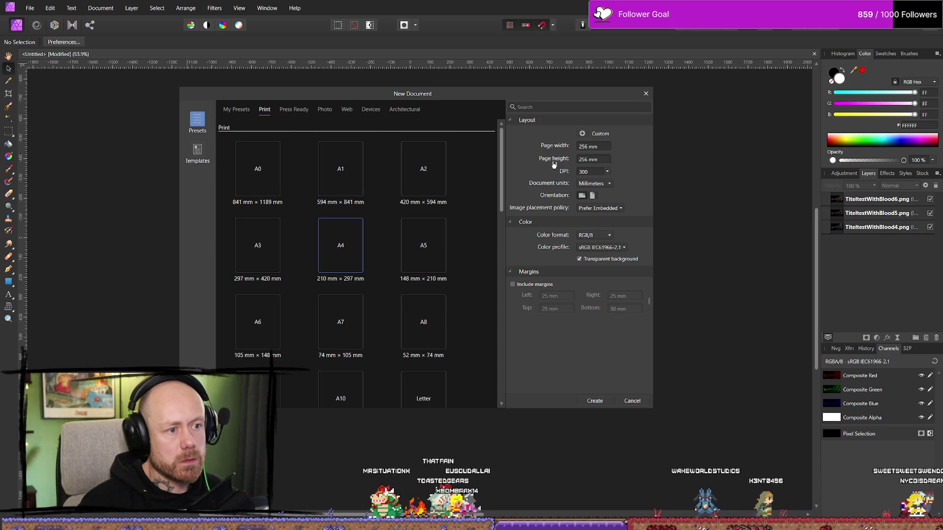
left_click(592, 184)
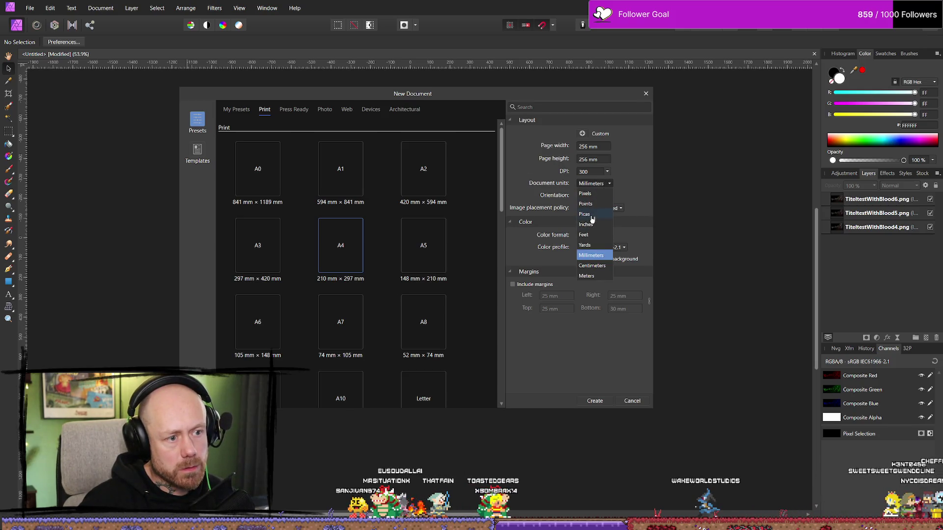
left_click(592, 215)
left_click(593, 183)
left_click(586, 193)
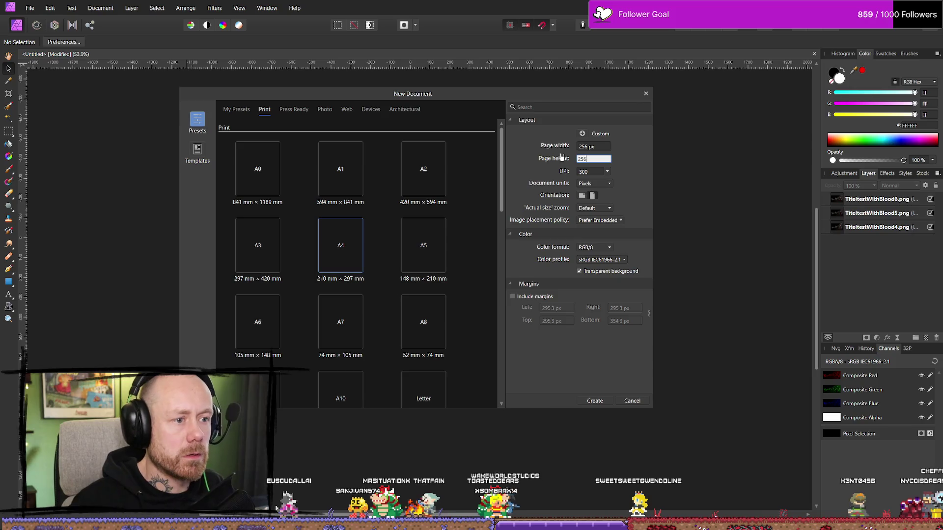
left_click(593, 402)
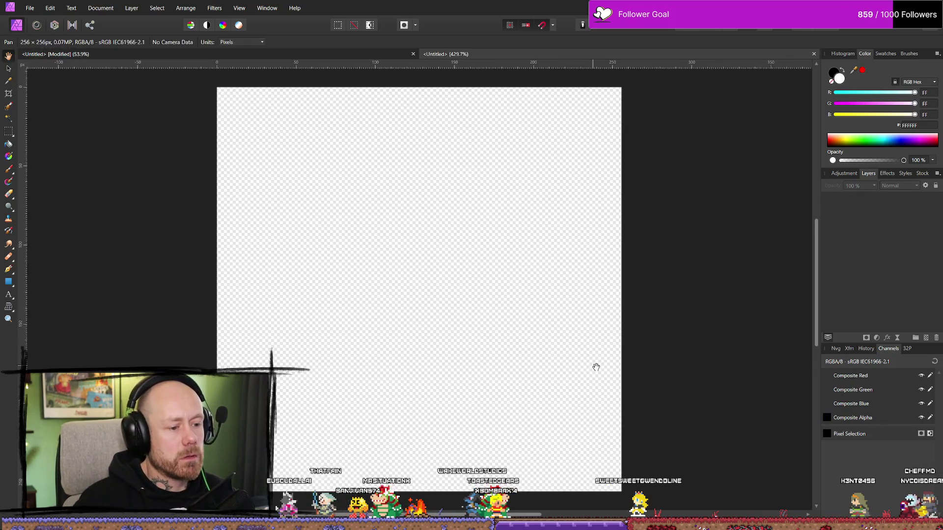
Drag the crossbow-and-sword PNG onto the new 256 × 256 canvas
scroll(421, 311, "down", 3, "ctrl")
scroll(299, 273, "down", 2, "ctrl")
scroll(398, 297, "up", 2, "ctrl")
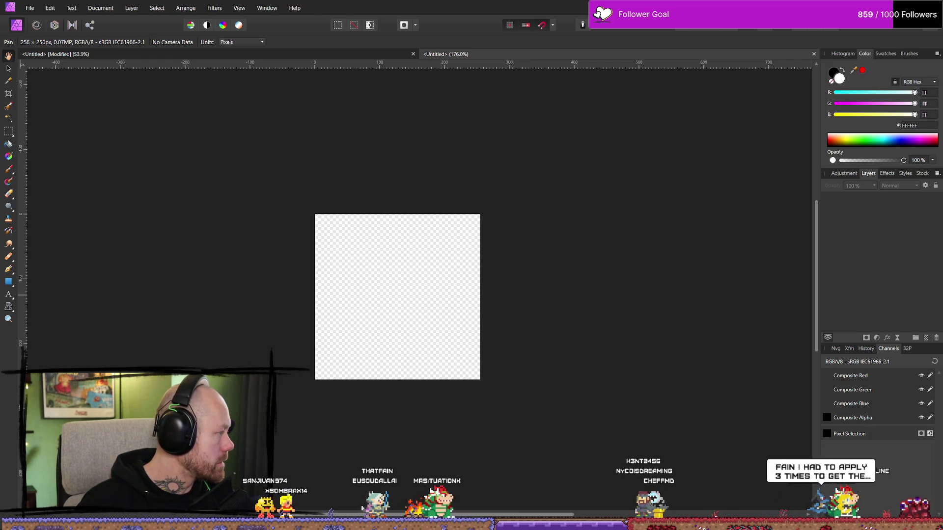
left_click_drag(343, 307, 348, 303)
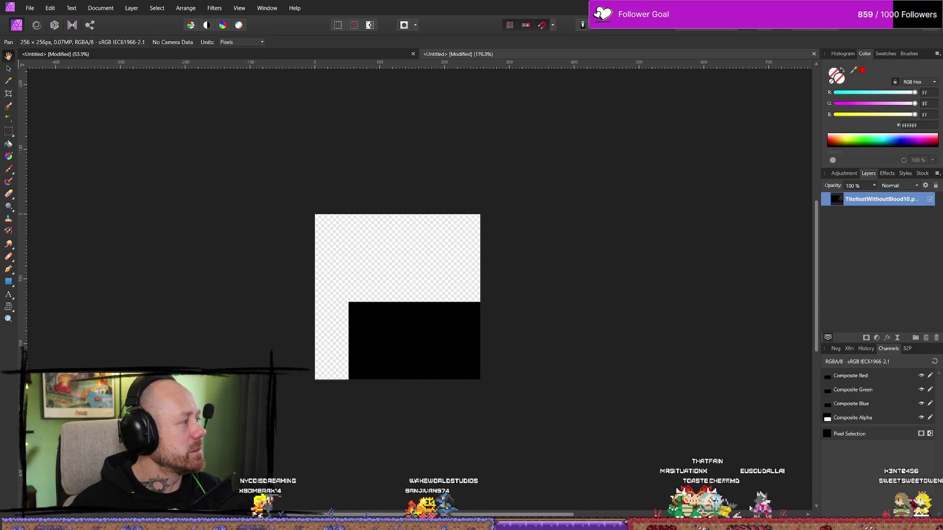
With the Move tool, shrink the placed image to about half size and shift it down-left
left_click(10, 74)
left_click_drag(391, 354, 169, 154)
scroll(425, 280, "down", 10, "ctrl")
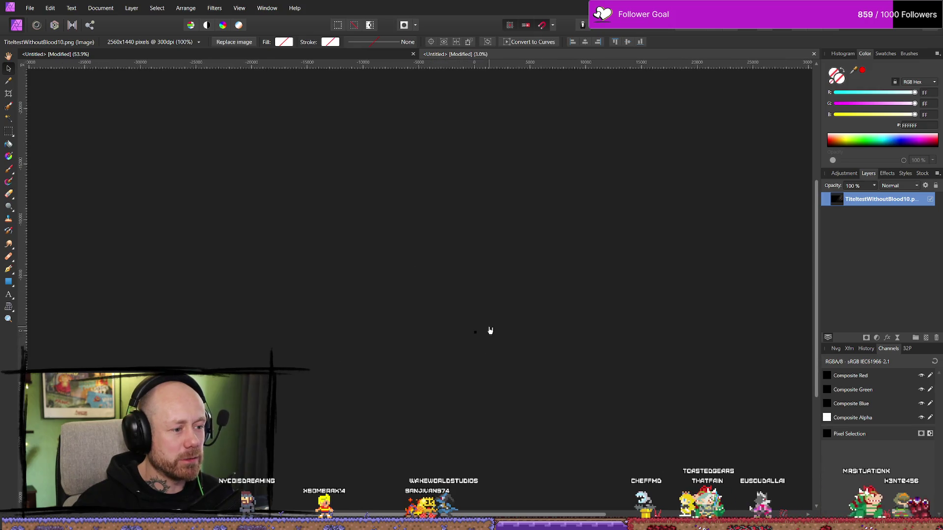
scroll(491, 330, "up", 3, "ctrl")
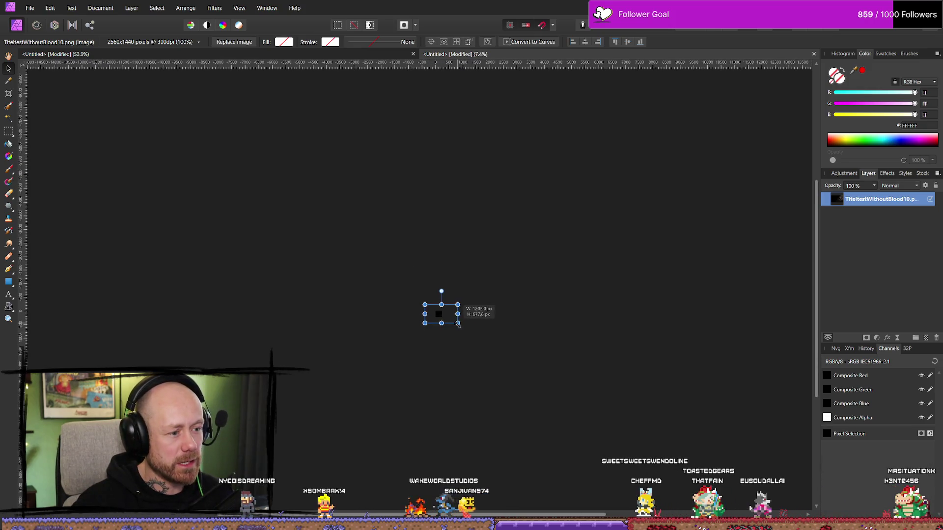
left_click_drag(458, 325, 450, 328)
scroll(401, 299, "up", 5, "ctrl")
mouse_move(607, 359)
left_mouse_down()
mouse_move(518, 310)
mouse_move(457, 312)
mouse_move(480, 337)
mouse_move(468, 333)
left_mouse_up()
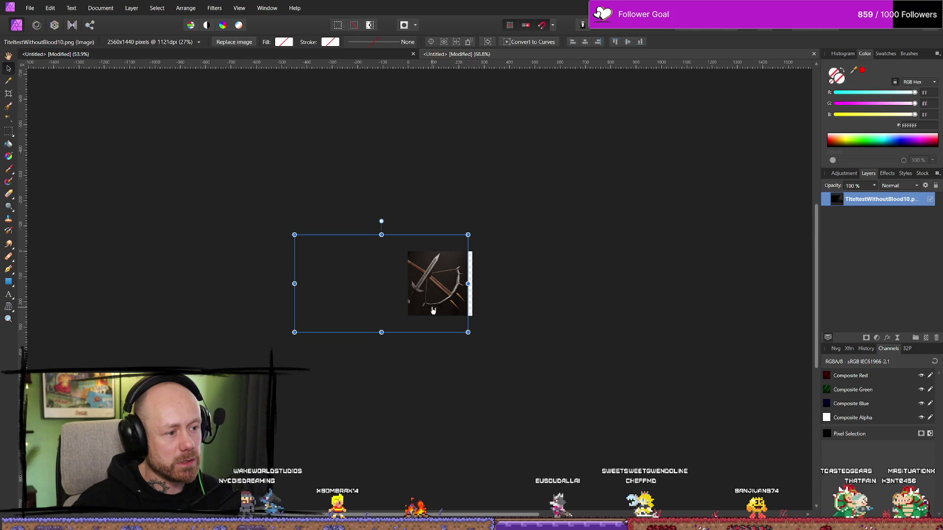
left_click(548, 338)
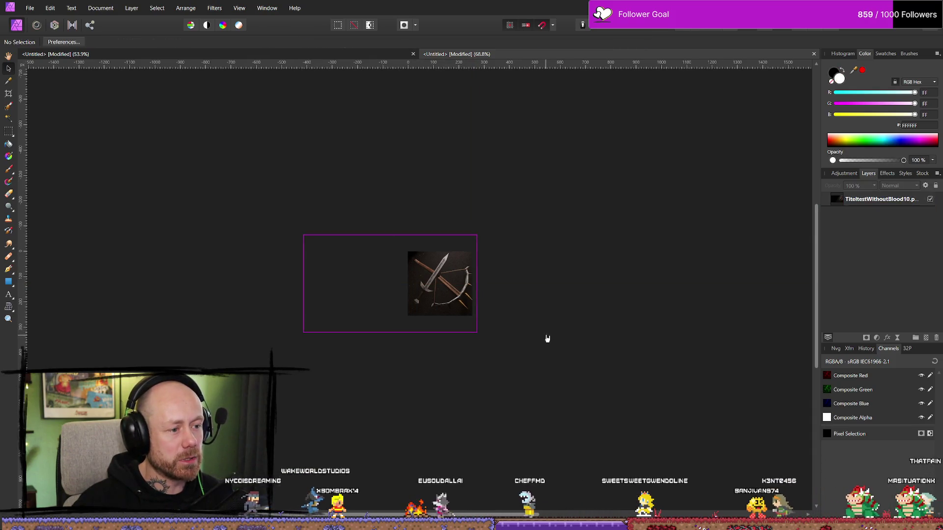
Shrink the image further from its corner and snap it to fill the canvas
scroll(533, 322, "up", 3, "ctrl")
left_click(333, 280)
left_click_drag(332, 281, 386, 294)
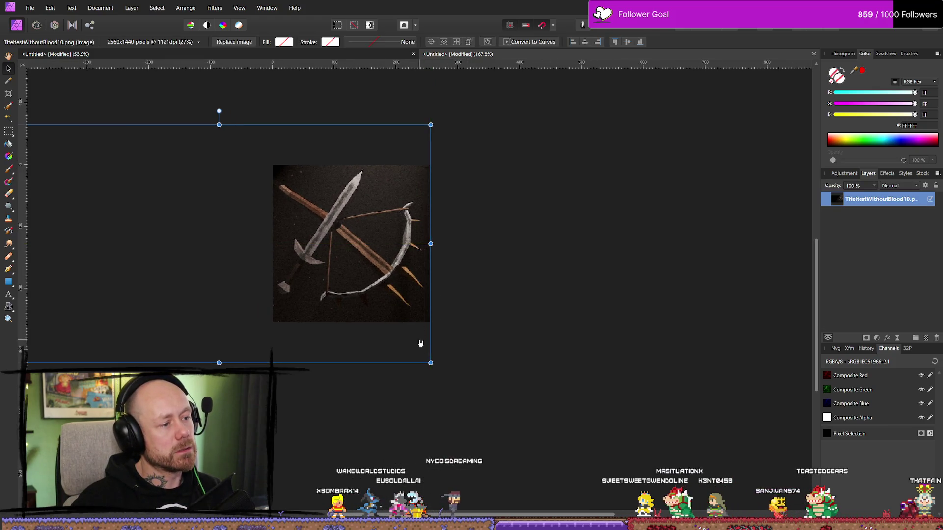
left_click_drag(430, 363, 427, 357)
left_click_drag(361, 300, 367, 301)
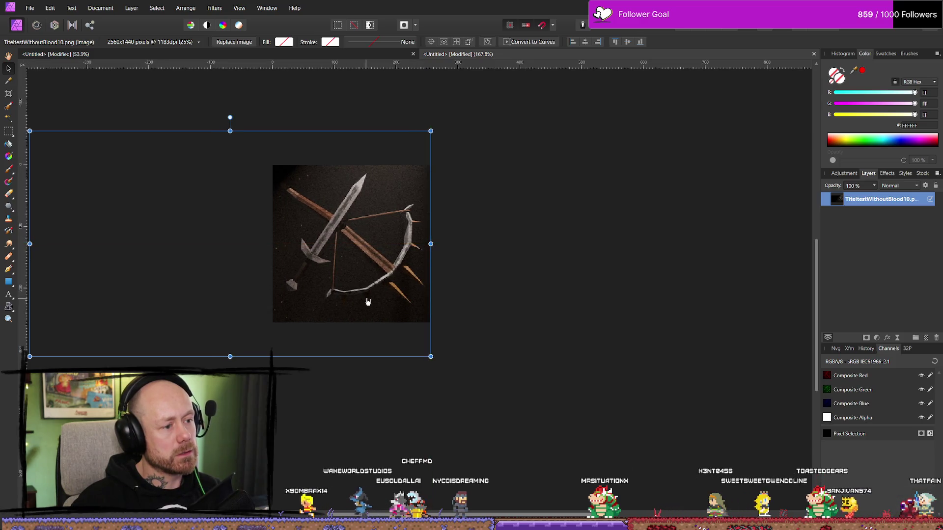
scroll(388, 290, "down", 10, "ctrl")
scroll(388, 290, "up", 1, "ctrl")
left_click(452, 313)
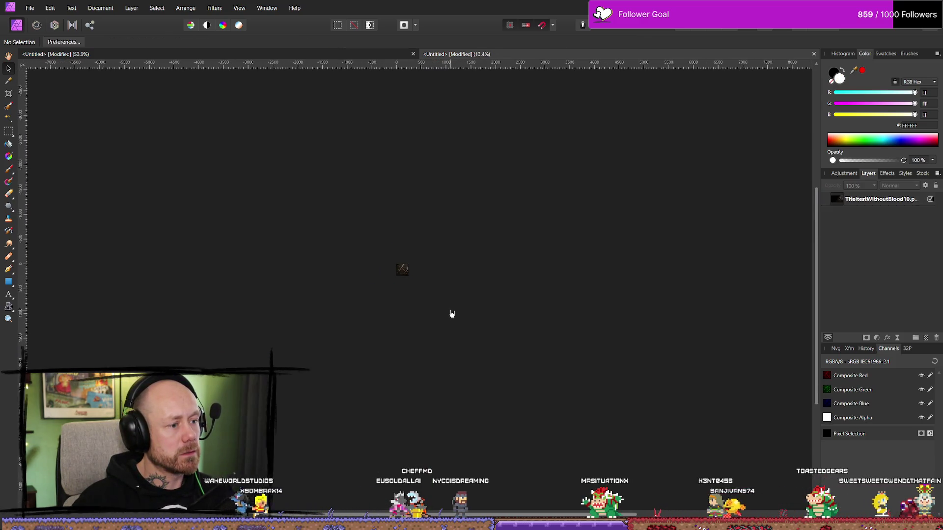
scroll(388, 299, "up", 2, "ctrl")
left_click_drag(385, 257, 377, 306)
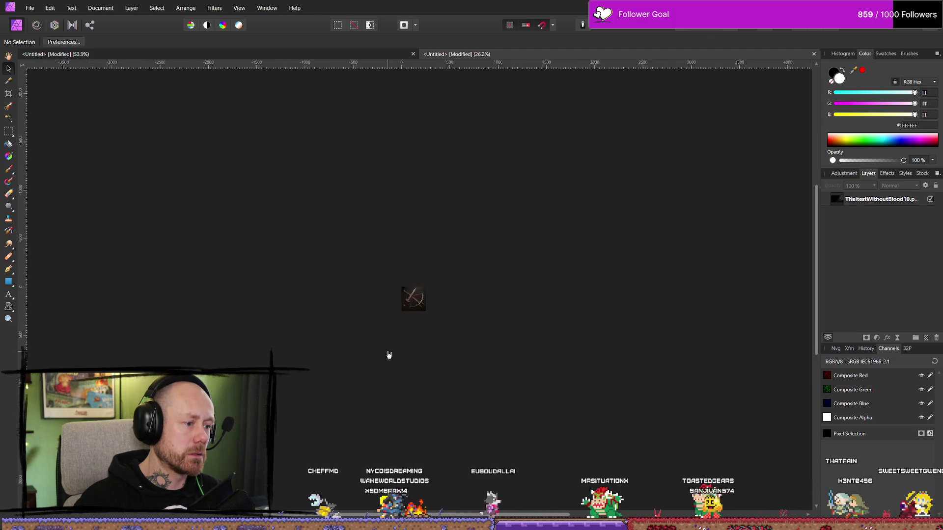
scroll(495, 240, "up", 10, "ctrl")
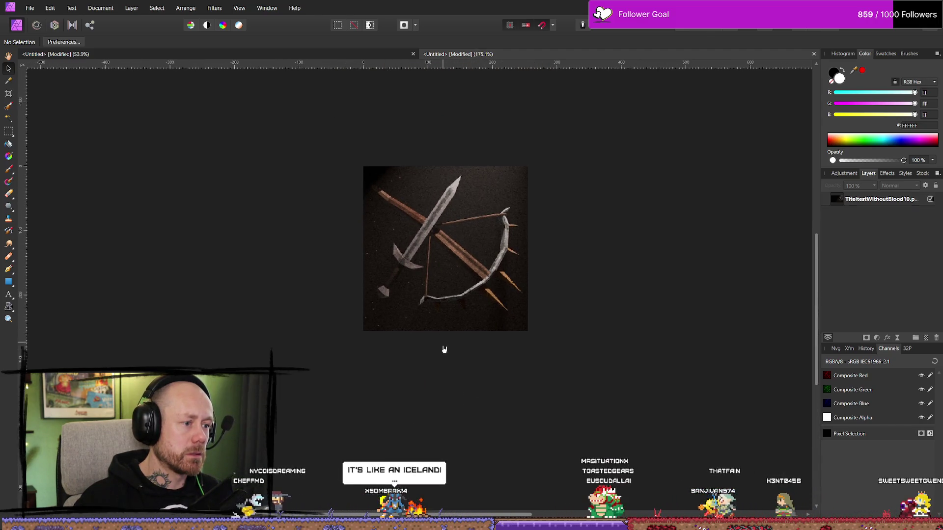
left_click_drag(444, 345, 446, 367)
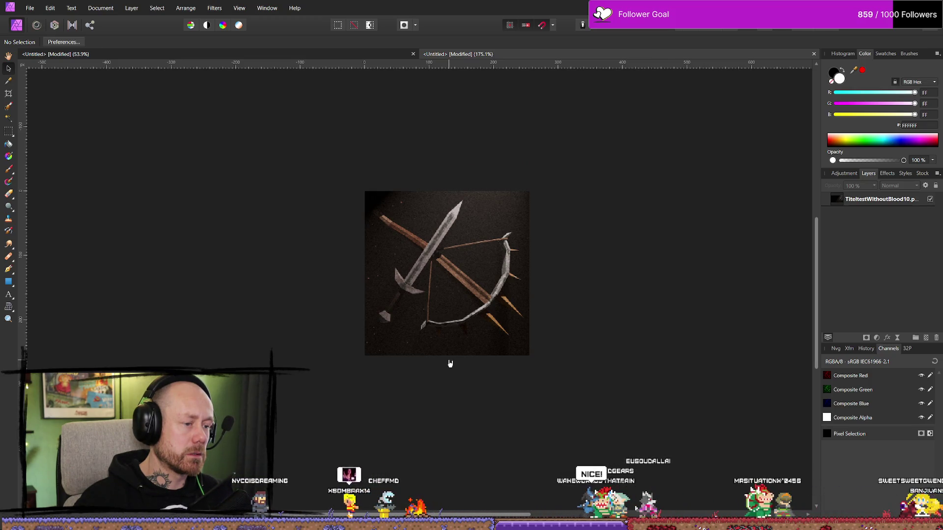
scroll(451, 363, "down", 4, "ctrl")
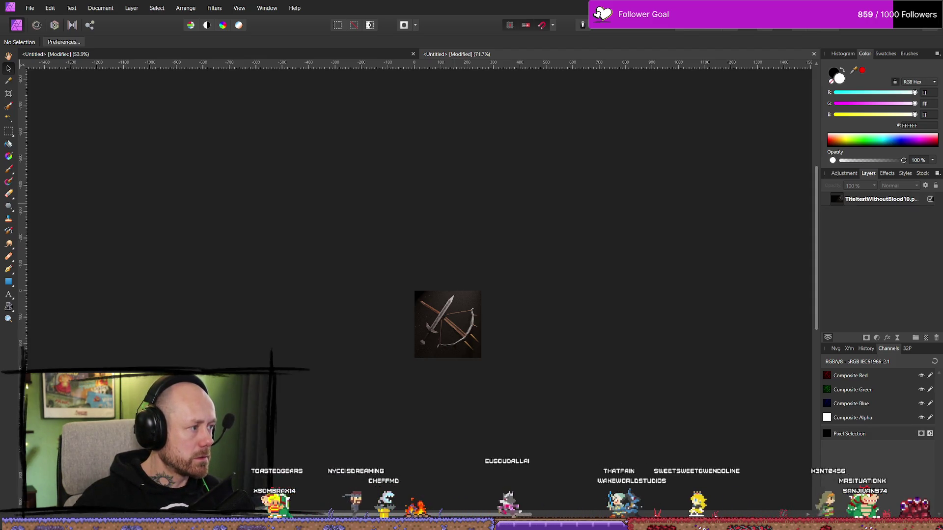
key("alt+Tab")
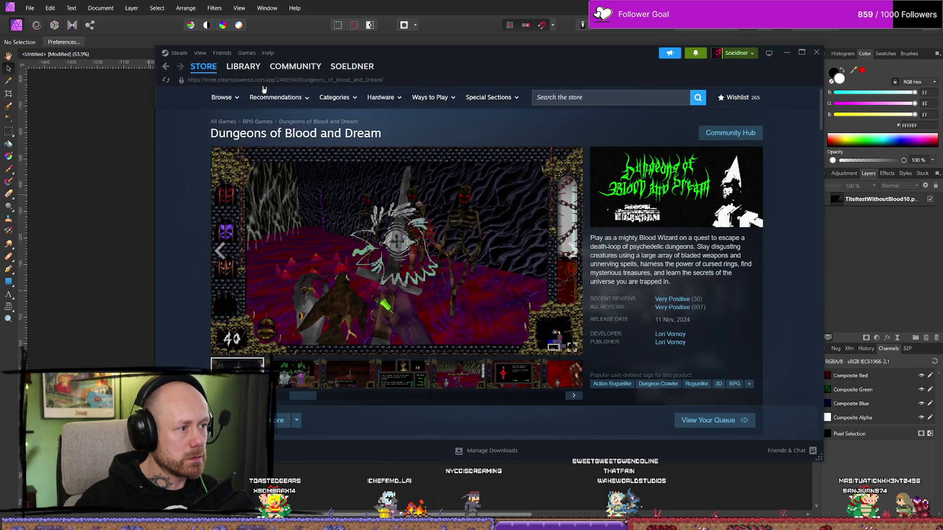
Move and minimise the Steam window to reveal the Figma template's 184 × 184 Community Icon frame
left_click(243, 66)
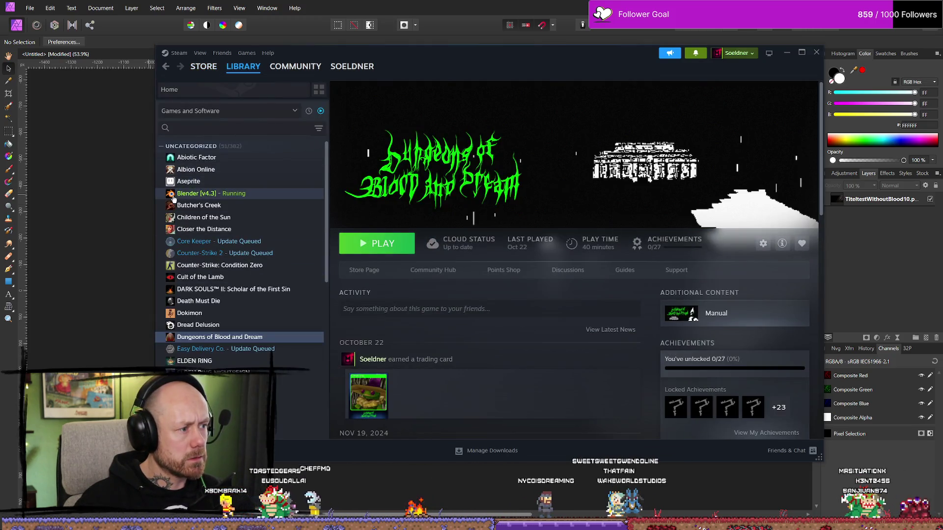
mouse_move(565, 53)
left_mouse_down()
mouse_move(559, 74)
mouse_move(940, 220)
mouse_move(896, 218)
left_mouse_up()
scroll(411, 288, "down", 5)
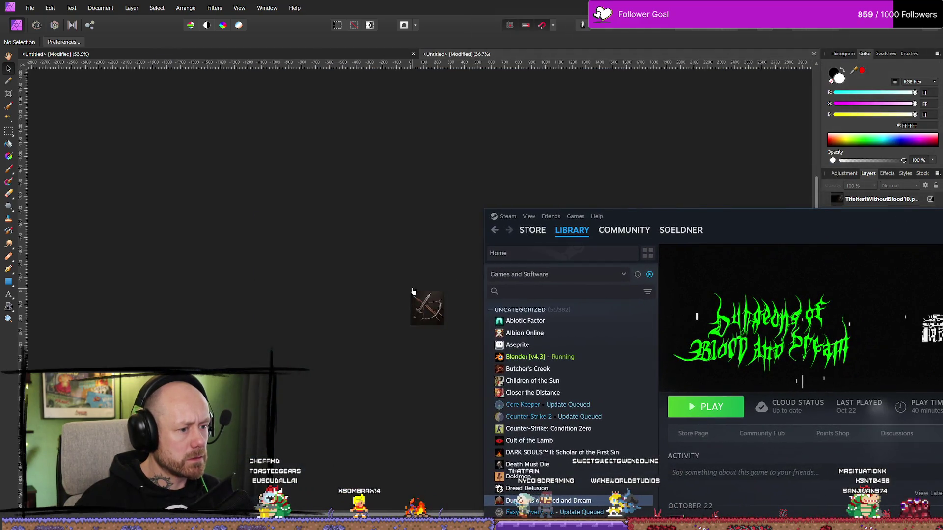
left_click(452, 290)
scroll(417, 311, "down", 2)
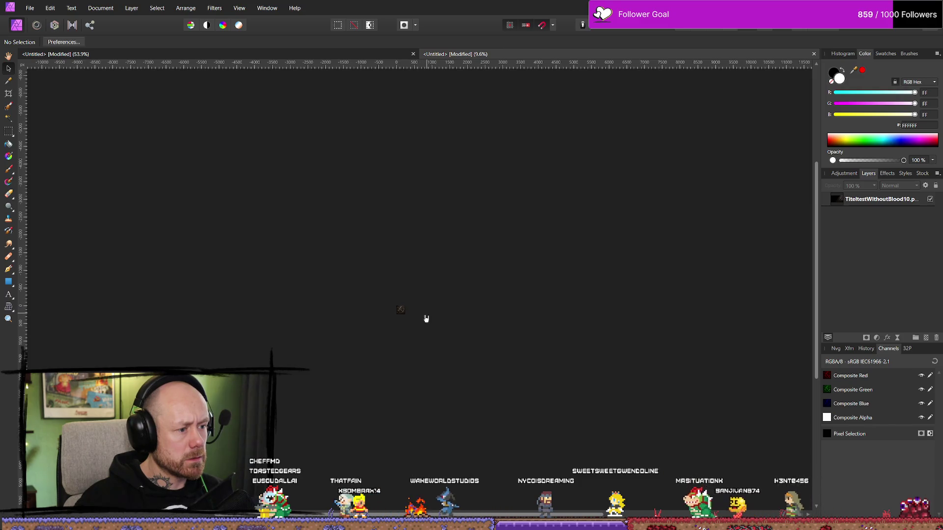
scroll(402, 320, "up", 1)
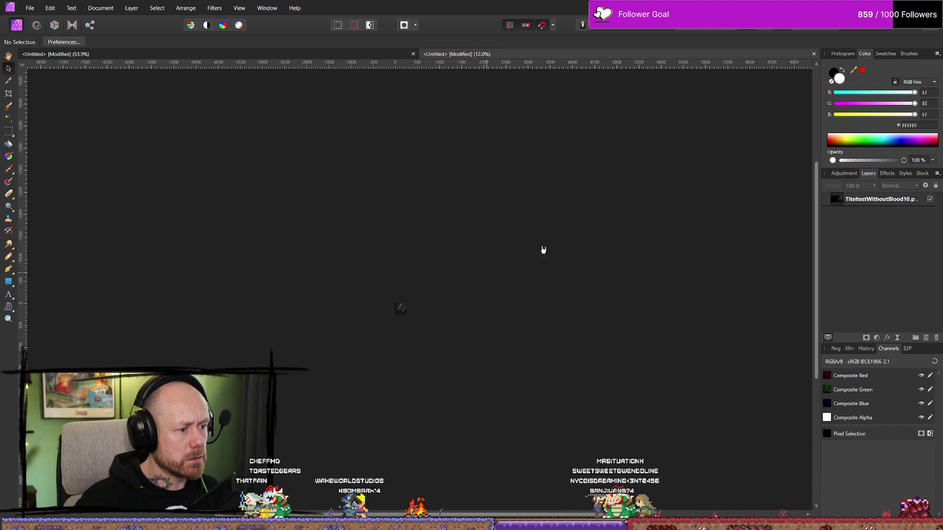
scroll(398, 344, "up", 12)
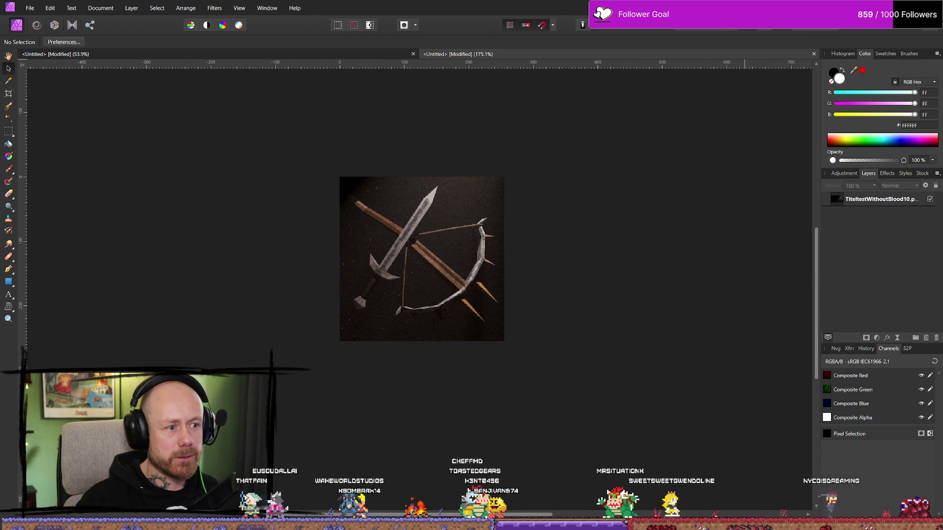
key("alt+Tab")
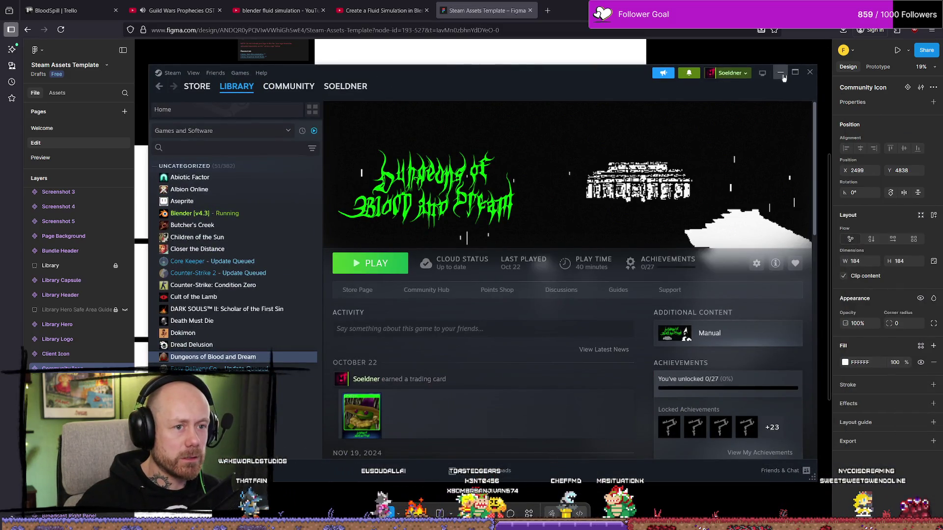
left_click(781, 74)
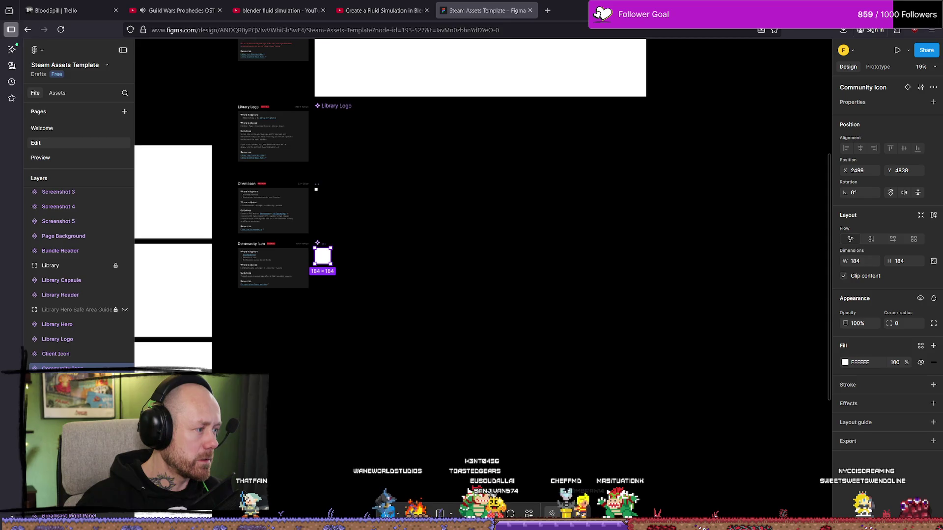
key("alt+Tab")
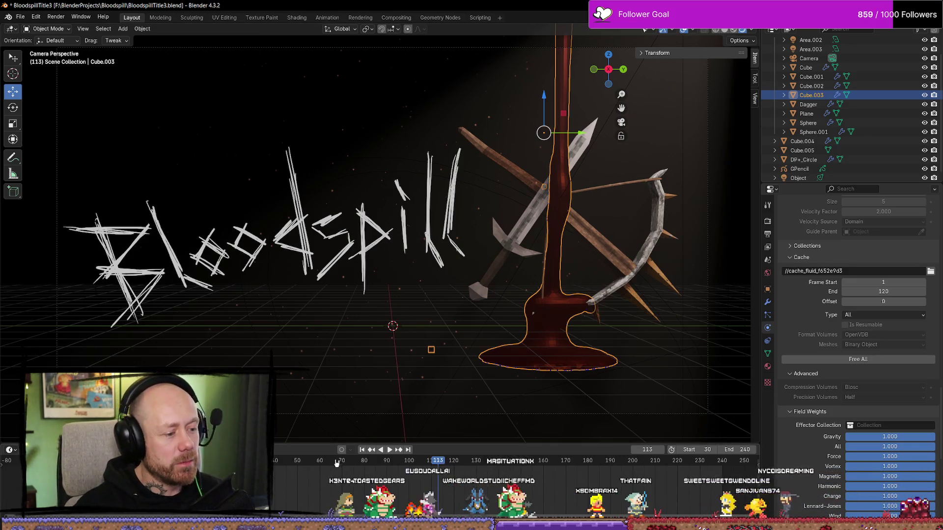
key("shift+Left")
key("space")
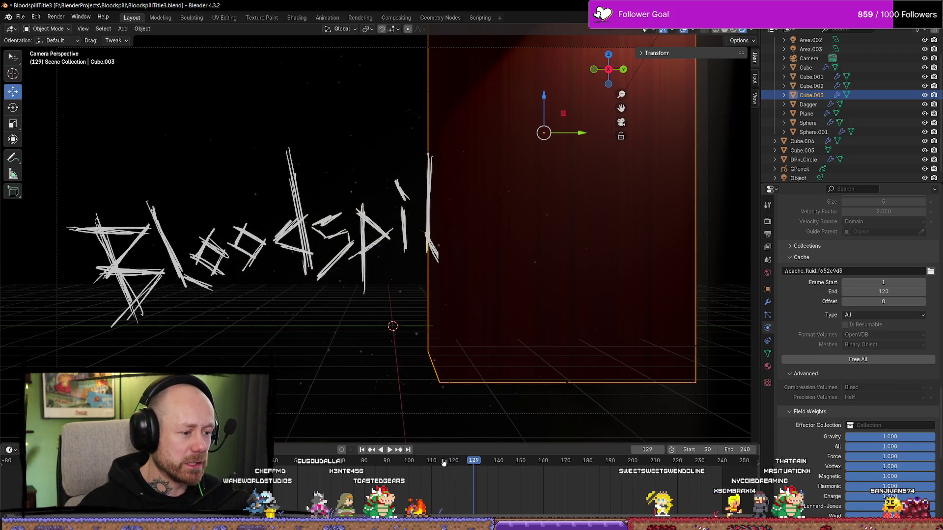
left_click(278, 473)
key("space")
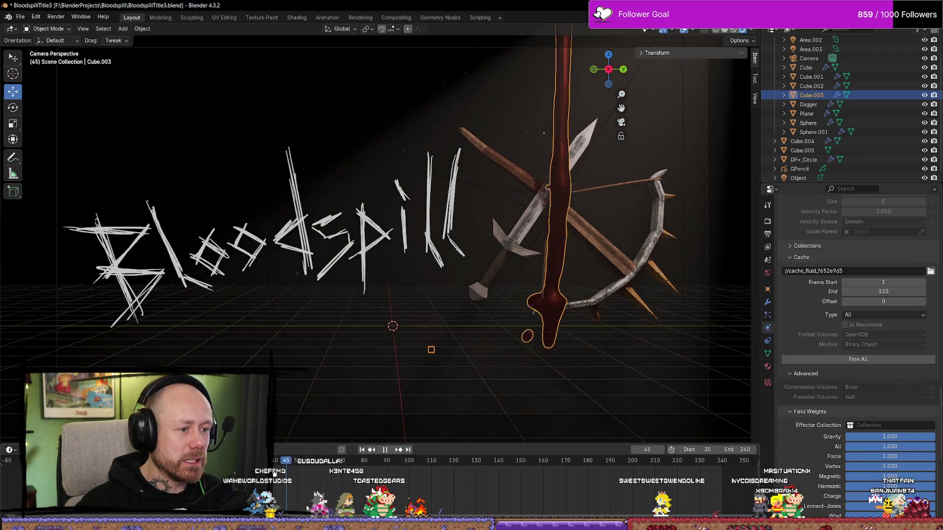
left_click(422, 479)
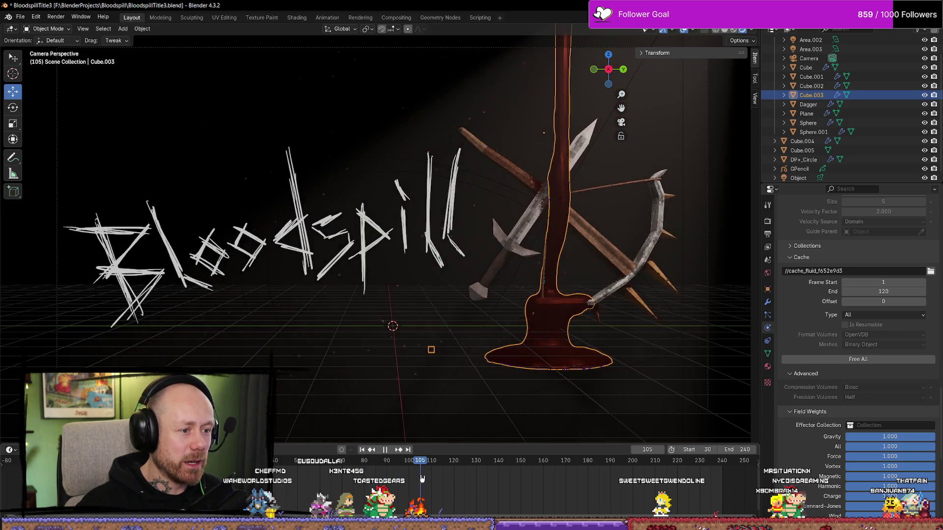
left_click(447, 481)
key("space")
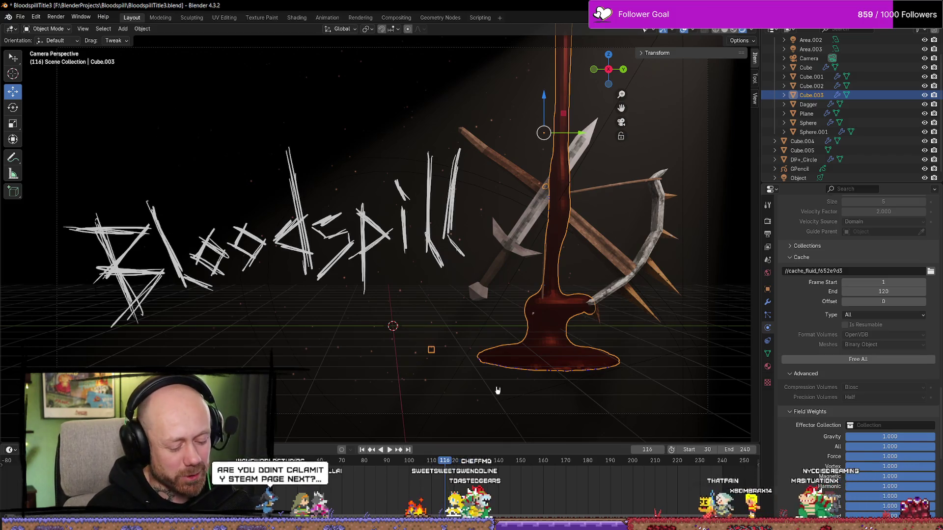
Render frame 116 with F12, save a PNG copy in the Bloodspill folder, and close the render
key("F12")
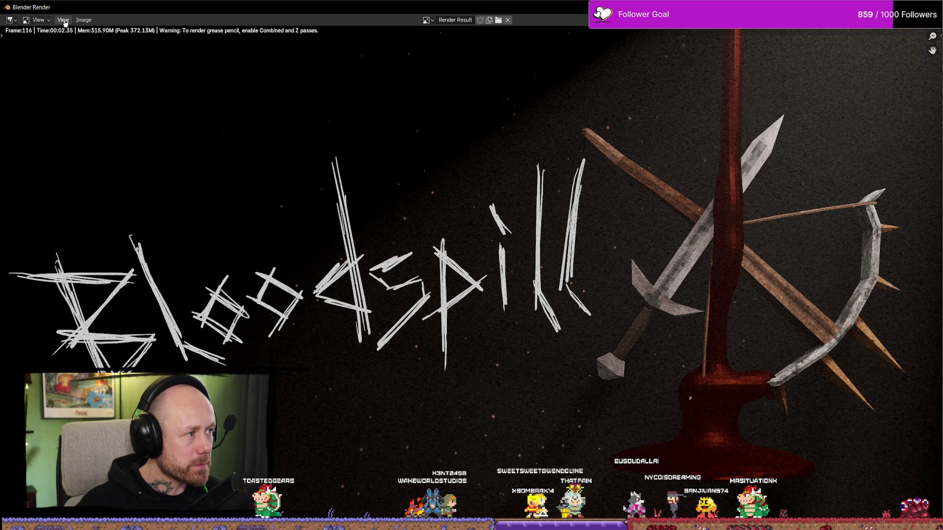
left_click(82, 23)
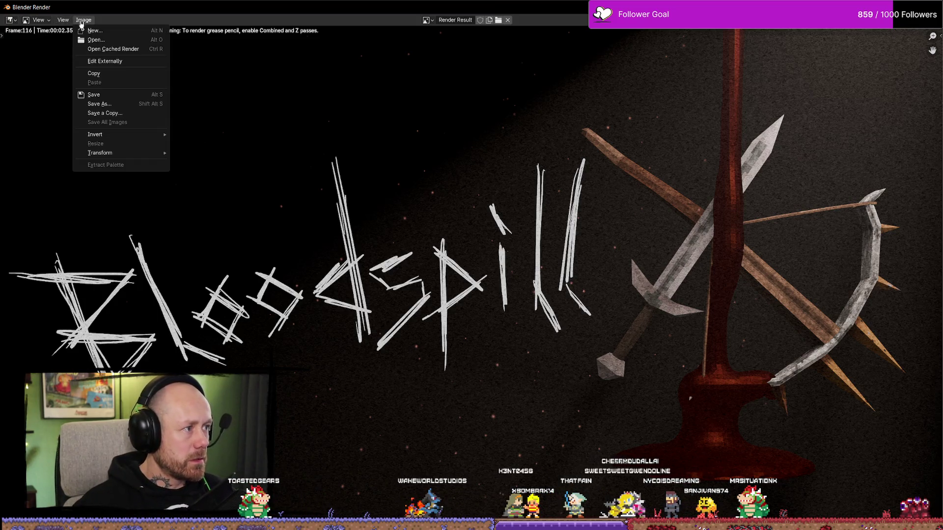
left_click(128, 105)
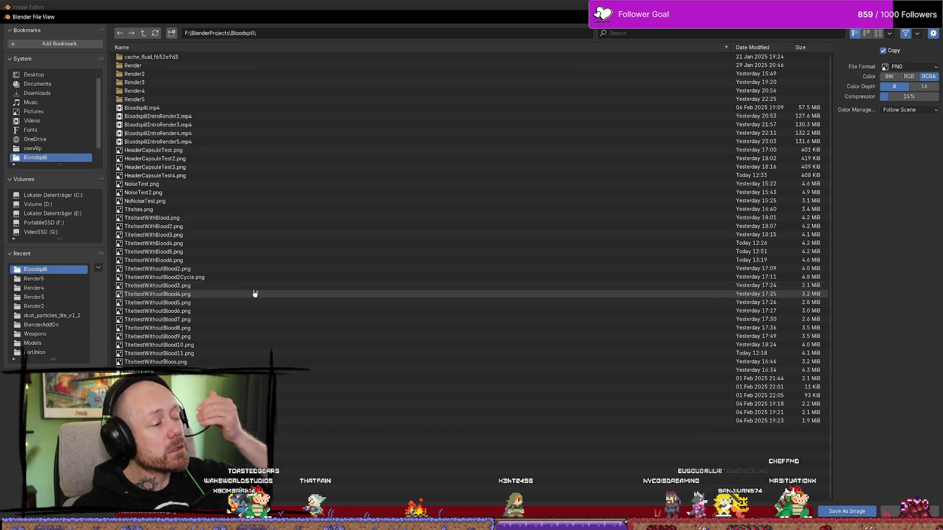
left_click(192, 260)
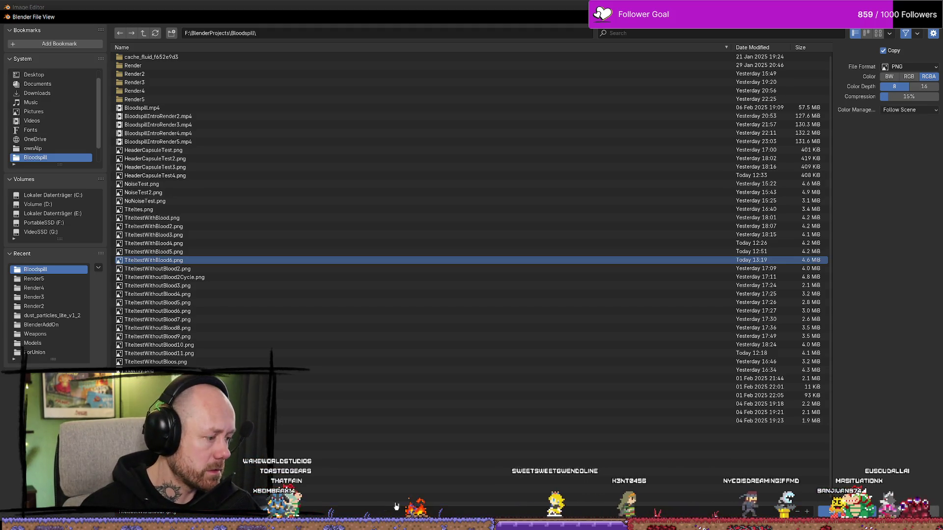
left_click(835, 511)
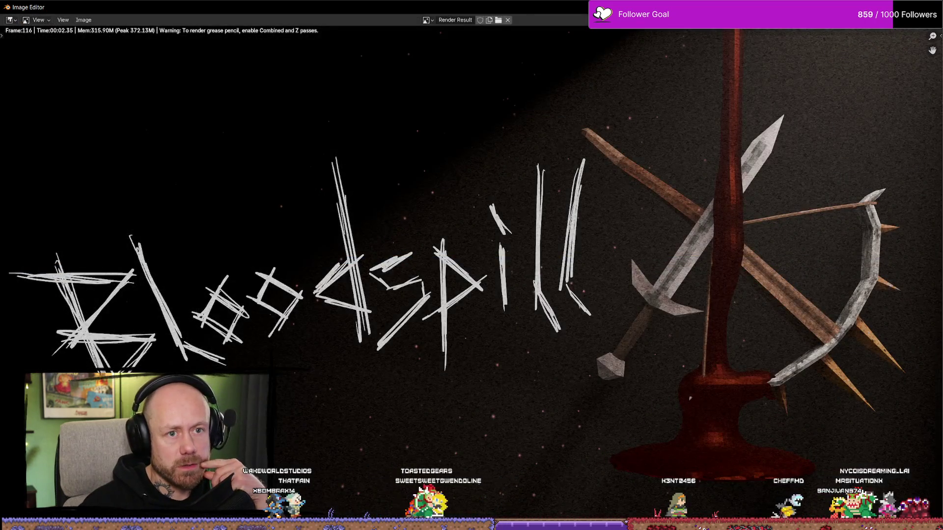
key("Escape")
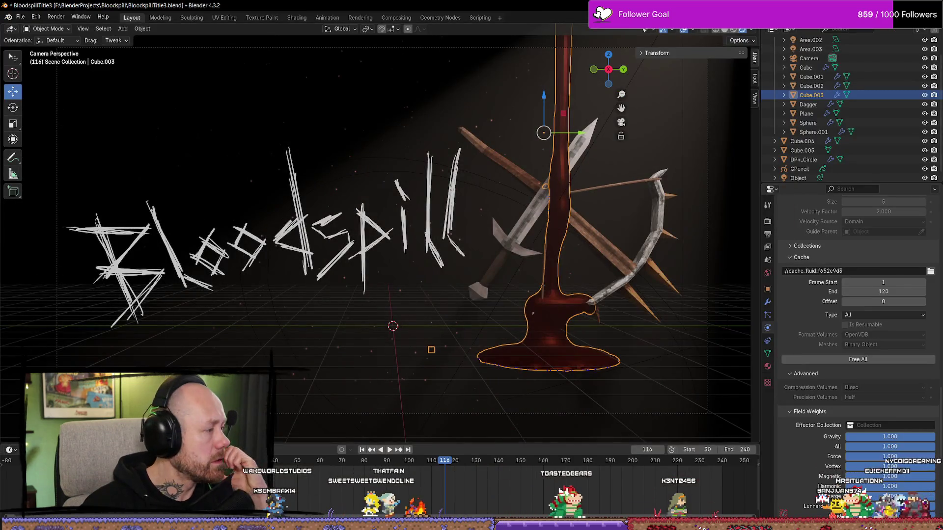
Place TiteltestWithBlood7.png in the Bloodspill title document, then resize and centre it on the canvas
key("alt+Tab")
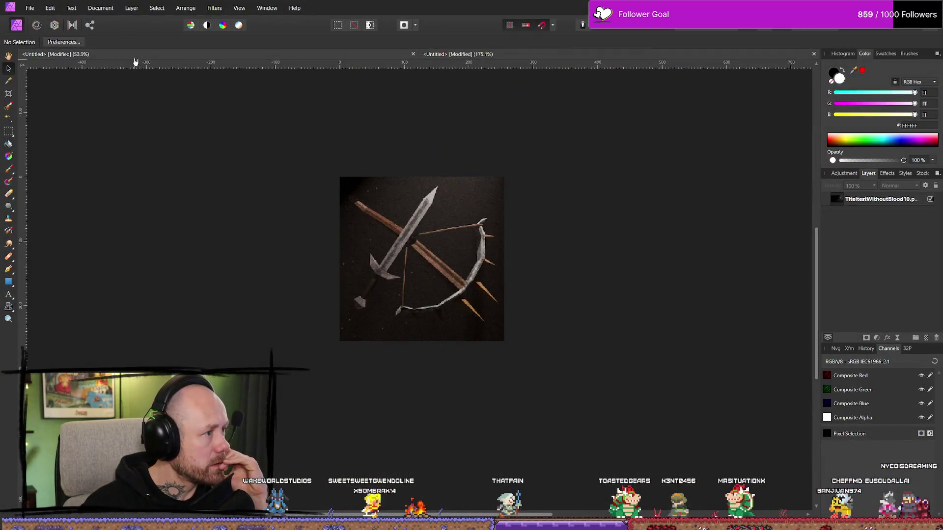
left_click(136, 59)
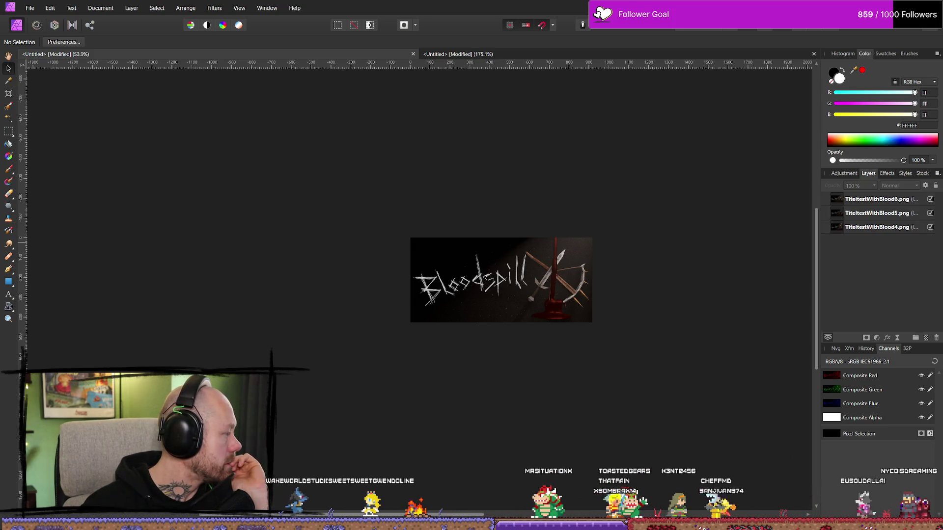
left_click(262, 303)
mouse_move(611, 427)
left_mouse_down()
mouse_move(585, 249)
mouse_move(577, 272)
left_mouse_up()
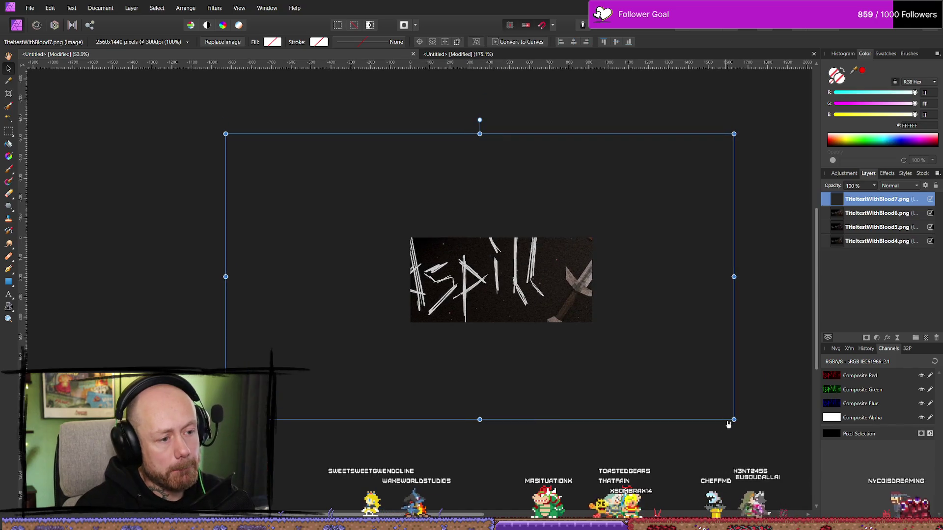
mouse_move(735, 423)
left_mouse_down()
mouse_move(735, 400)
mouse_move(677, 442)
mouse_move(723, 421)
mouse_move(512, 286)
mouse_move(584, 324)
mouse_move(544, 313)
left_mouse_up()
scroll(560, 334, "up", 3, "ctrl")
left_click_drag(637, 329, 653, 339)
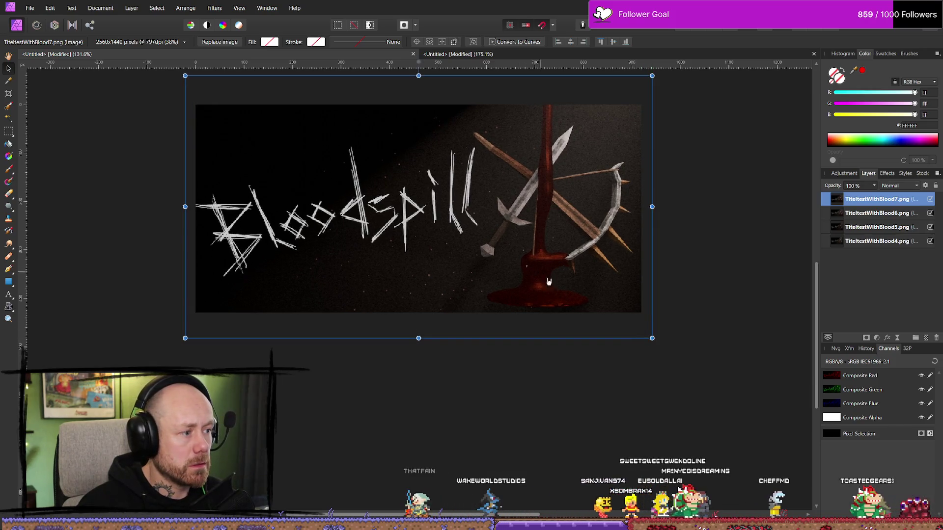
left_click_drag(491, 257, 495, 260)
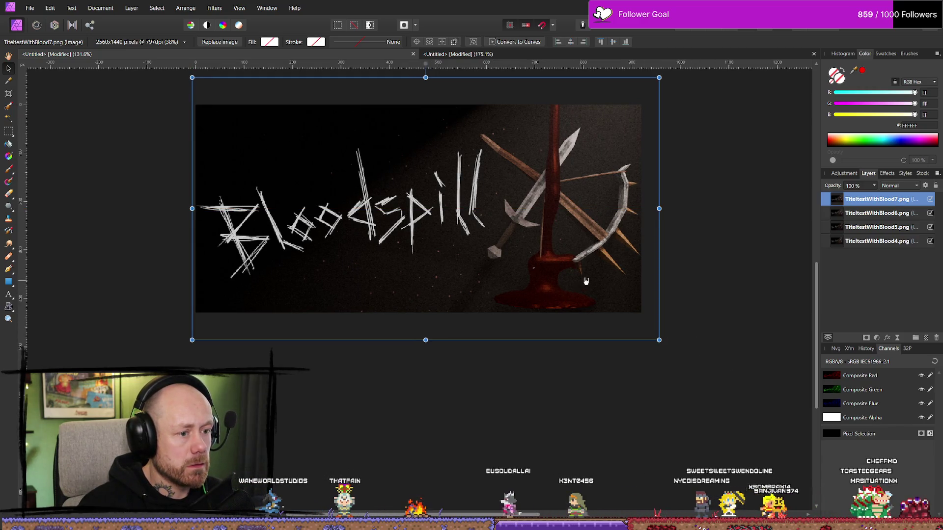
left_click_drag(577, 279, 577, 280)
scroll(703, 263, "down", 3, "ctrl")
left_click(740, 285)
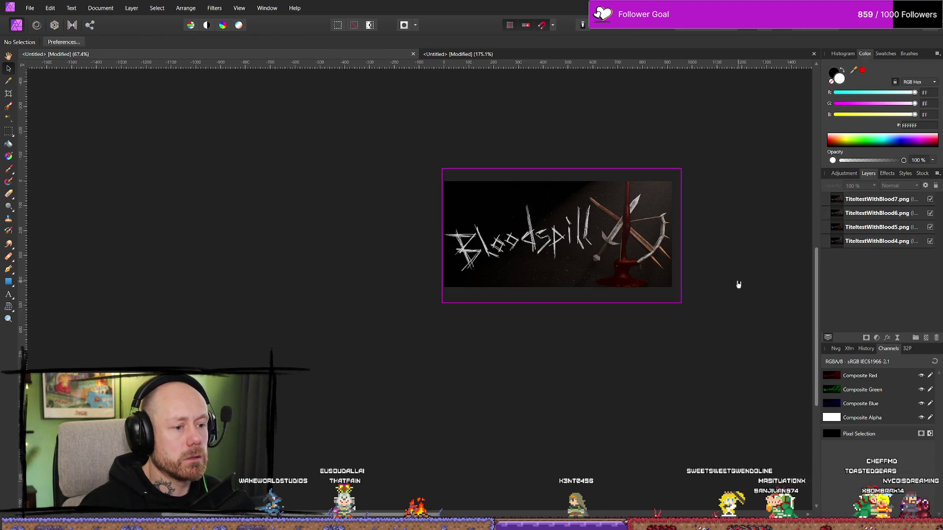
Realign the Blood7 render by moving it up slightly and nudging it two steps right
left_click_drag(726, 279, 665, 348)
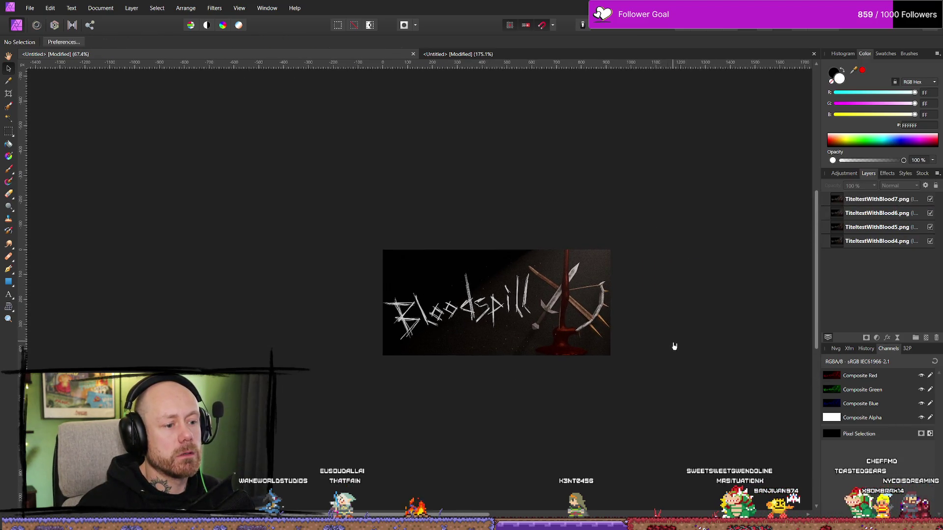
scroll(573, 349, "up", 1, "ctrl")
scroll(592, 362, "down", 3, "ctrl")
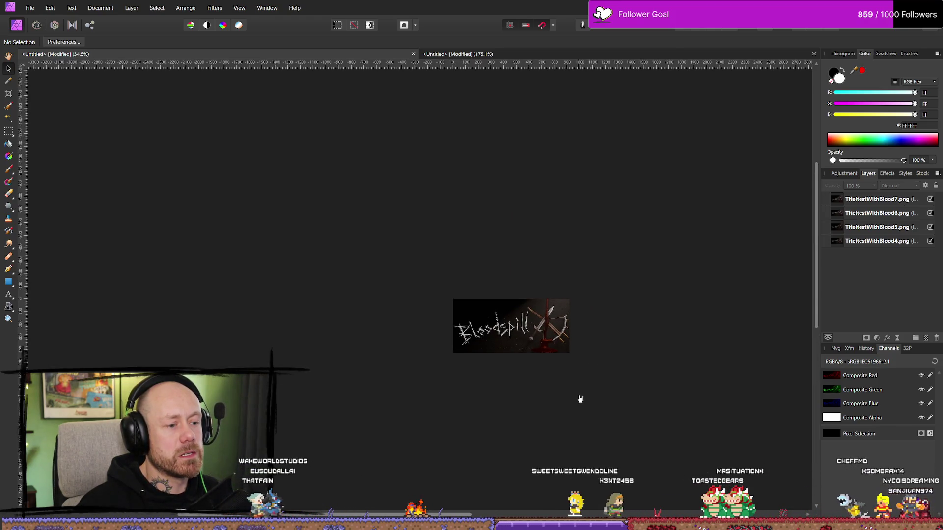
scroll(579, 398, "up", 2, "ctrl")
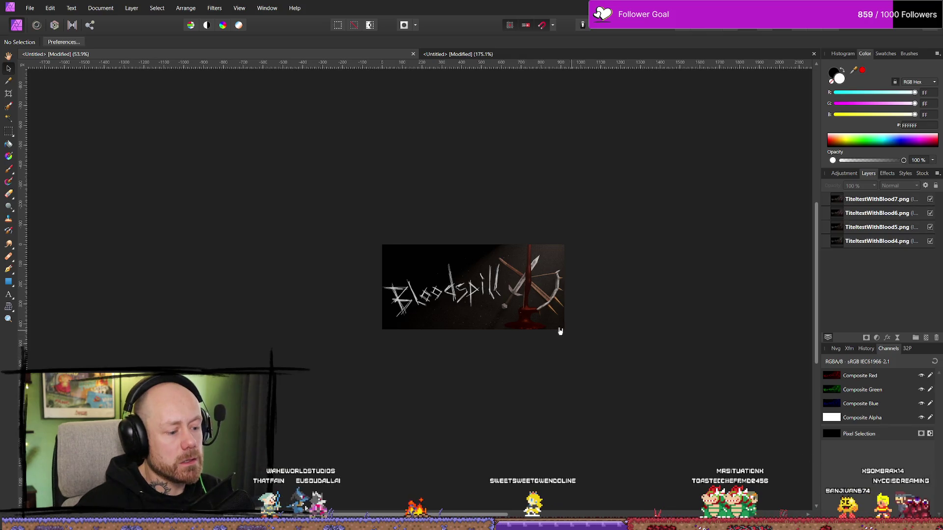
left_click(478, 313)
mouse_move(478, 313)
left_mouse_down()
mouse_move(457, 312)
mouse_move(469, 312)
left_mouse_up()
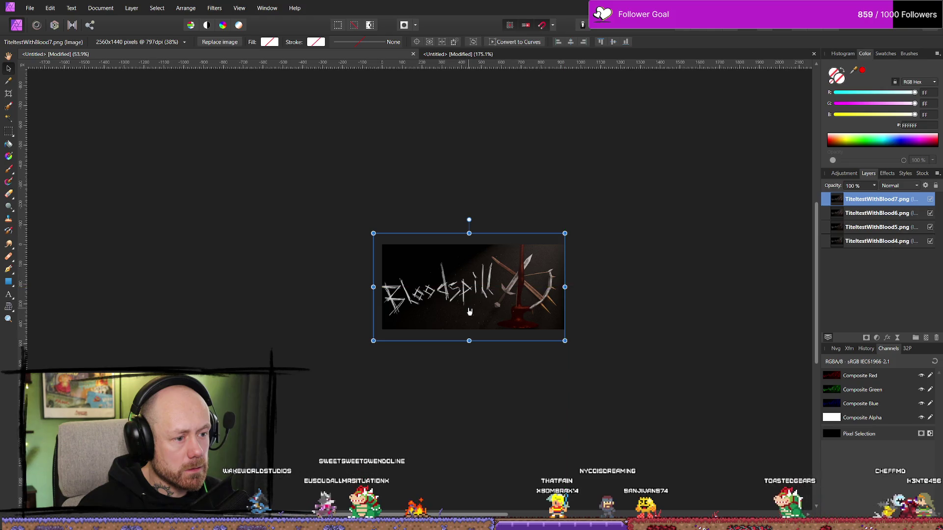
key("Right")
key("Right")
key("Right")
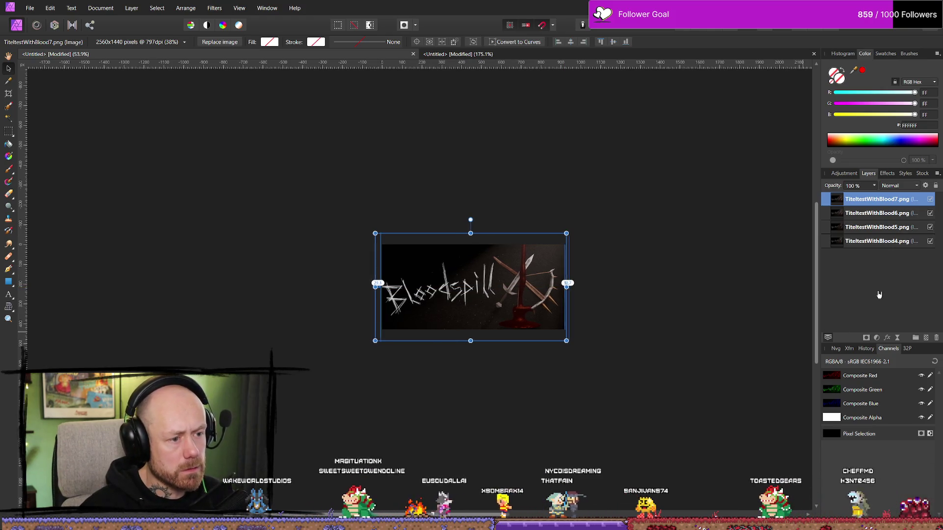
key("Right")
key("Right")
key("Right")
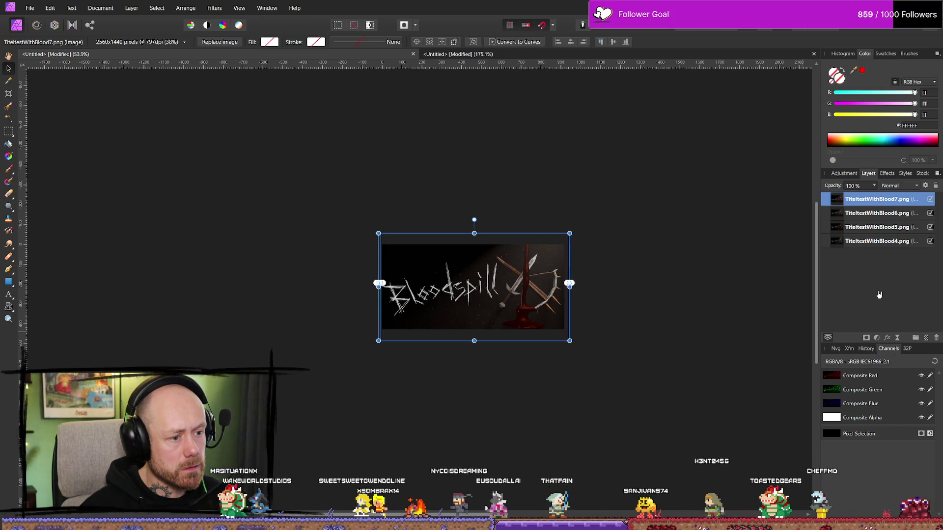
left_click(726, 312)
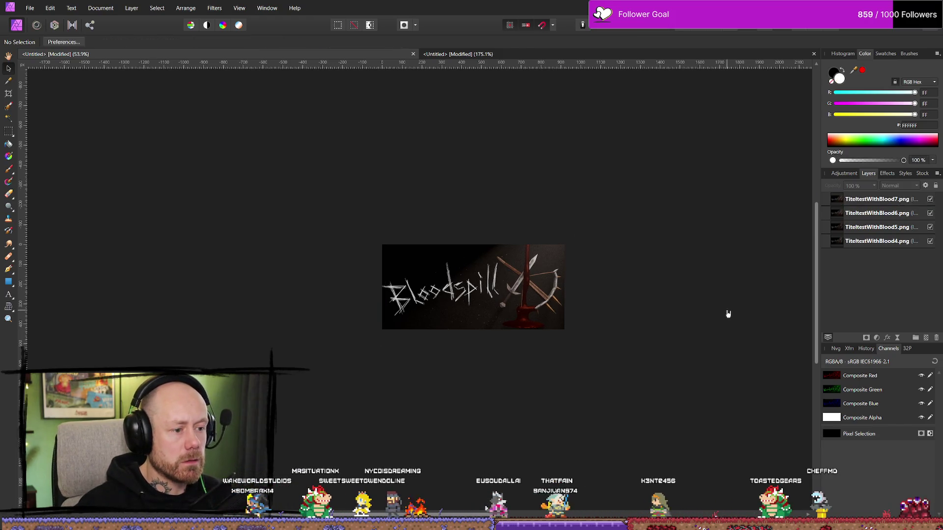
Toggle the Blood7 layer's visibility repeatedly to compare it with the previous version
left_click(930, 199)
left_click(931, 200)
left_click(931, 199)
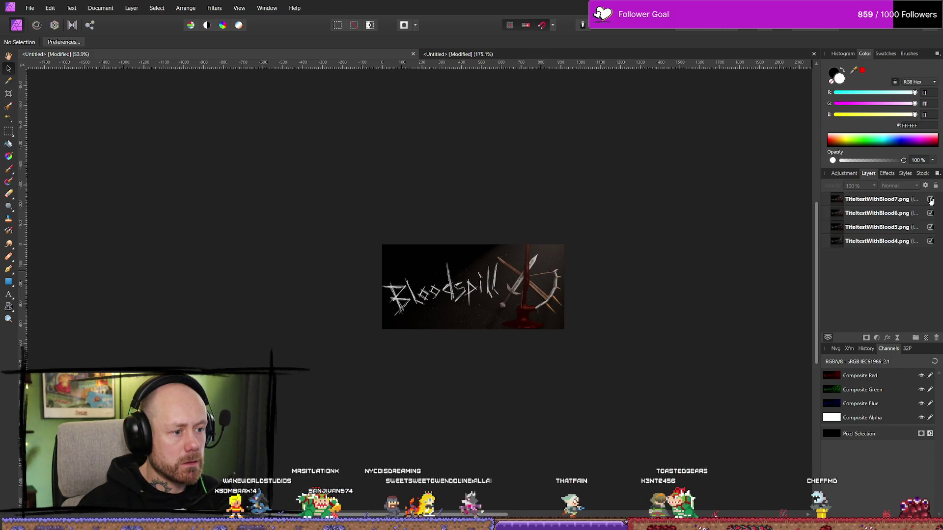
left_click(930, 200)
left_click(931, 200)
left_click(930, 199)
left_click(930, 199)
left_click(930, 199)
left_click(930, 199)
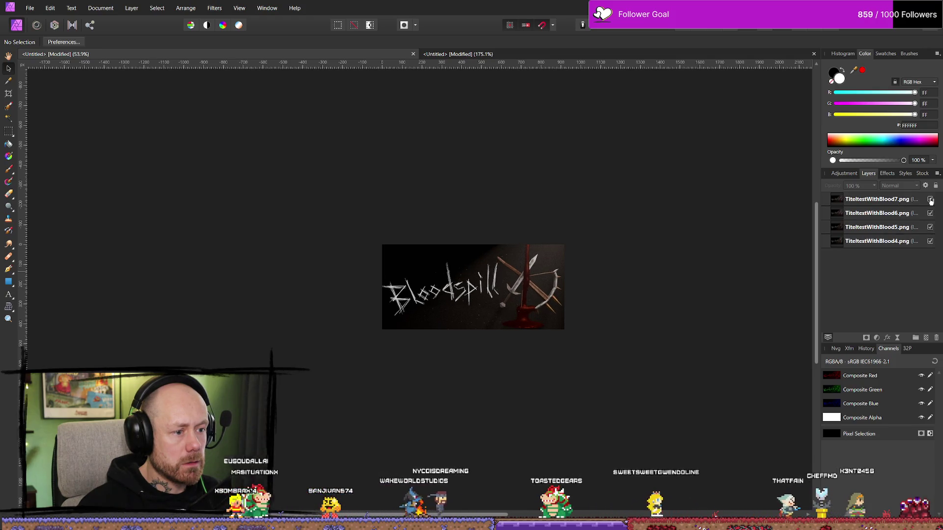
left_click(930, 200)
left_click(930, 200)
left_click(930, 200)
left_click(930, 199)
left_click(930, 199)
left_click(930, 200)
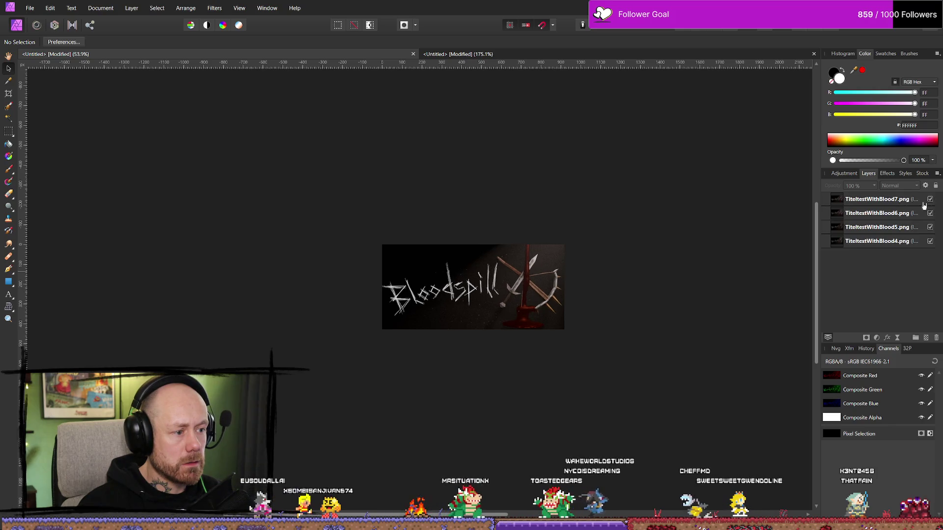
Nudge the render one pixel right and shrink it to 950 × 534.4 px
left_click(555, 332)
key("Right")
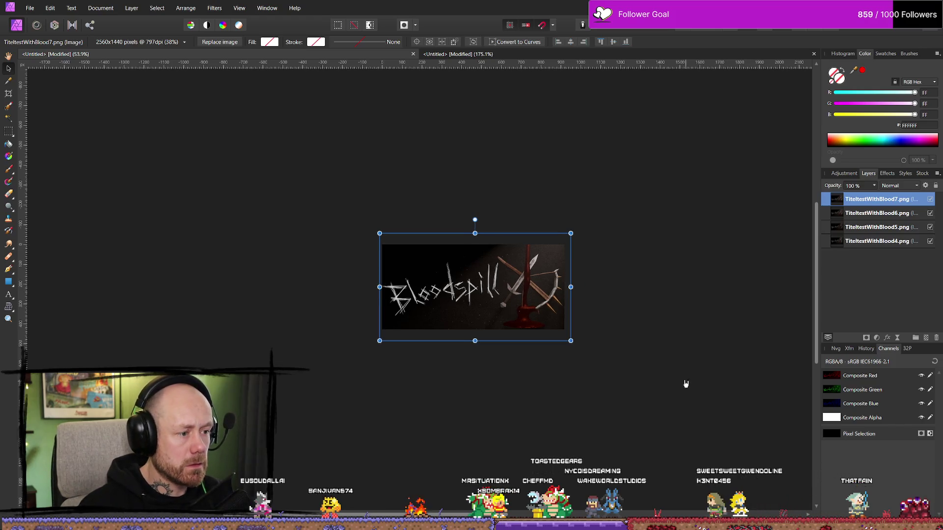
left_click_drag(380, 234, 382, 235)
left_click(703, 333)
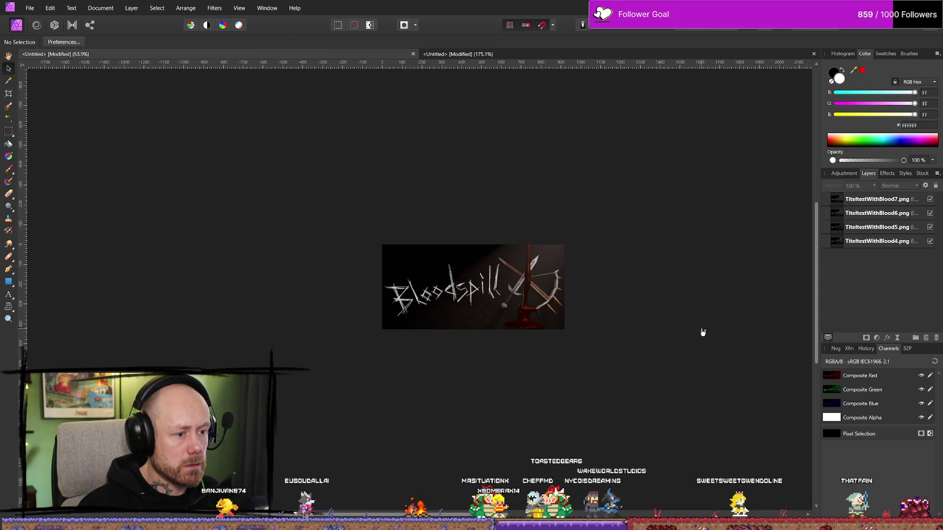
left_click(513, 332)
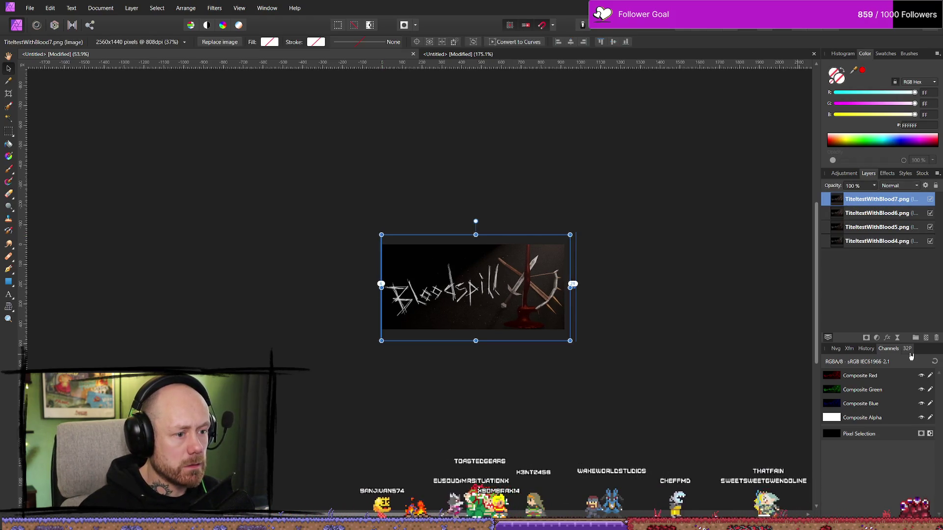
Compare versions again and leave the TitletestWithBlood7 layer visible with nothing selected
left_click(931, 200)
left_click(930, 200)
left_click(931, 200)
left_click(931, 200)
left_click(931, 200)
left_click(931, 200)
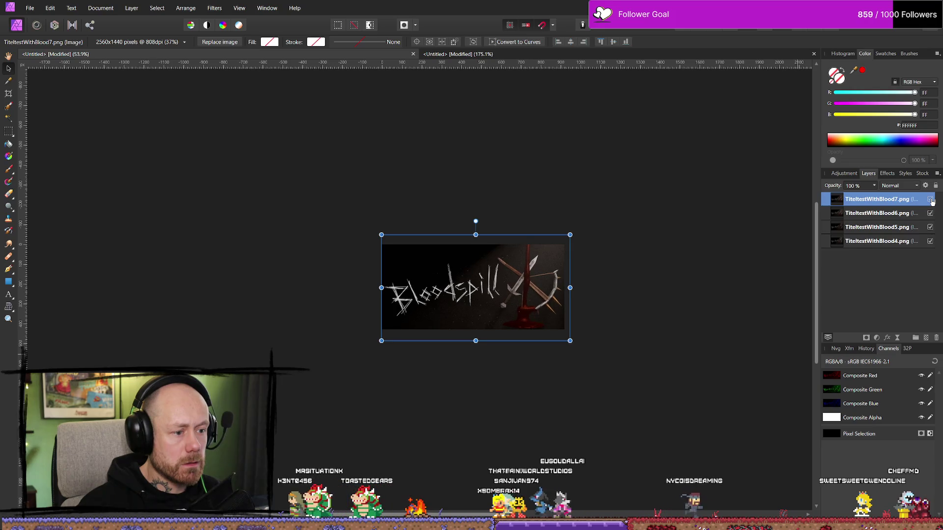
left_click(715, 335)
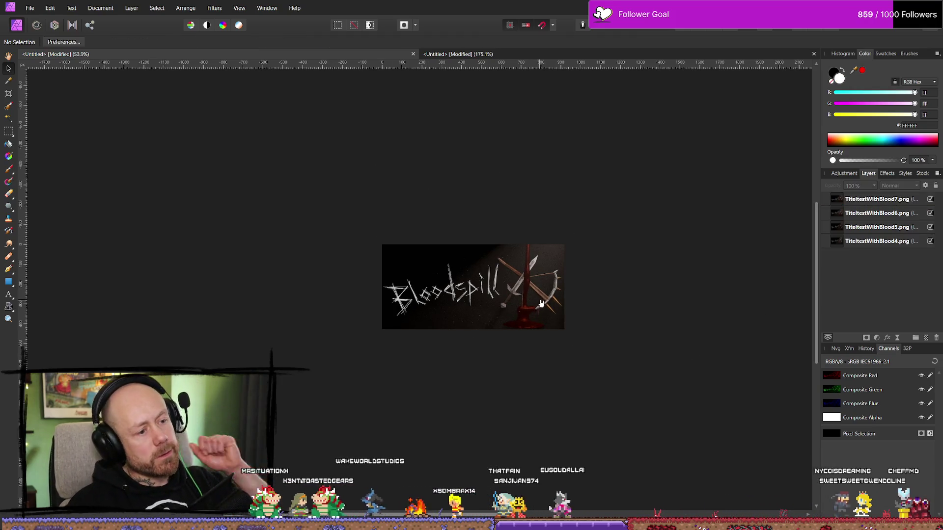
left_click(35, 7)
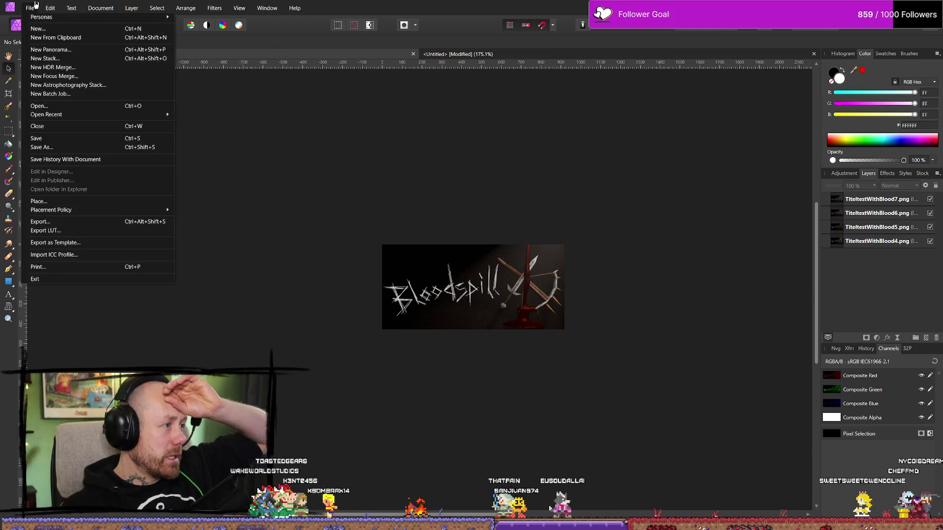
Export the title image via File > Export as a 920 × 430 PNG, saved in the Bloodspill folder
left_click(71, 223)
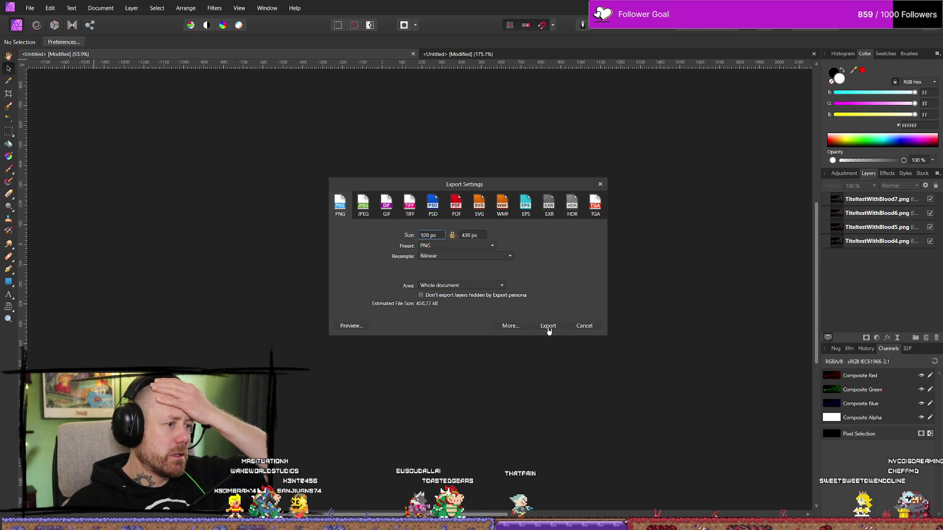
left_click(550, 326)
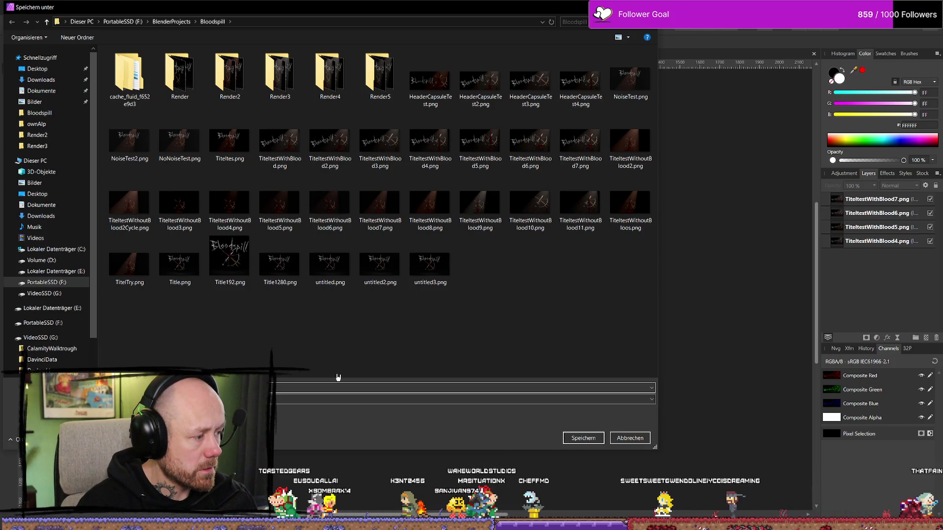
left_click(583, 438)
key("alt+Tab")
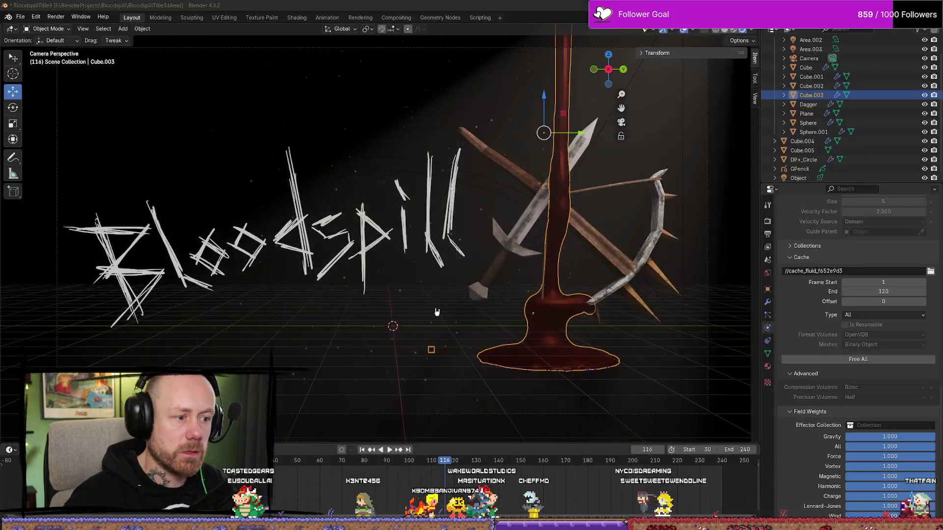
Step through the HeaderCapsuleTest renders in Photos from HeaderCapsuleTest.png to HeaderCapsuleTest5.png
scroll(306, 191, "down", 2)
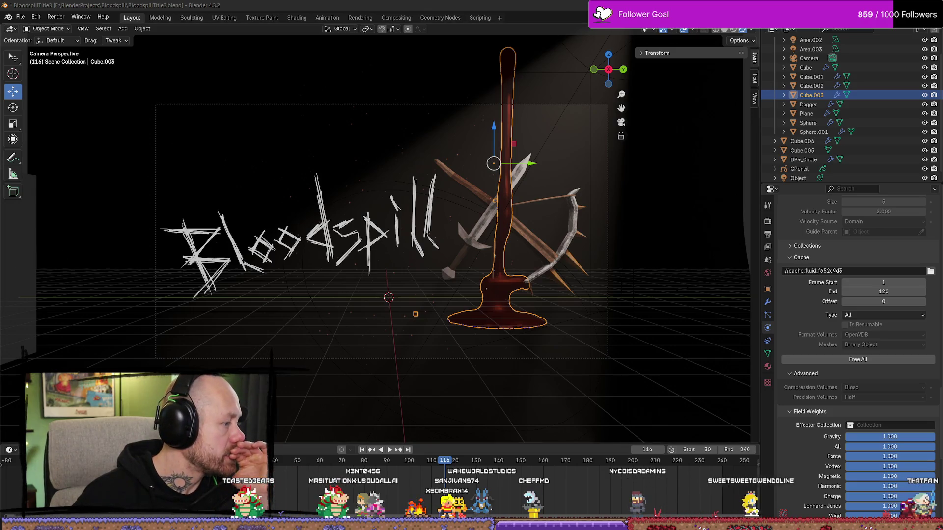
key("alt+Tab")
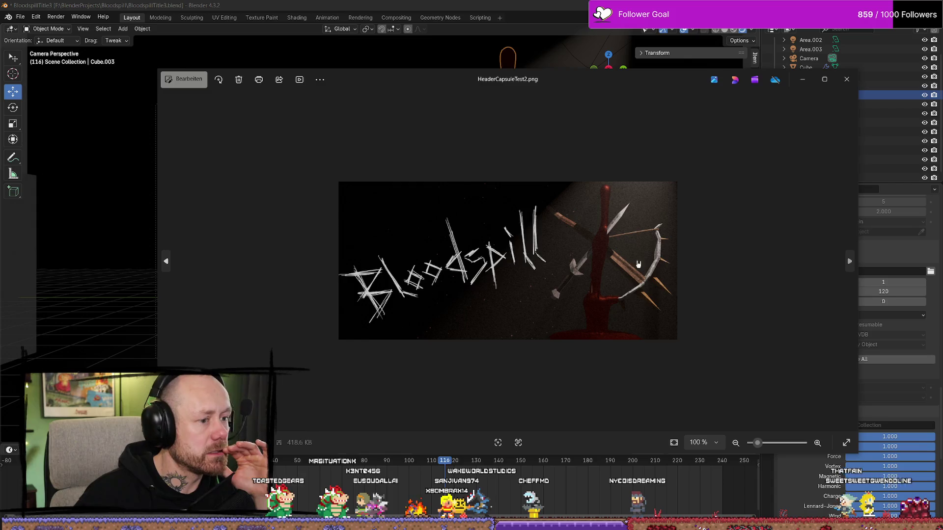
key("Left")
key("Left")
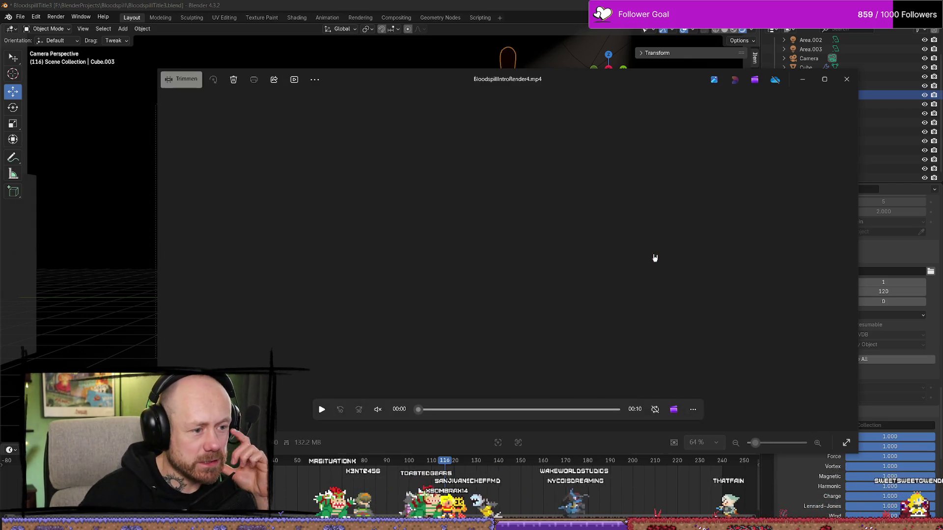
key("Right")
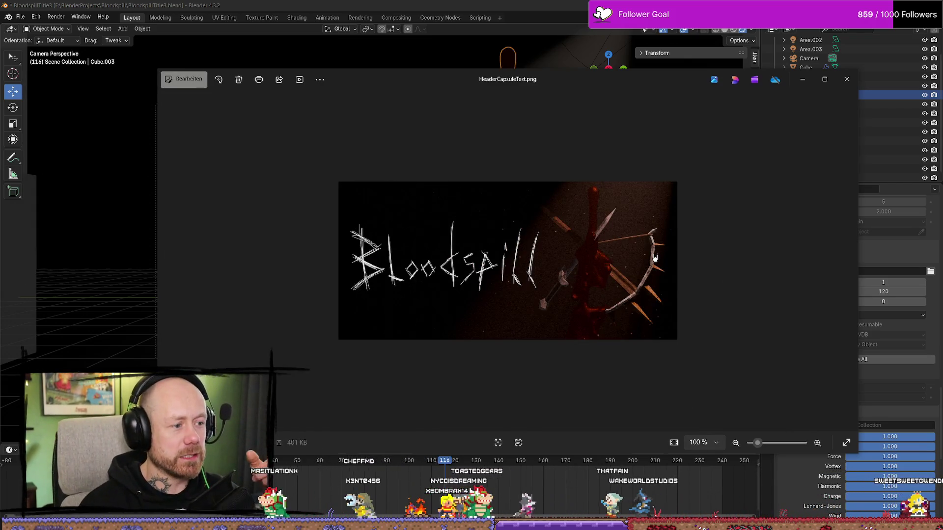
key("Left")
key("Right")
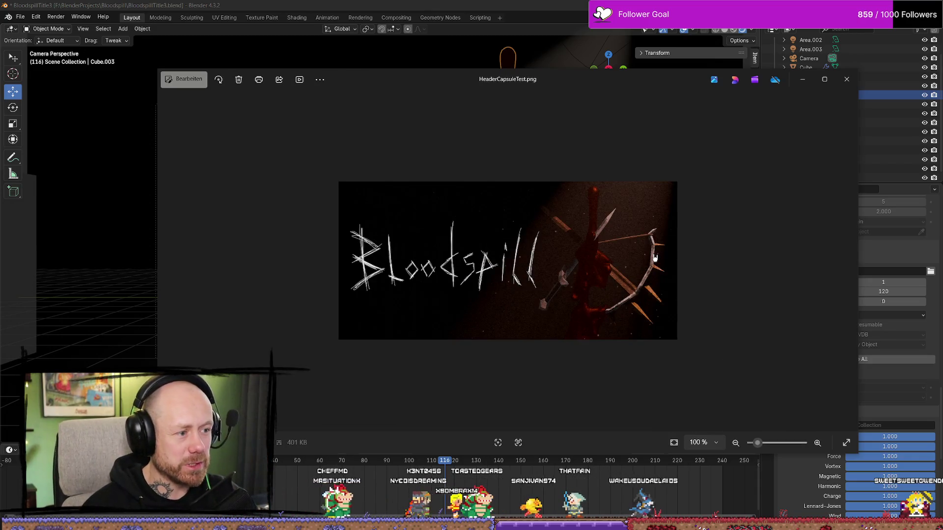
key("Right")
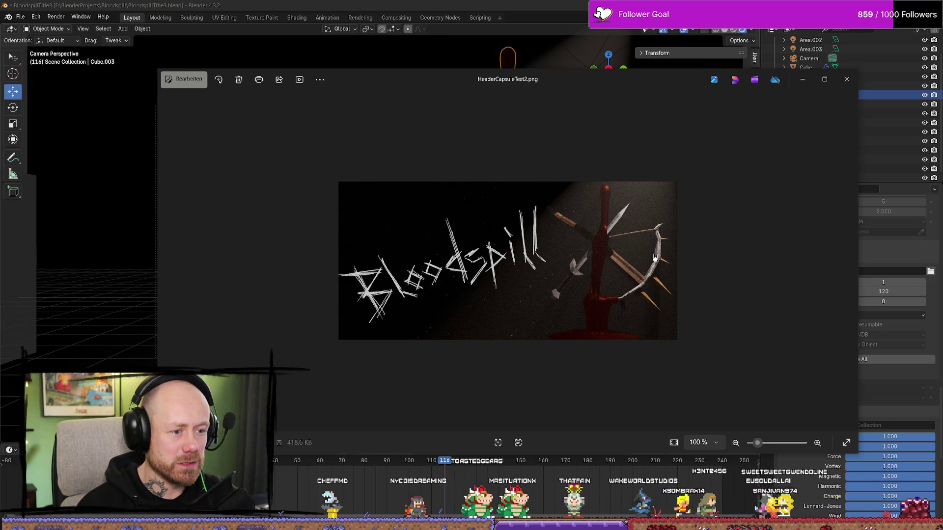
key("Right")
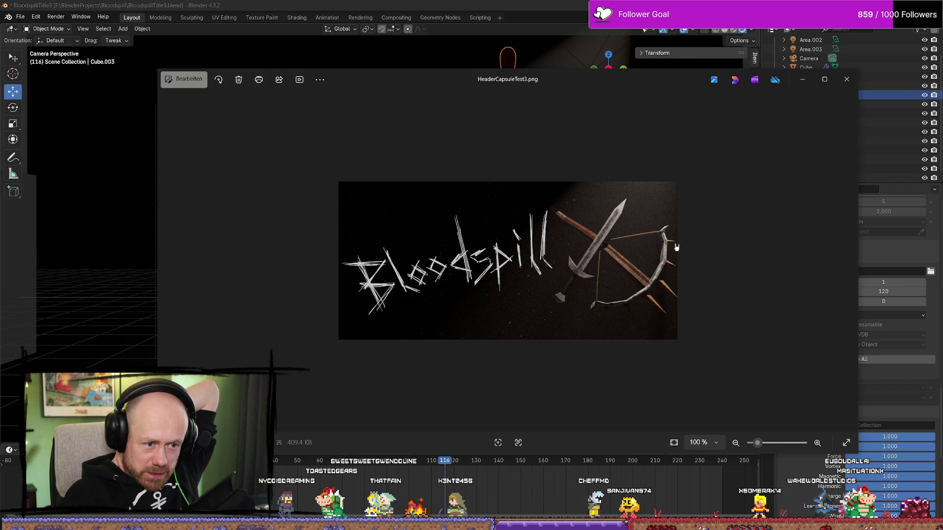
key("Right")
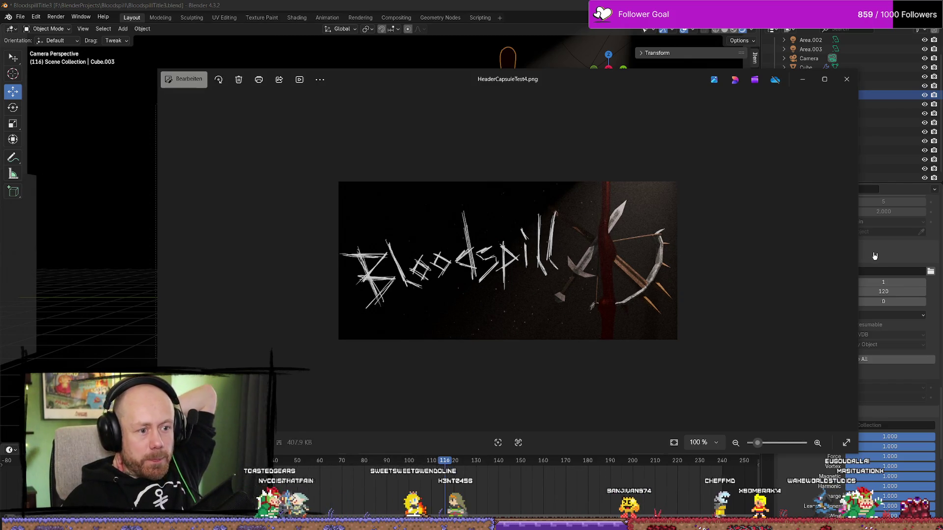
key("Left")
key("Right")
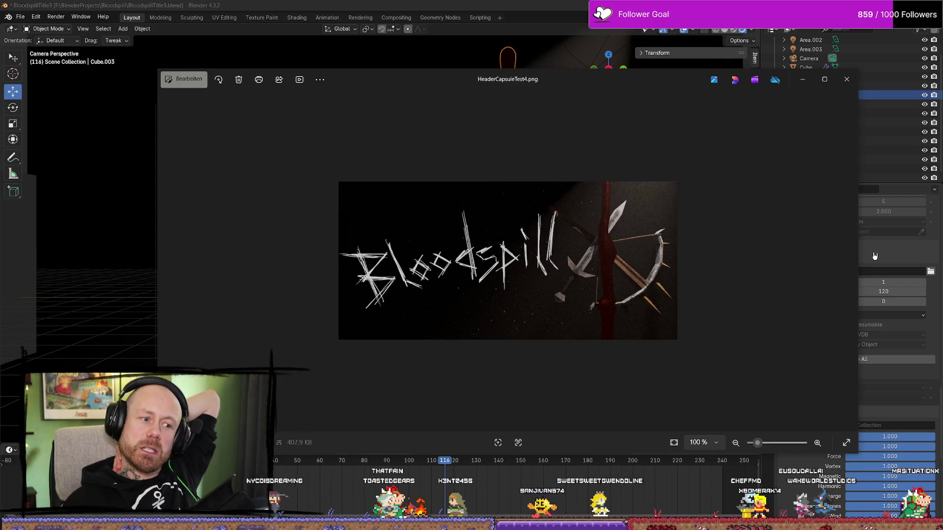
key("Right")
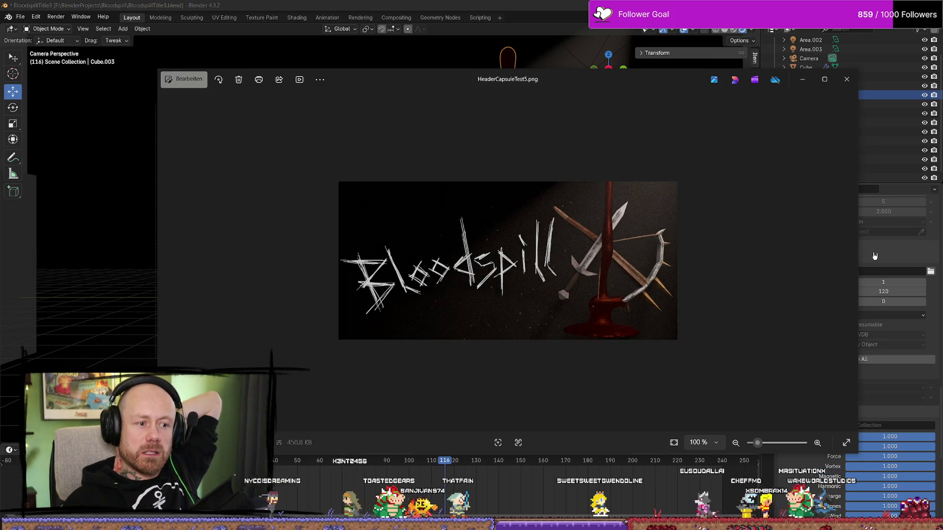
Compare HeaderCapsuleTest3, 4 and 5 back and forth, then close the photo viewer
key("Left")
key("Left")
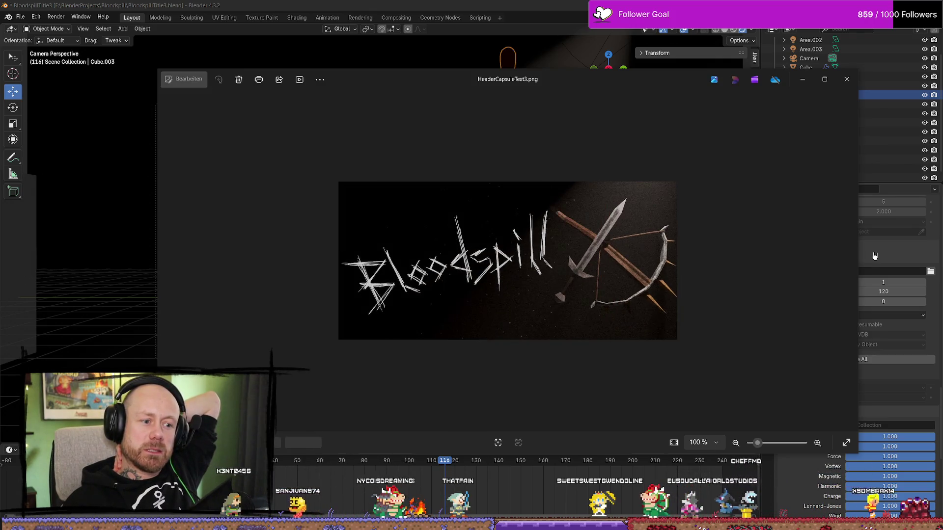
key("Right")
key("Right")
key("Left")
key("Left")
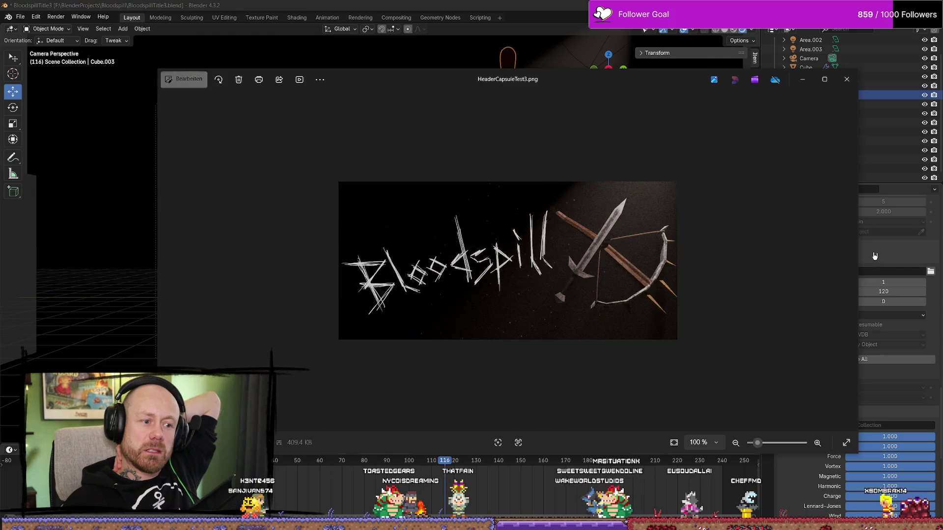
key("Right")
key("Right")
key("Left")
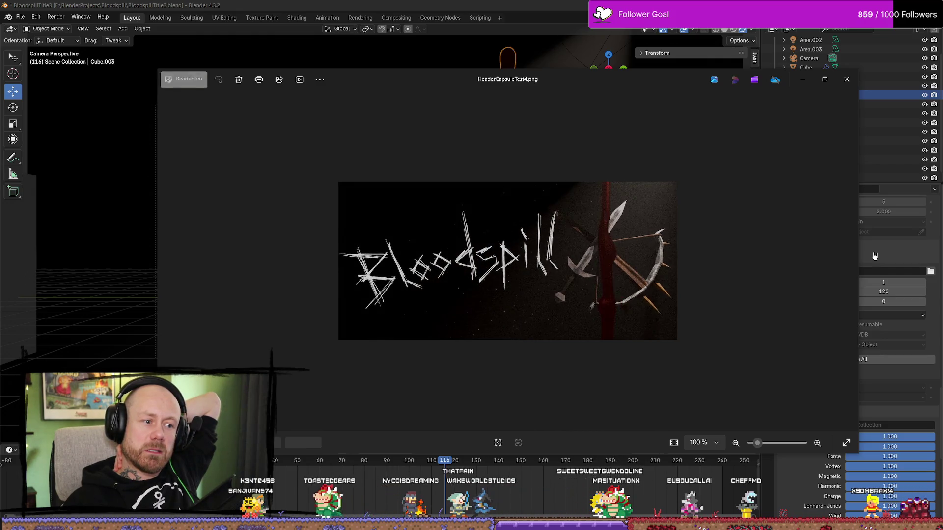
key("Left")
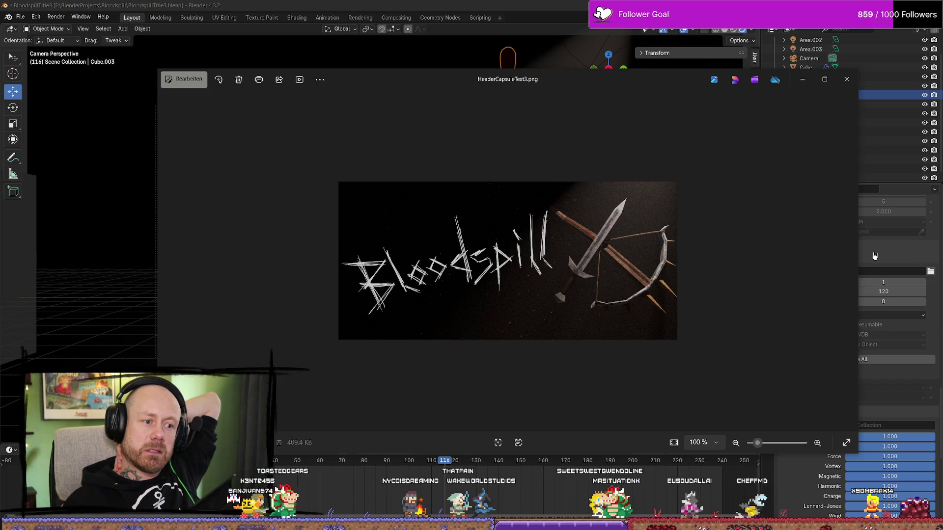
key("Right")
key("Right")
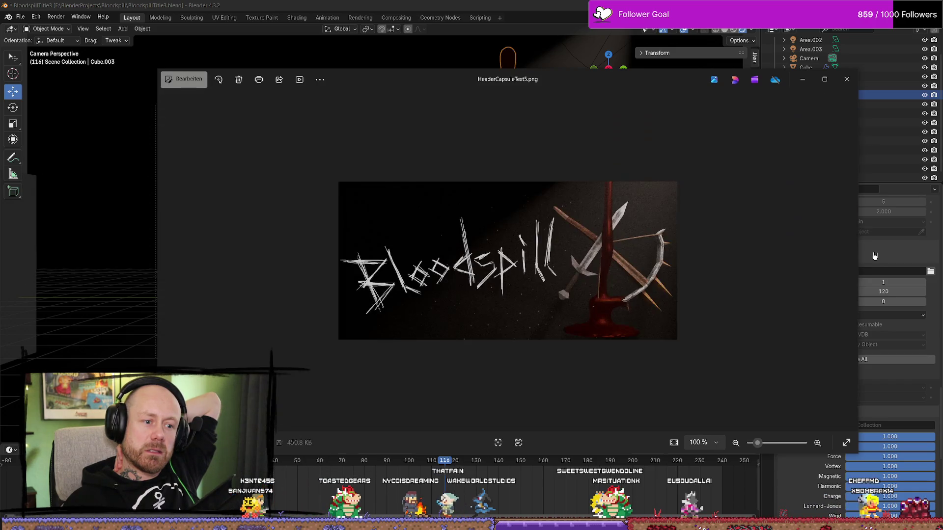
key("Left")
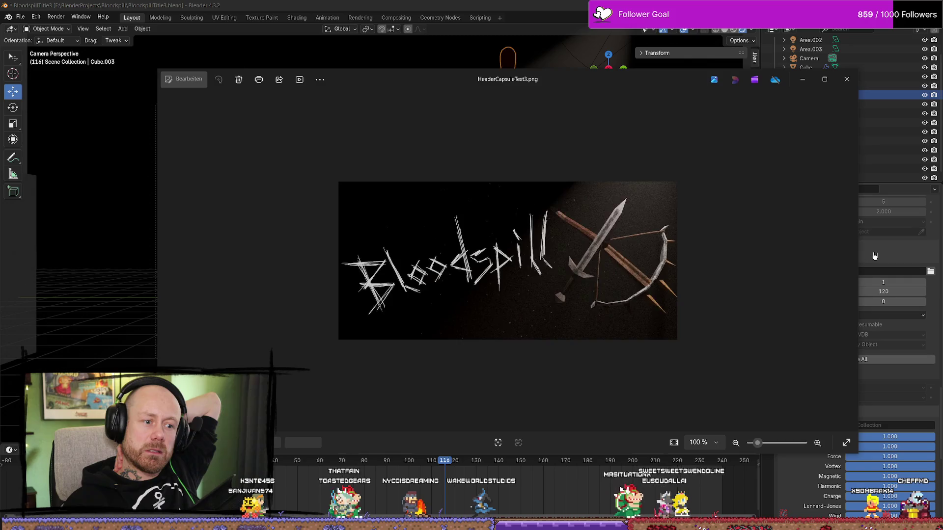
key("Right")
key("Left")
key("Left")
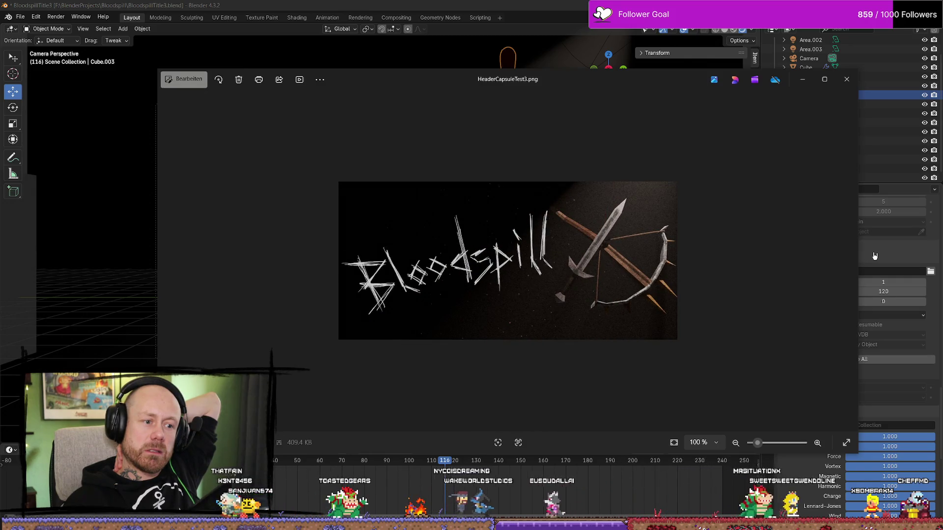
key("Right")
key("Left")
key("Left")
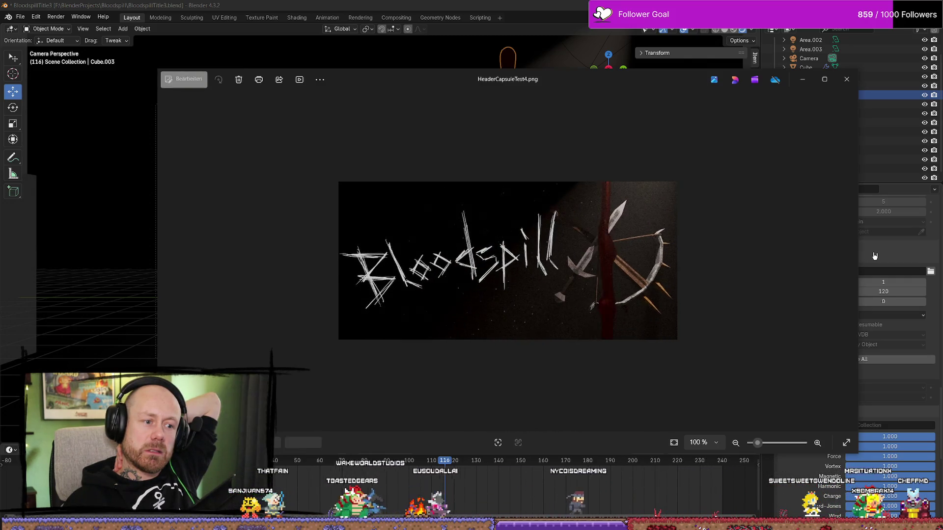
key("Right")
key("Right")
key("Right")
key("Left")
key("Left")
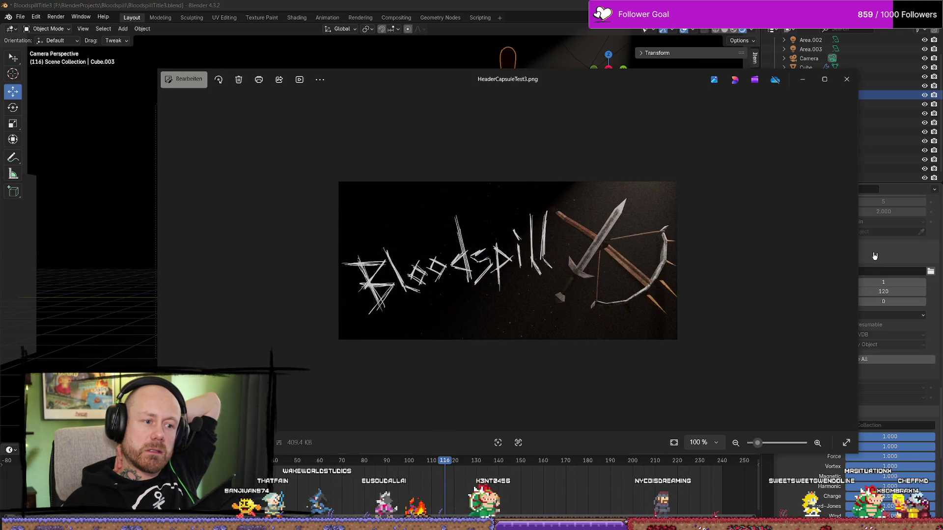
key("Right")
key("Right")
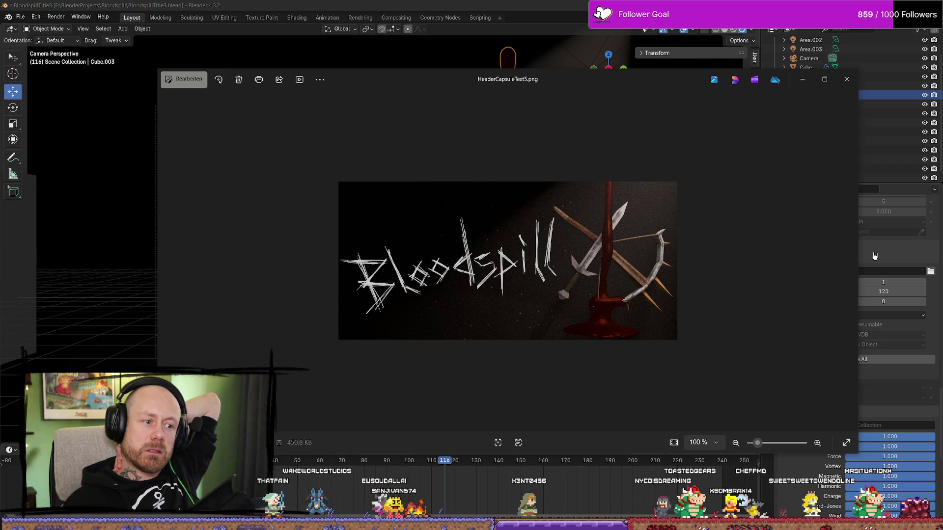
left_click(845, 79)
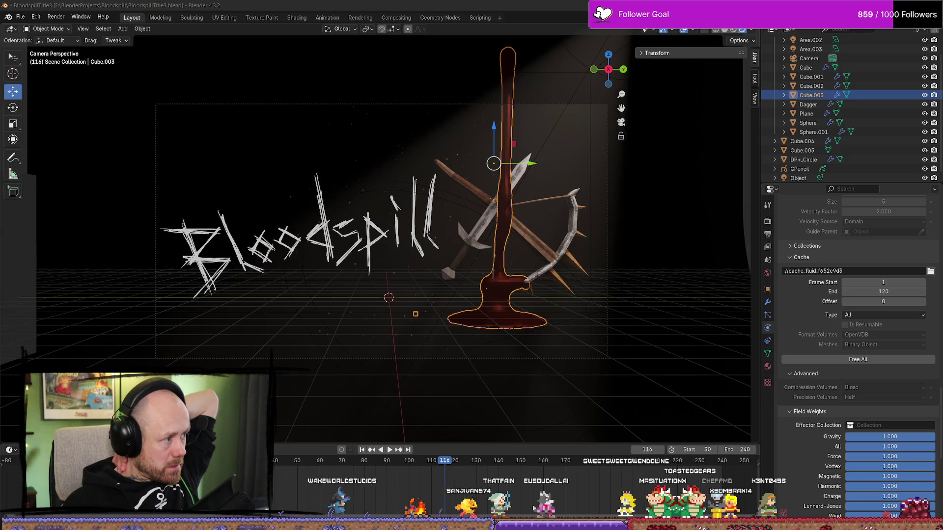
key("alt+Tab")
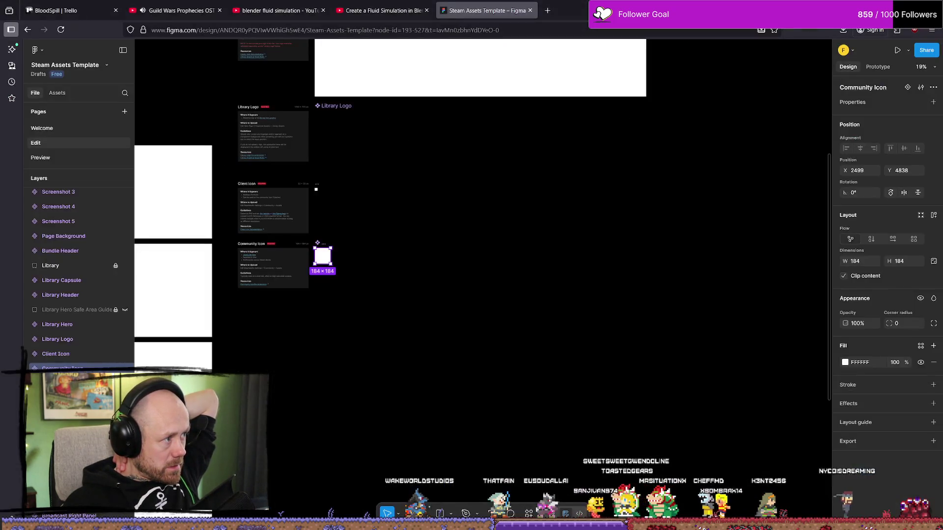
Select the Store section's Header Capsule frame and expand it to show HeaderCapsuleTest3 1 and bass_header_920 1
scroll(413, 267, "up", 5, "ctrl")
scroll(395, 204, "up", 5)
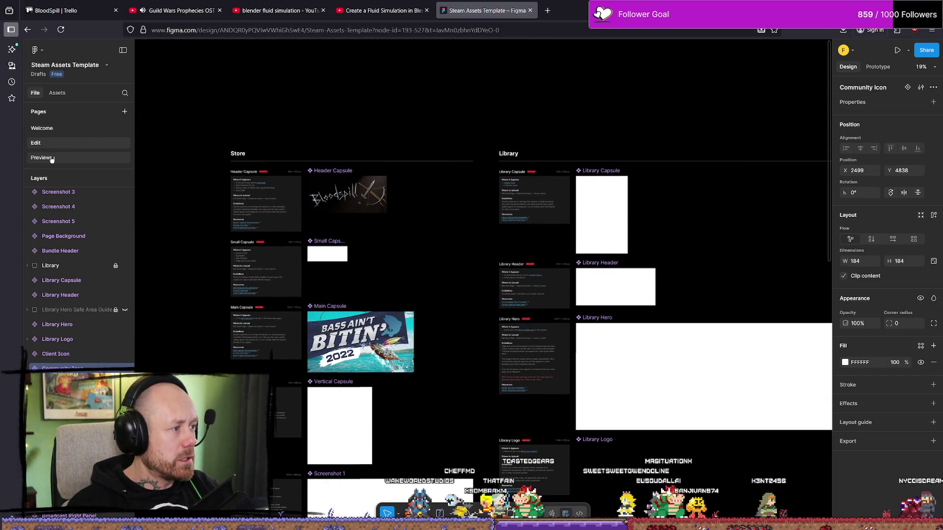
scroll(79, 328, "up", 4)
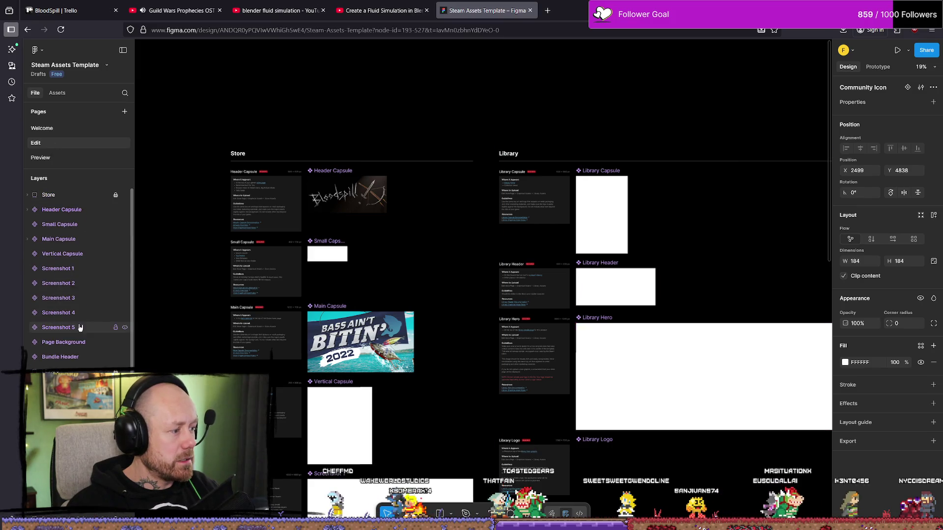
left_click(350, 209)
left_click(28, 210)
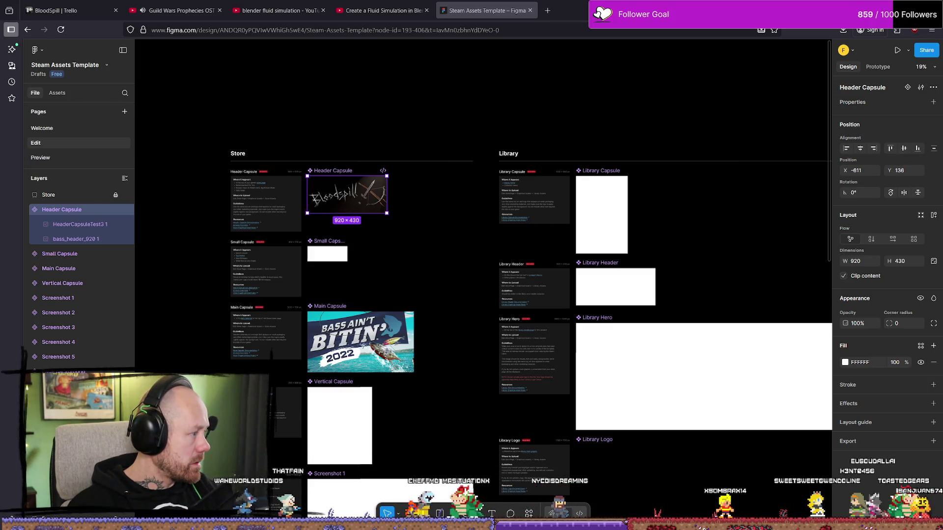
Place the HeaderCapsuleTest5 render into the Header Capsule frame at X 0, Y 0
mouse_move(49, 374)
left_mouse_down()
mouse_move(78, 333)
mouse_move(164, 264)
mouse_move(81, 218)
left_mouse_up()
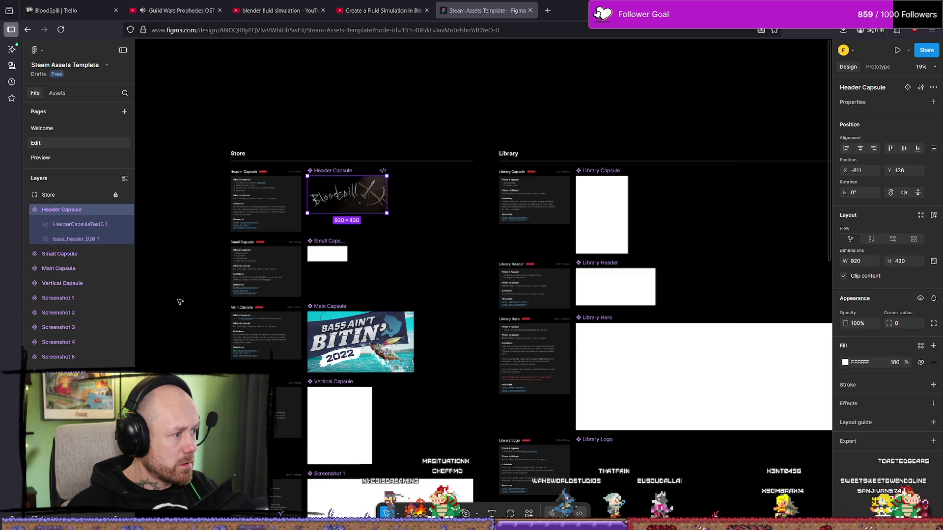
mouse_move(81, 216)
left_mouse_down()
mouse_move(66, 209)
mouse_move(246, 215)
mouse_move(359, 201)
left_mouse_up()
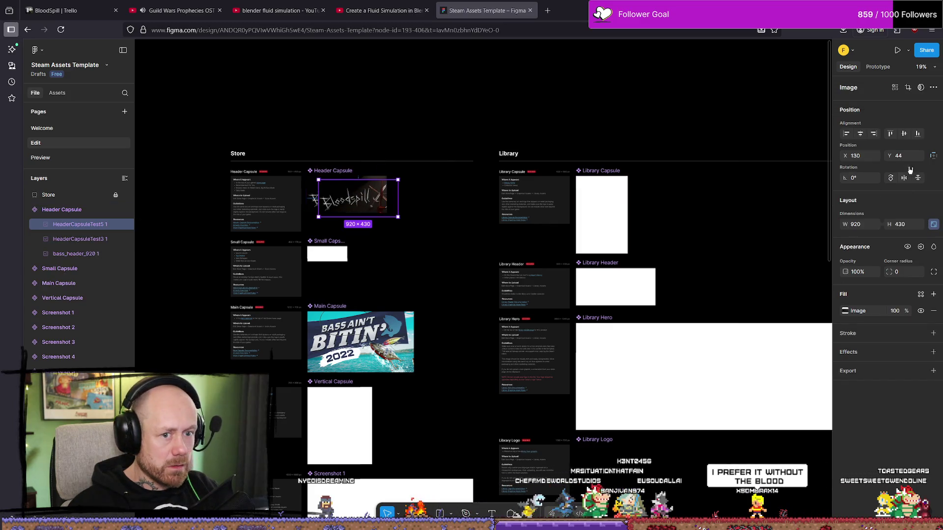
left_click(874, 155)
type("0")
key("Tab")
type("0")
key("Return")
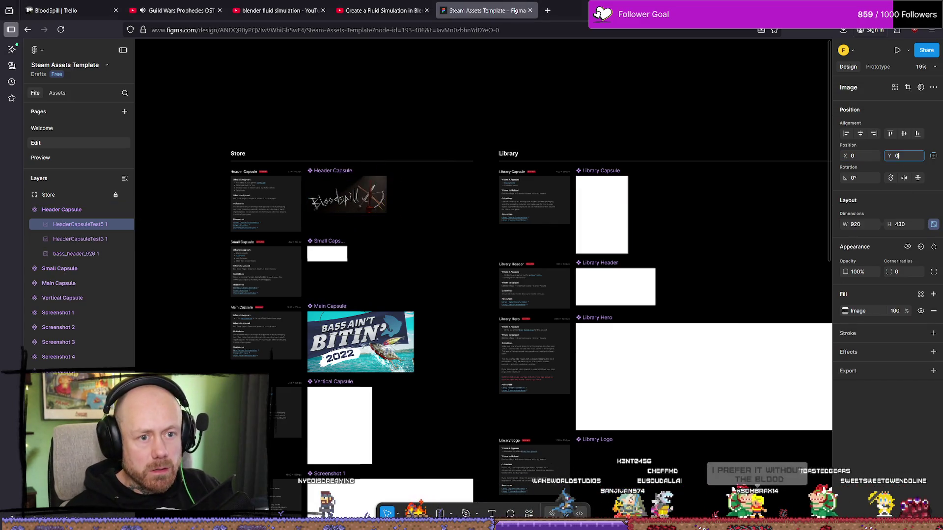
Toggle HeaderCapsuleTest5's visibility to compare it with the older header, then go to the Preview page
left_click(394, 120)
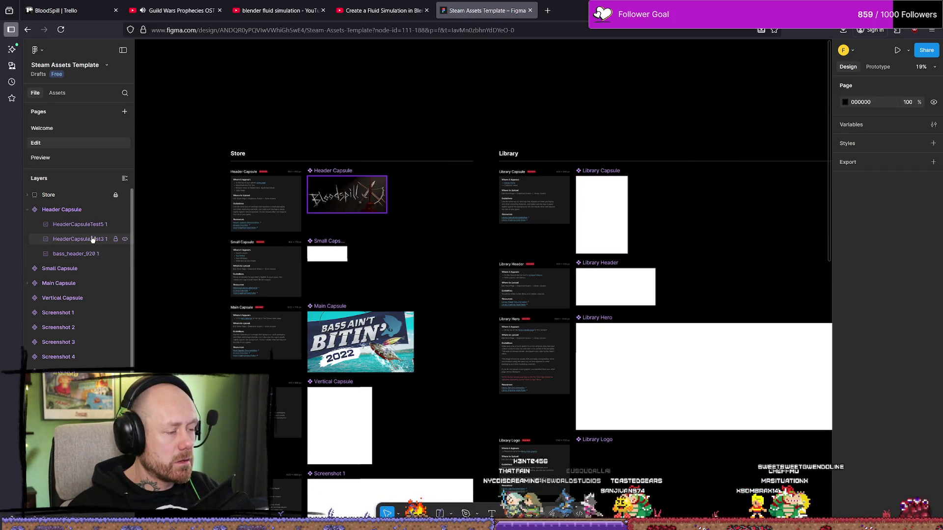
left_click(125, 225)
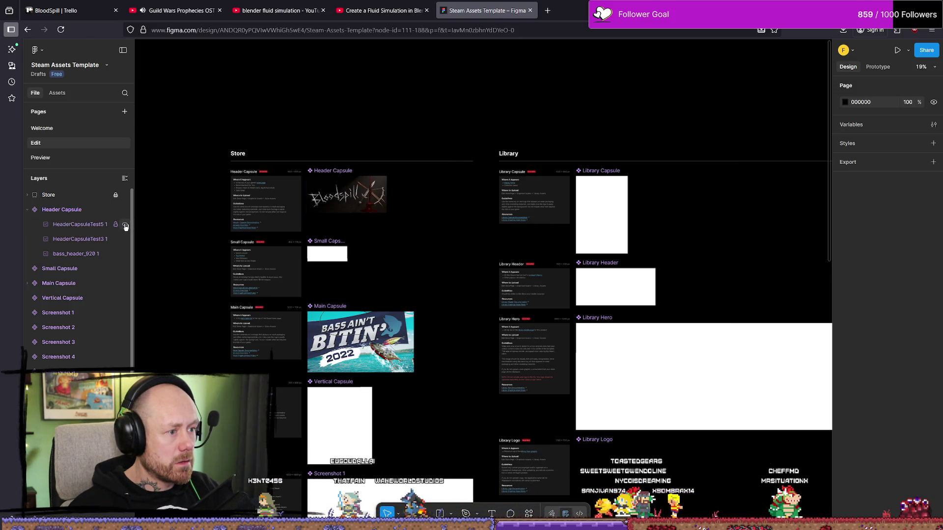
left_click(125, 225)
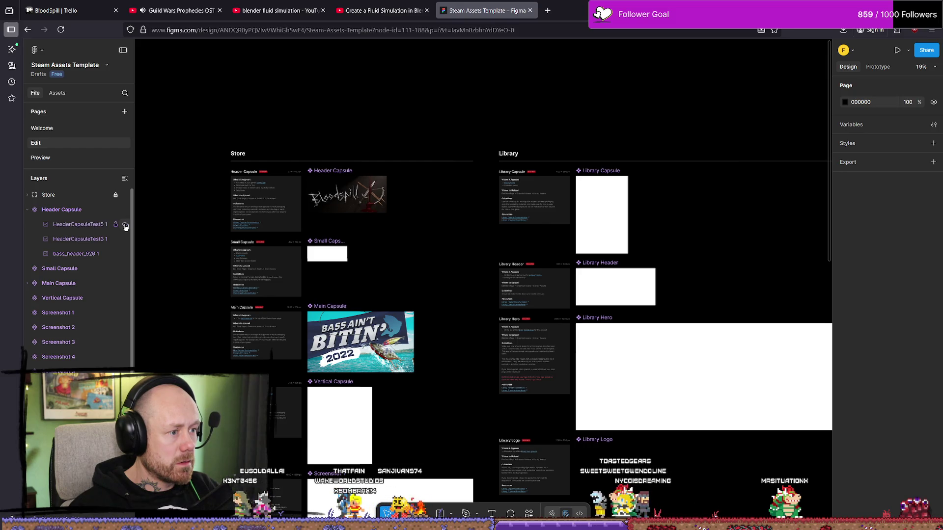
left_click(126, 225)
left_click(125, 225)
left_click(126, 226)
left_click(125, 225)
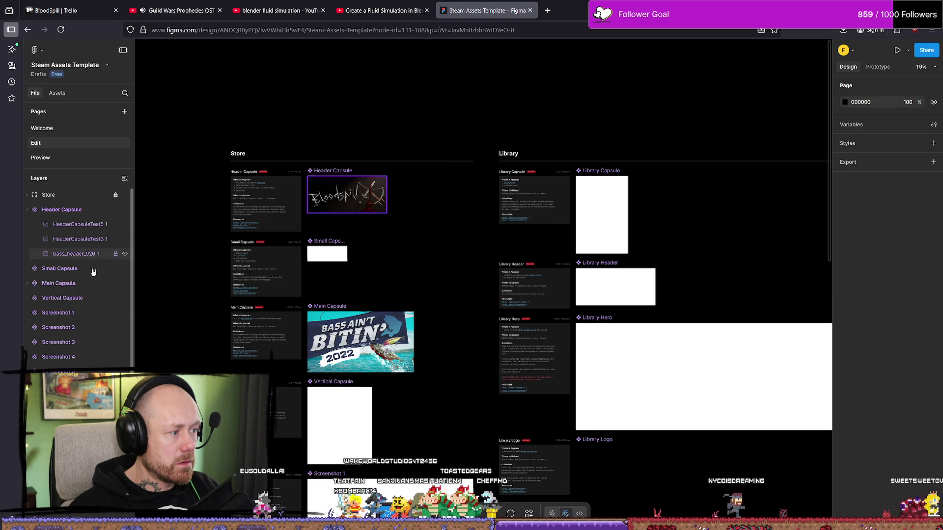
left_click(40, 158)
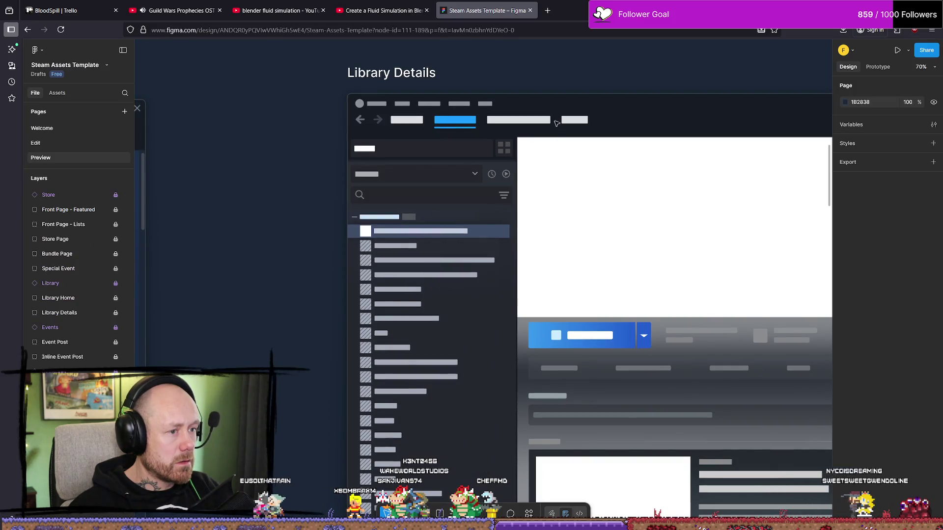
Inspect the Bloodspill header on the Store Page mockup preview, then return to the Edit page
scroll(463, 286, "down", 5)
scroll(446, 194, "down", 5, "ctrl")
scroll(463, 314, "up", 5)
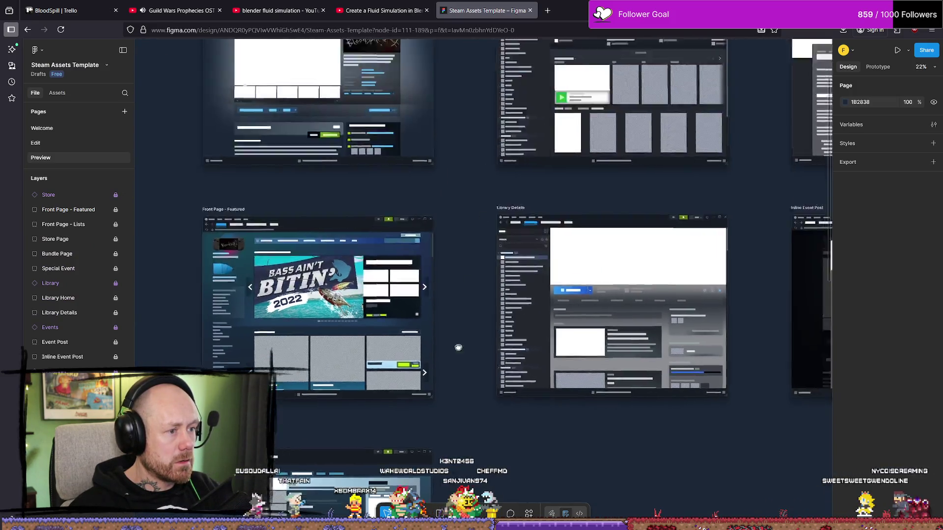
scroll(485, 333, "up", 3, "ctrl")
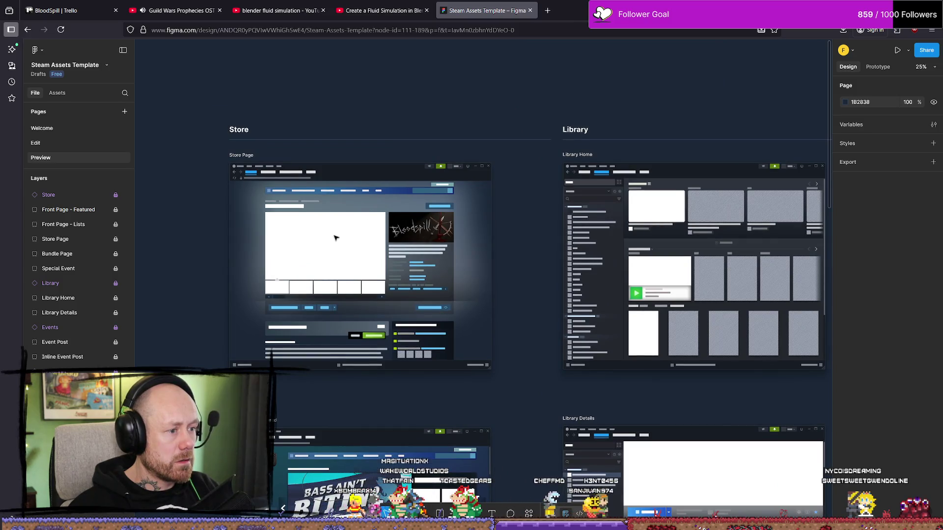
scroll(335, 236, "up", 1, "ctrl")
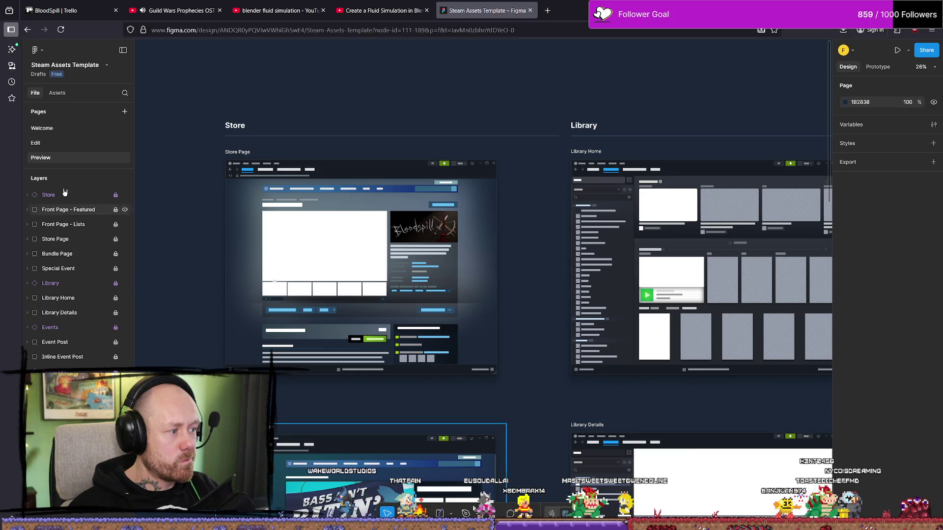
left_click(39, 143)
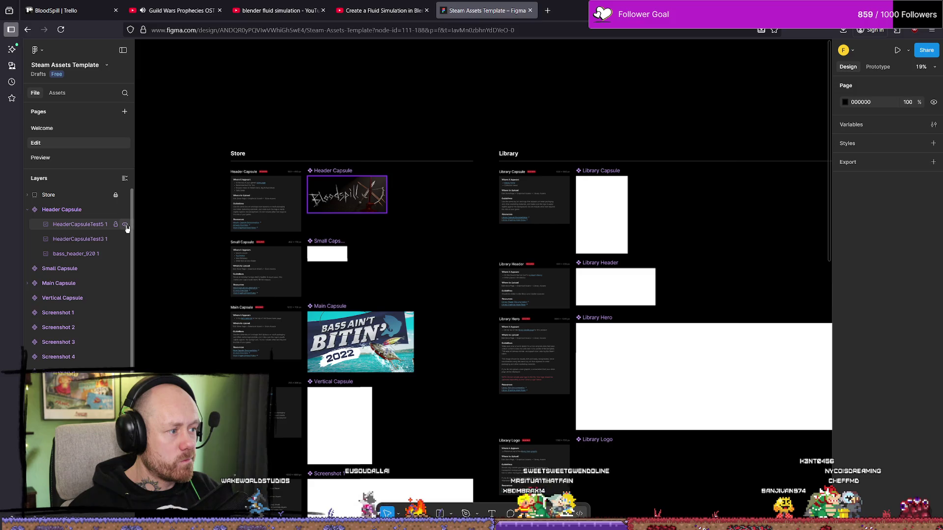
left_click(40, 157)
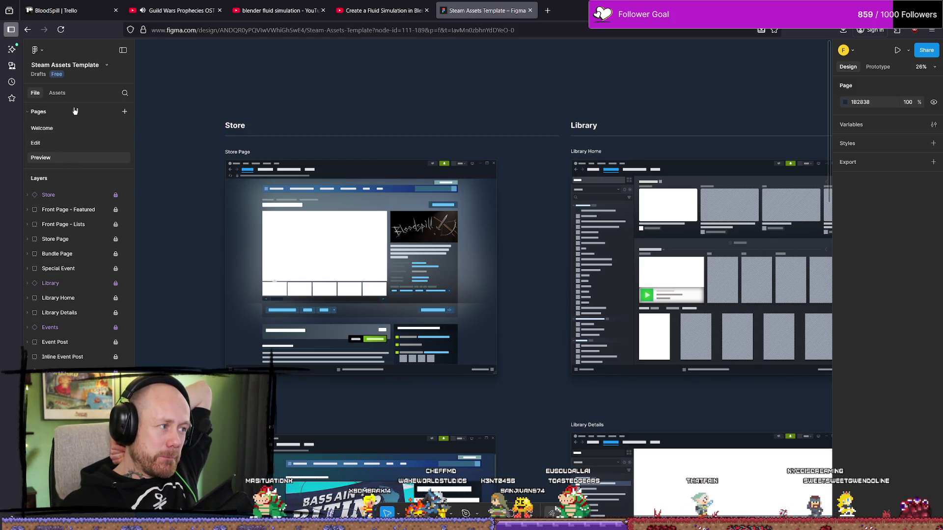
left_click(57, 142)
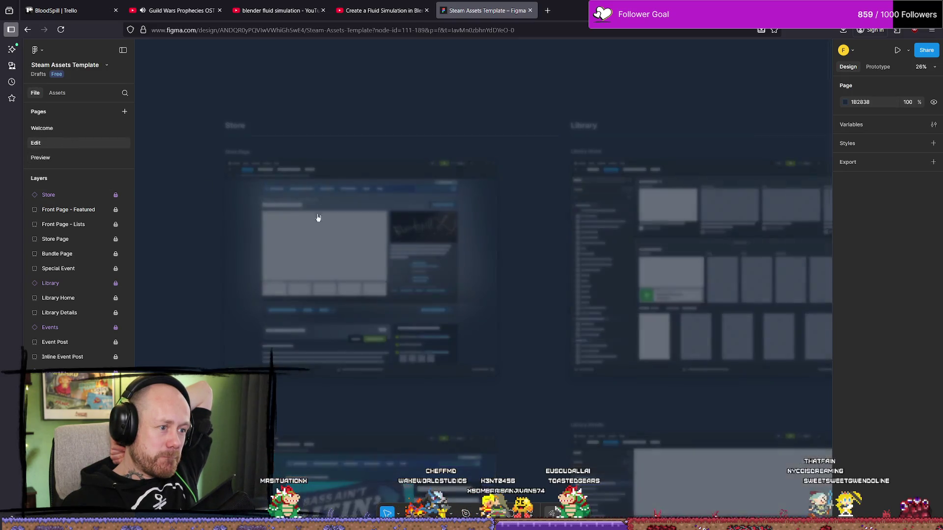
left_click(125, 225)
left_click(124, 225)
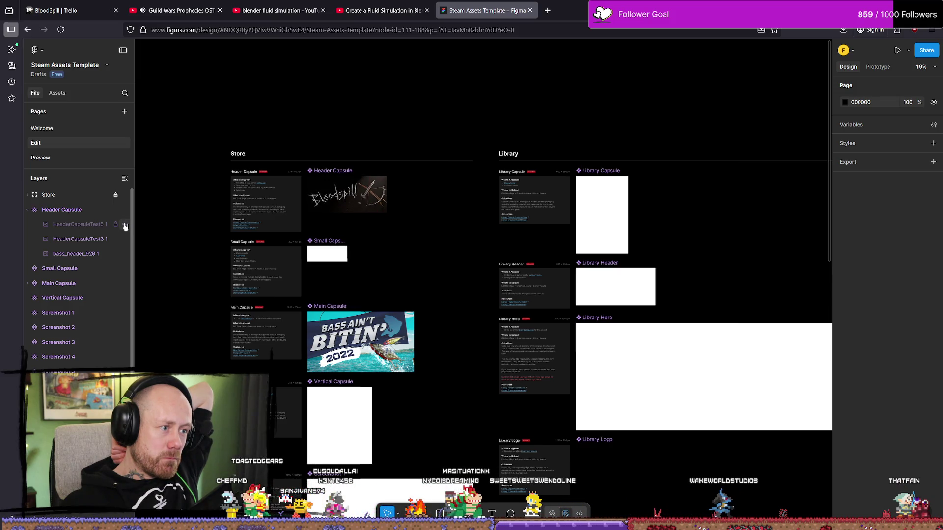
left_click(126, 226)
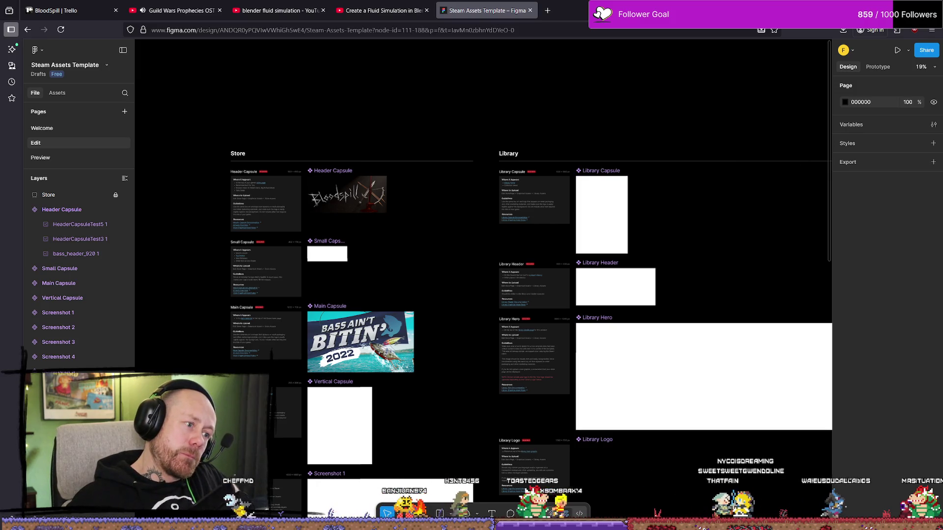
key("alt+Tab")
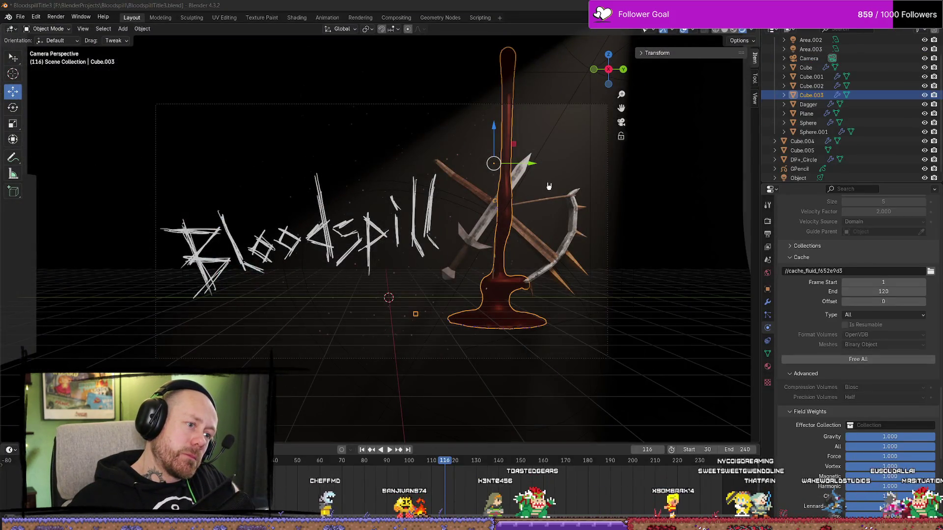
Select the Cube.003 fluid domain and pick its top face in Edit Mode
left_click(661, 217)
left_click(506, 148)
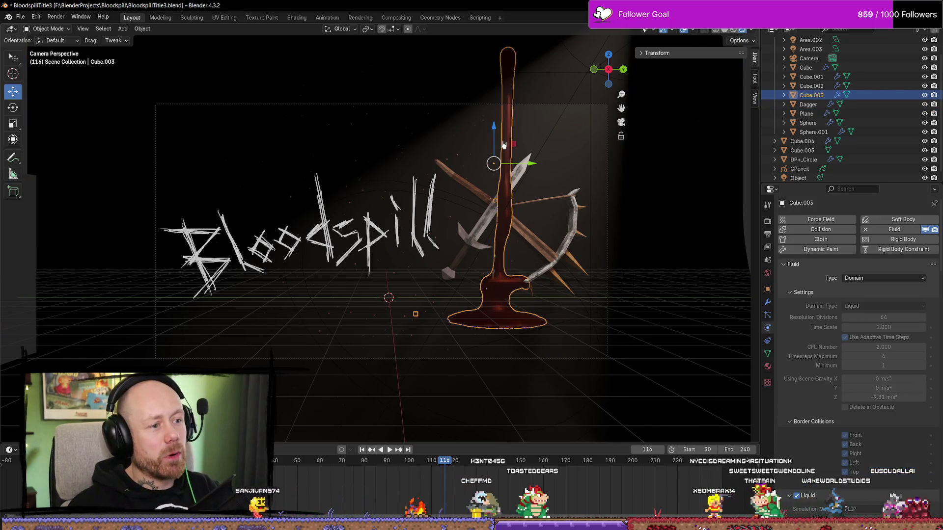
key("Tab")
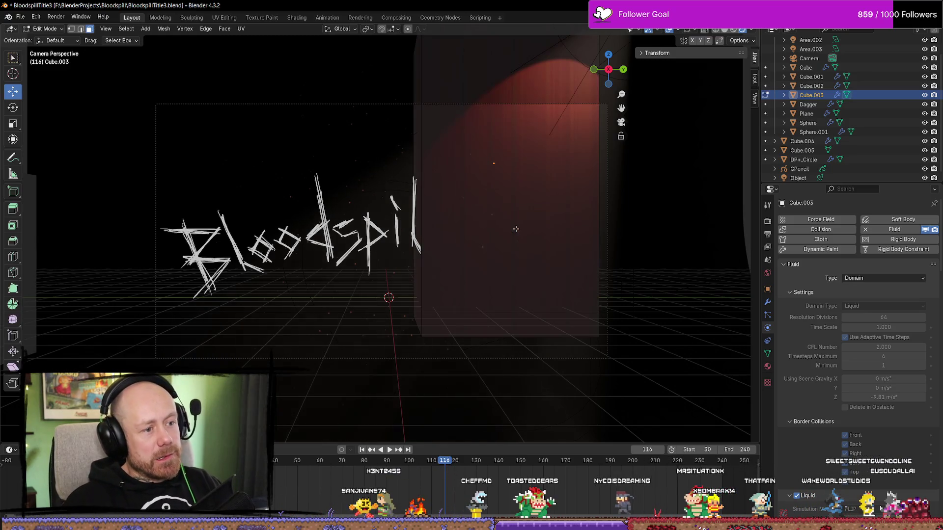
left_click(444, 184)
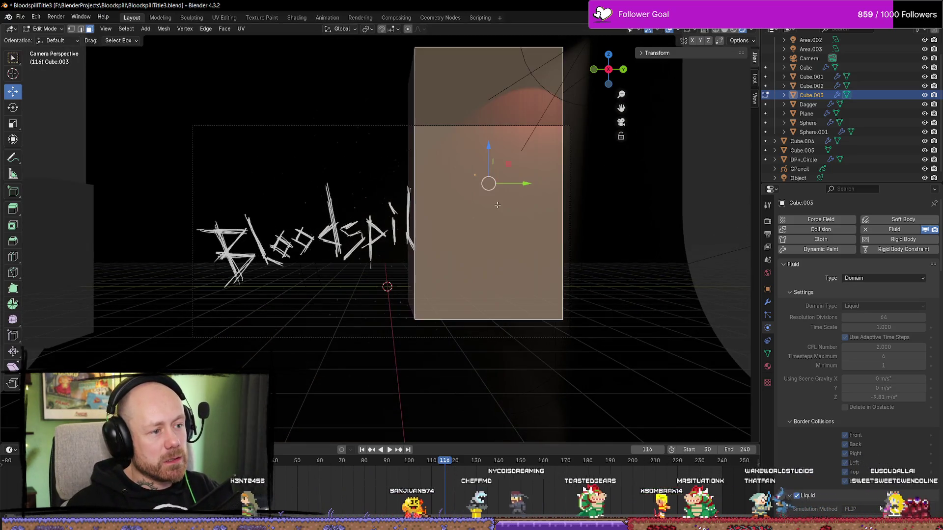
mouse_move(513, 189)
middle_mouse_down()
mouse_move(496, 64)
mouse_move(496, 86)
middle_mouse_up()
key("KP_0")
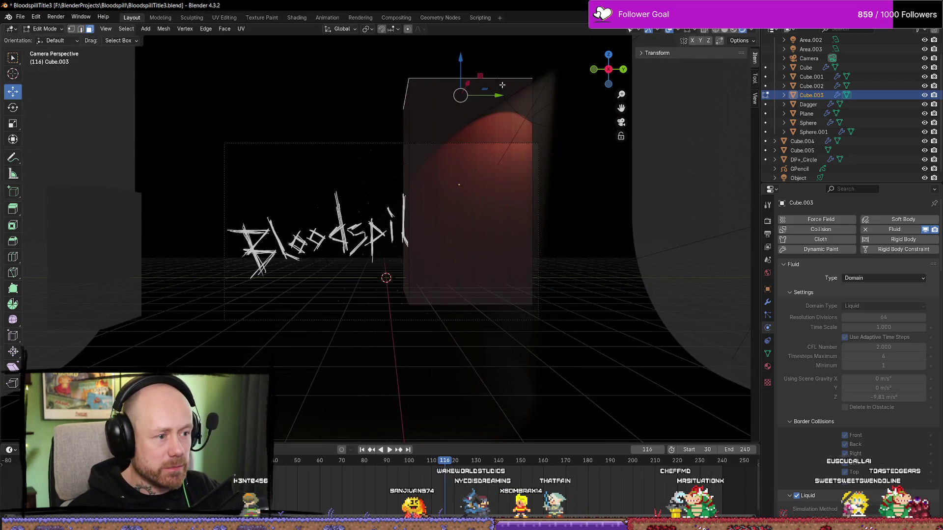
Lower the domain's top face along Z and slide its side face along X into a wide slab
left_click_drag(460, 58, 482, 230)
left_click(407, 283)
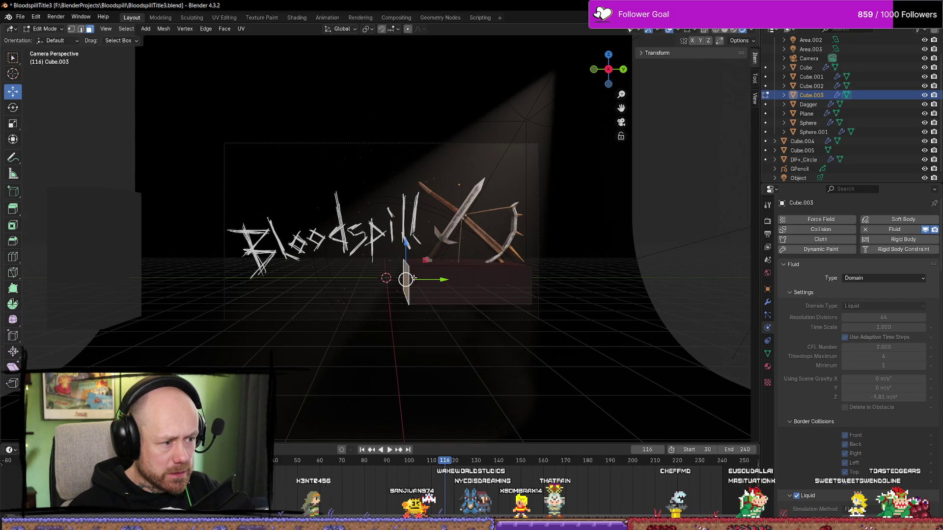
left_click_drag(445, 282, 273, 286)
middle_click_drag(567, 286, 544, 309)
key("KP_0")
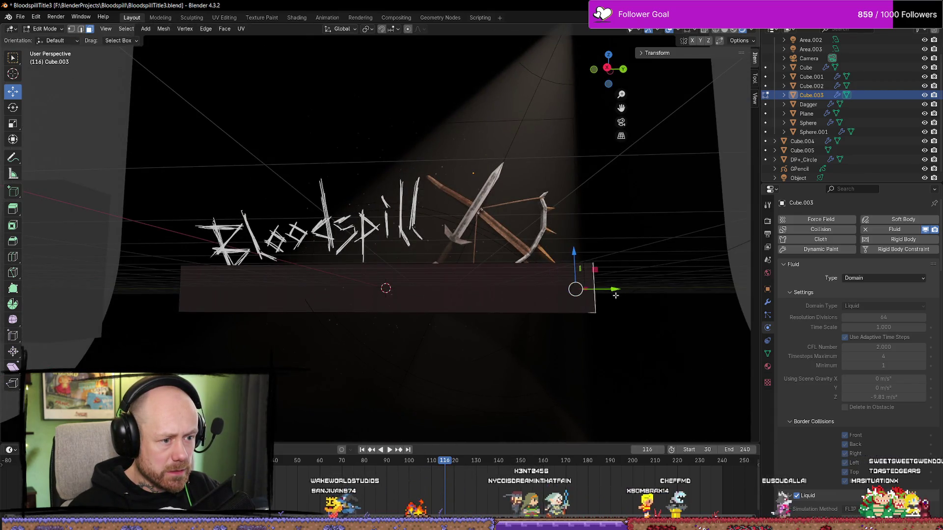
middle_click_drag(594, 289, 618, 309)
key("KP_0")
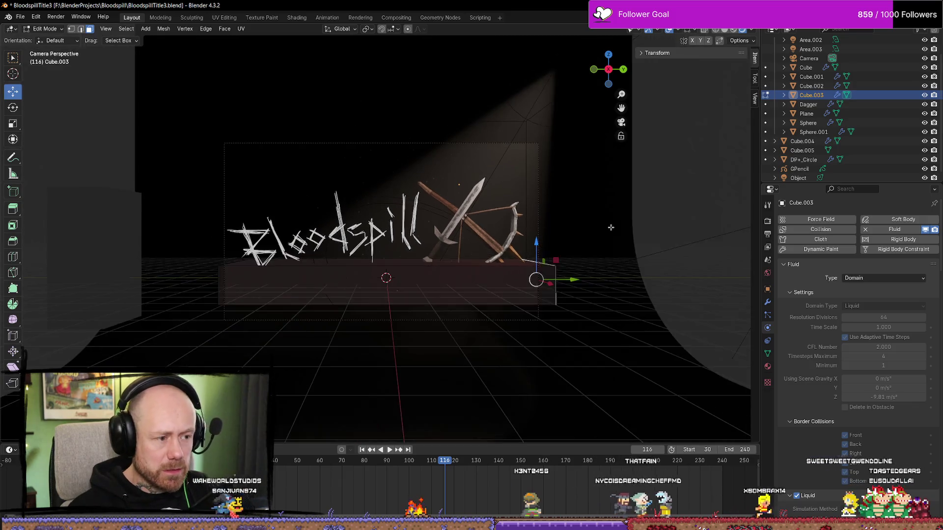
scroll(480, 214, "up", 3)
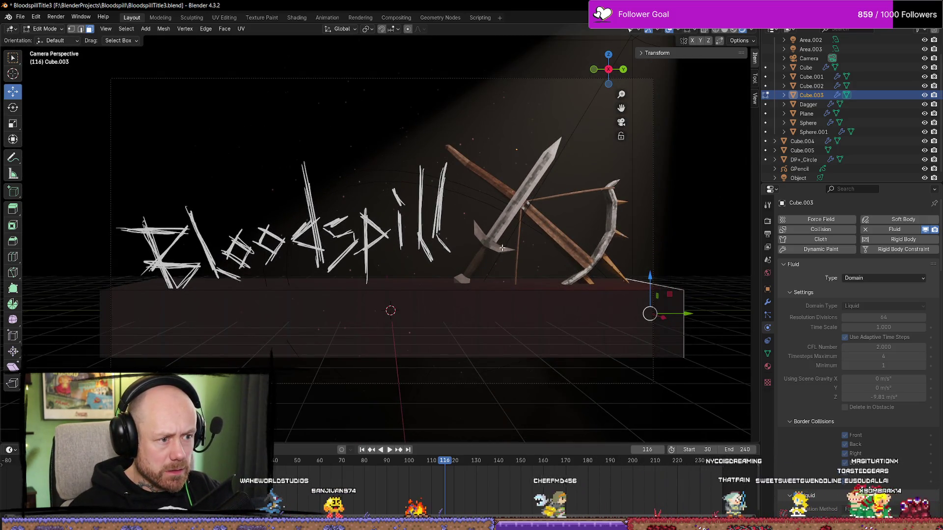